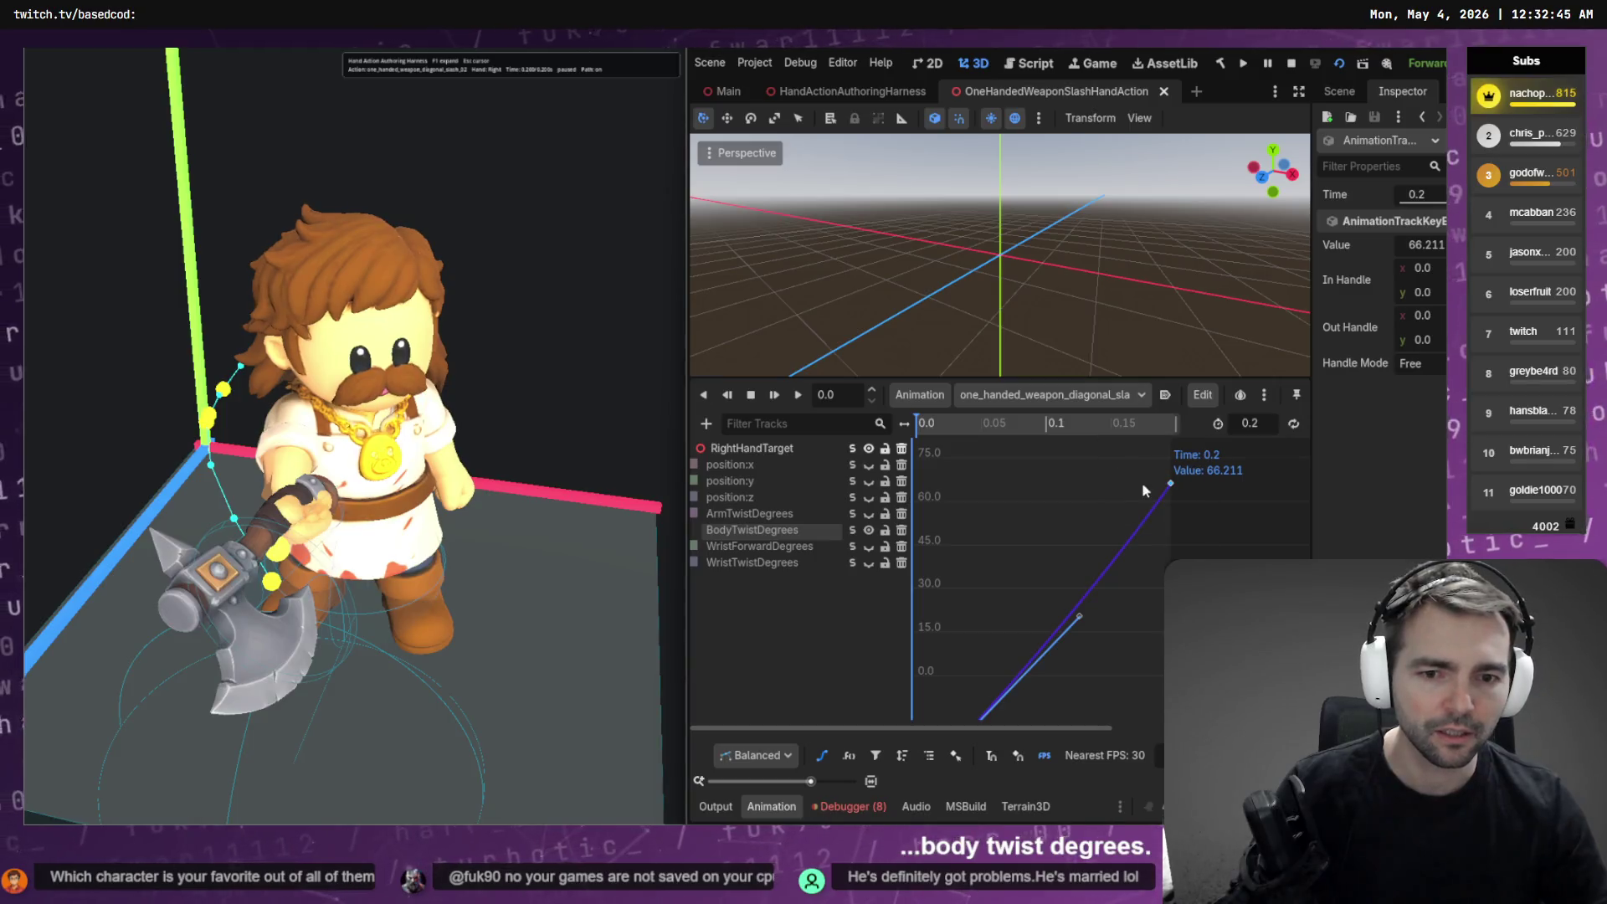
Set the BodyTwistDegrees end key to about 40.66, save, and run the harness scene with F6
{"action": "left_click_drag", "start_coordinate": [1170, 484], "coordinate": [1180, 288]}
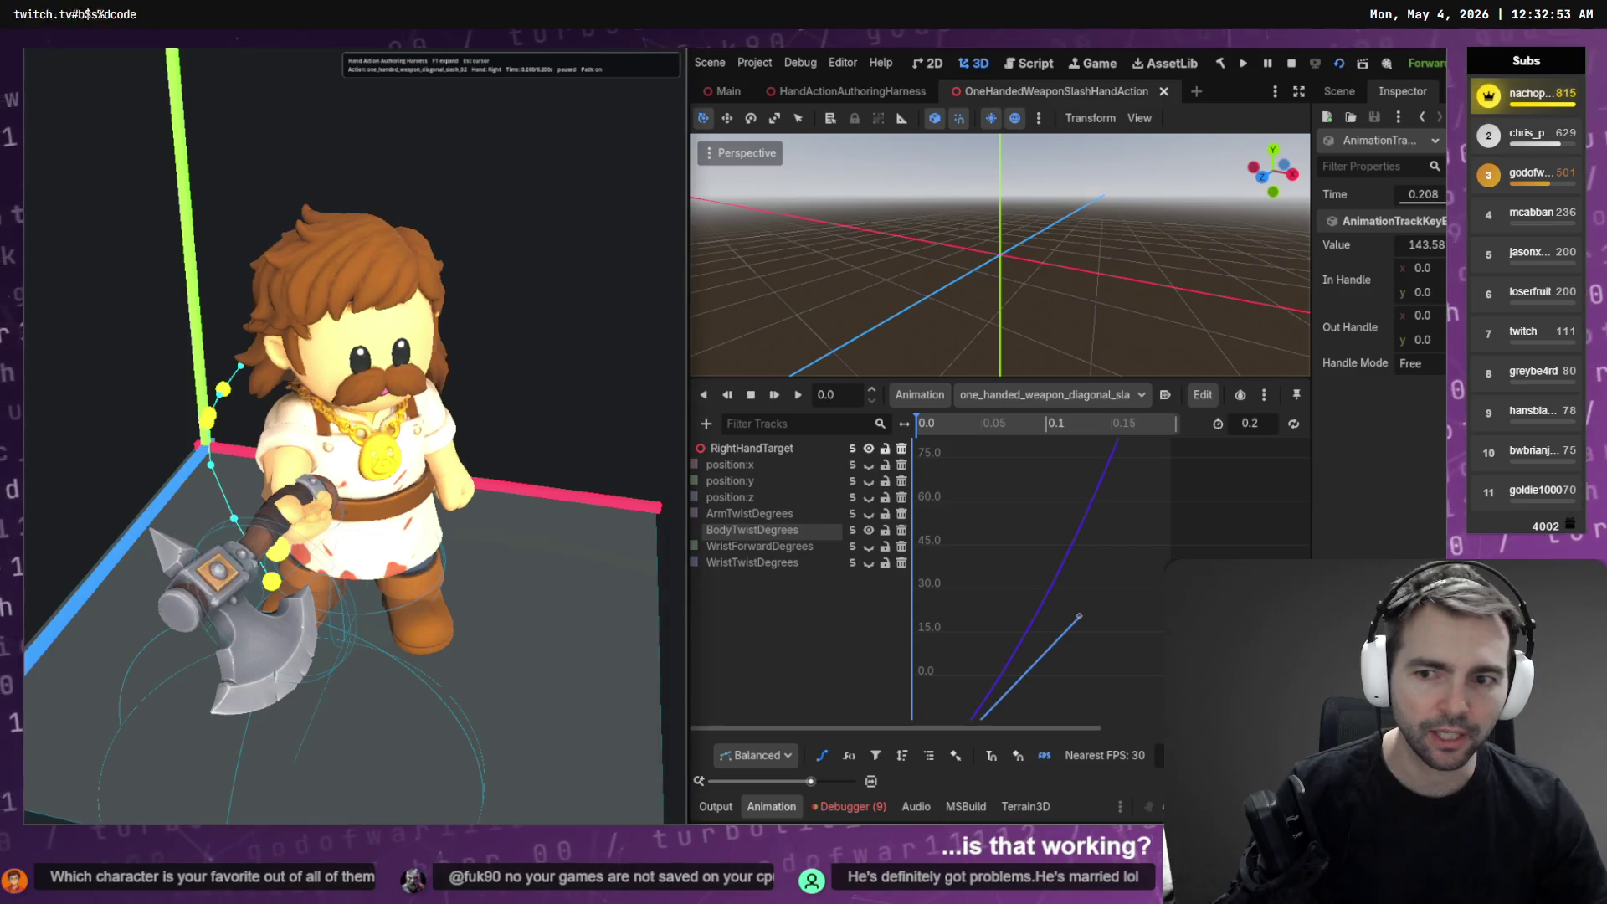
{"action": "left_click_drag", "start_coordinate": [1178, 452], "coordinate": [1170, 557]}
{"action": "key", "text": "ctrl+s"}
{"action": "key", "text": "alt+Tab"}
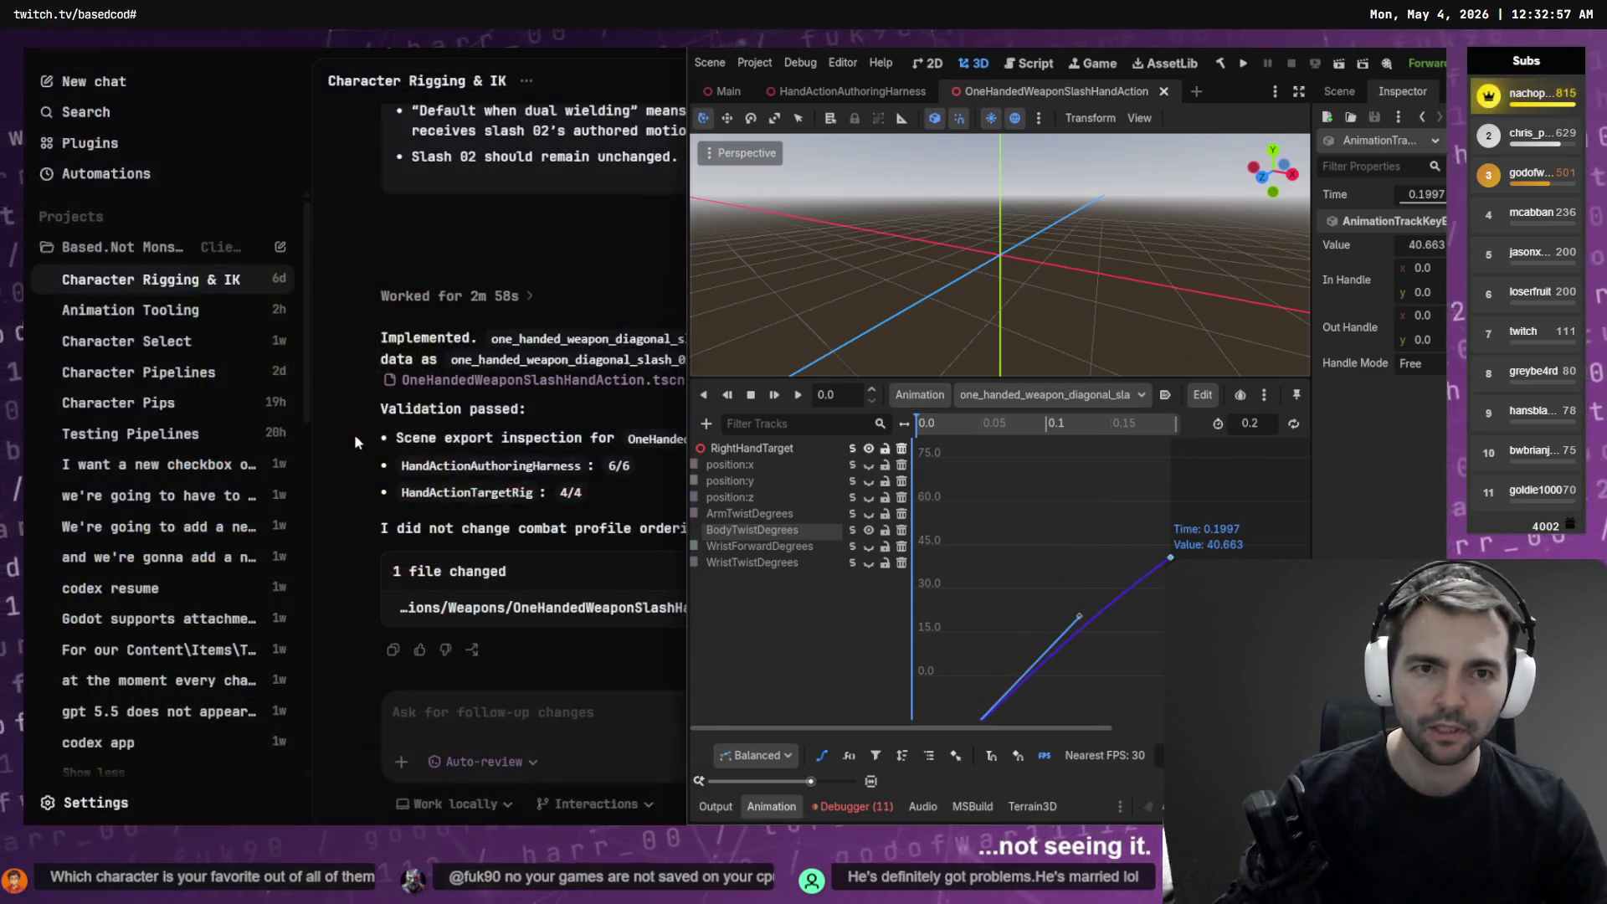
{"action": "key", "text": "ctrl+shift+Tab"}
{"action": "key", "text": "F6"}
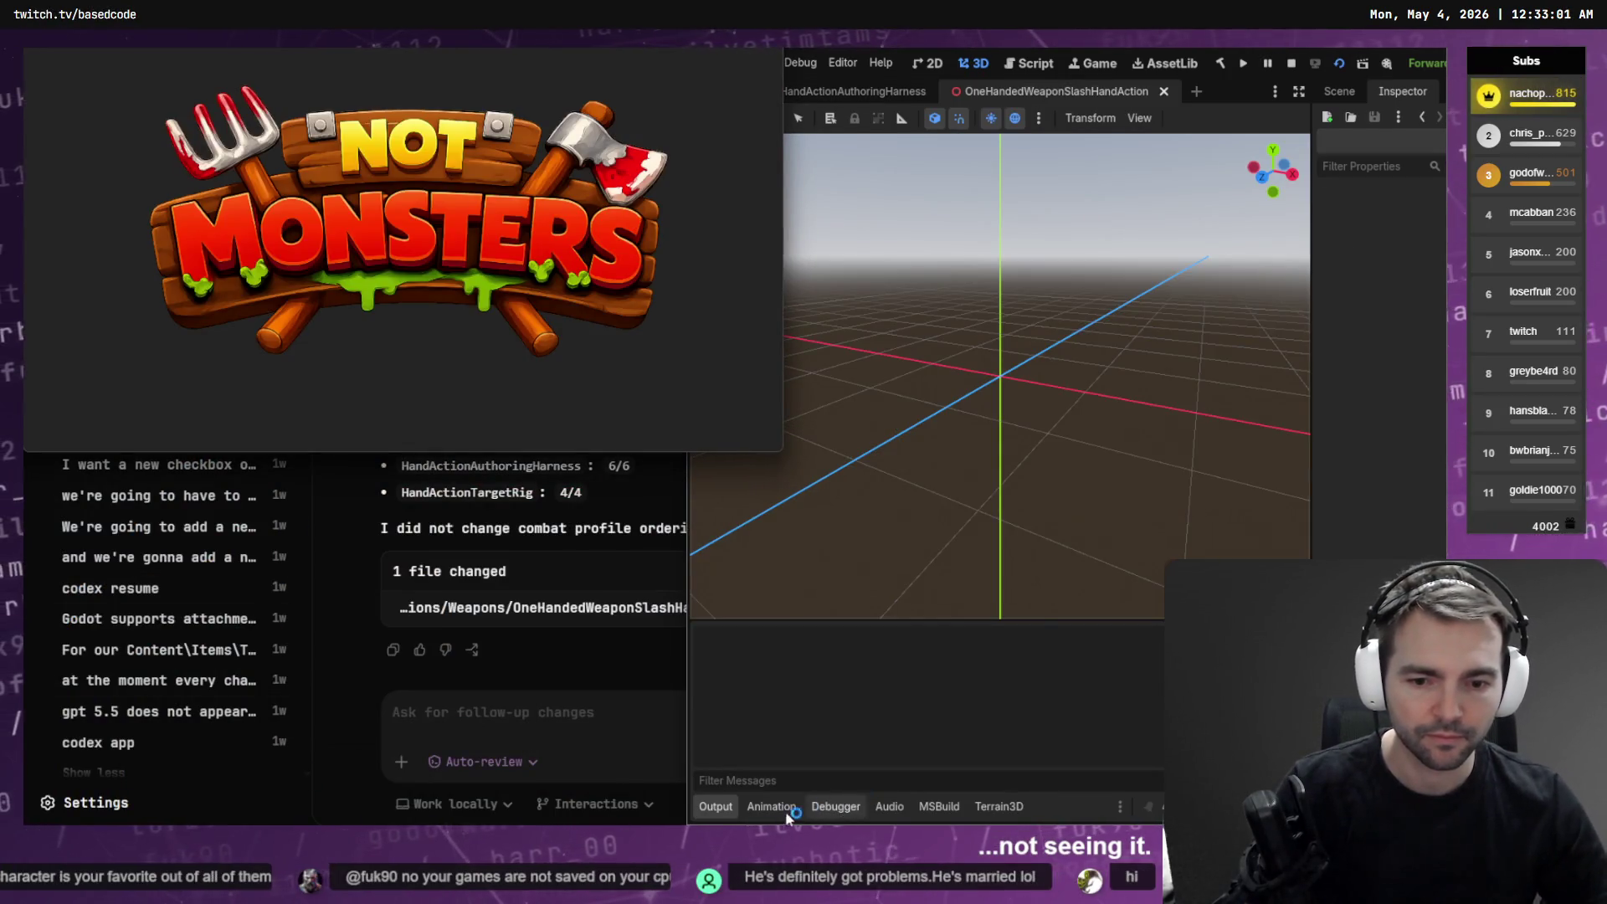
Show the slash animation tracks as Bezier curves and select one_handed_weapon_diagonal_slash_02
{"action": "left_click", "coordinate": [771, 806]}
{"action": "left_click", "coordinate": [825, 755]}
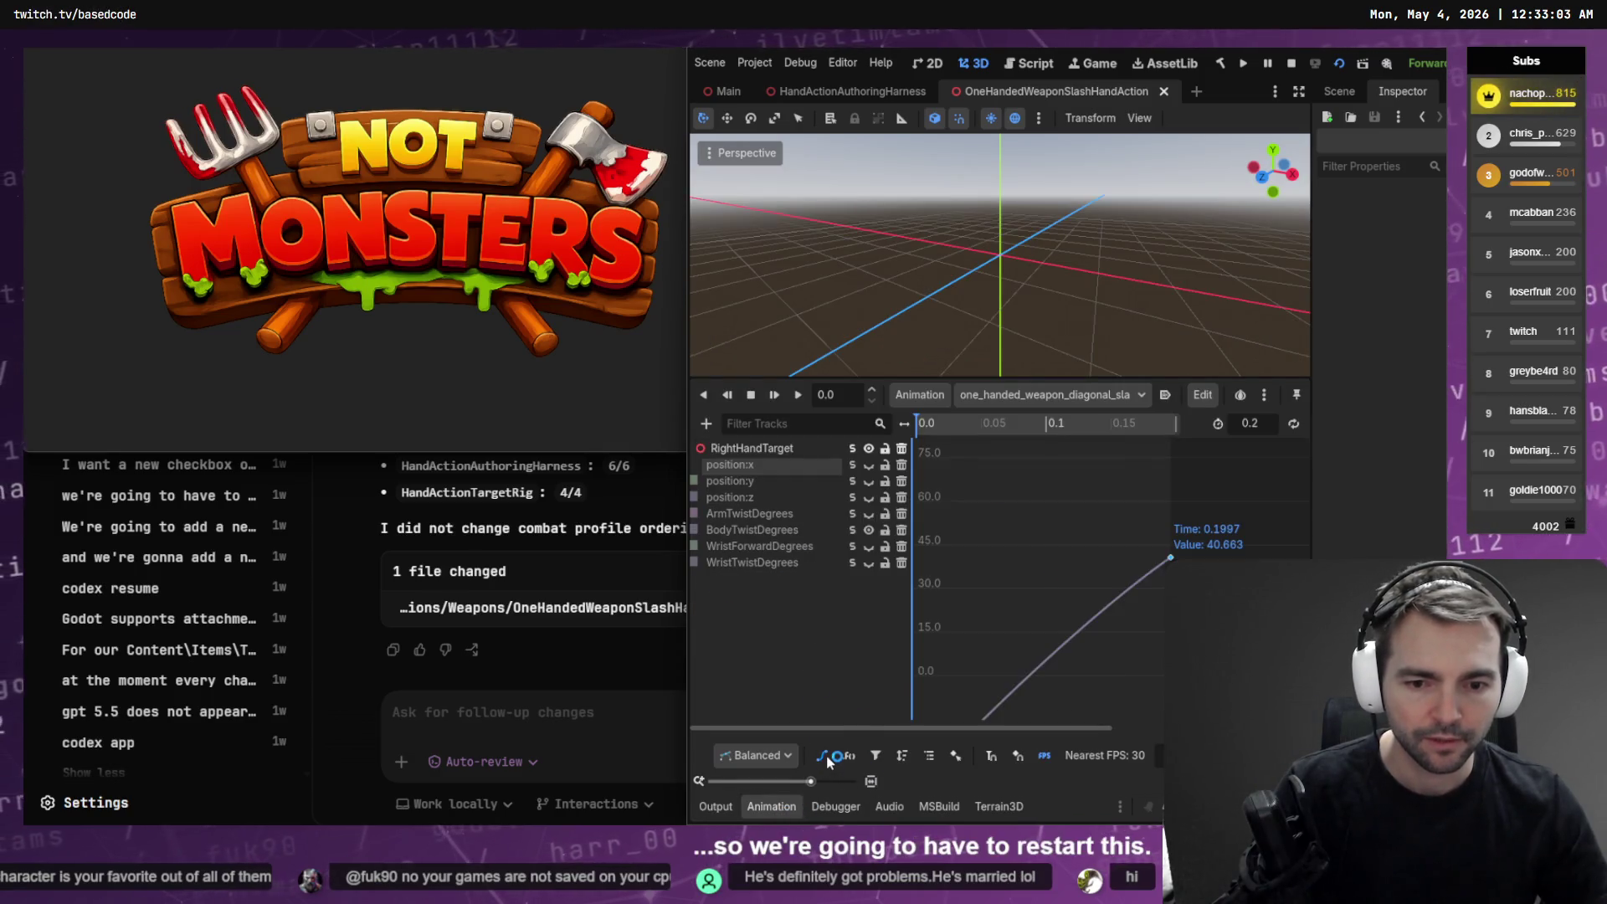
{"action": "left_click", "coordinate": [1010, 397]}
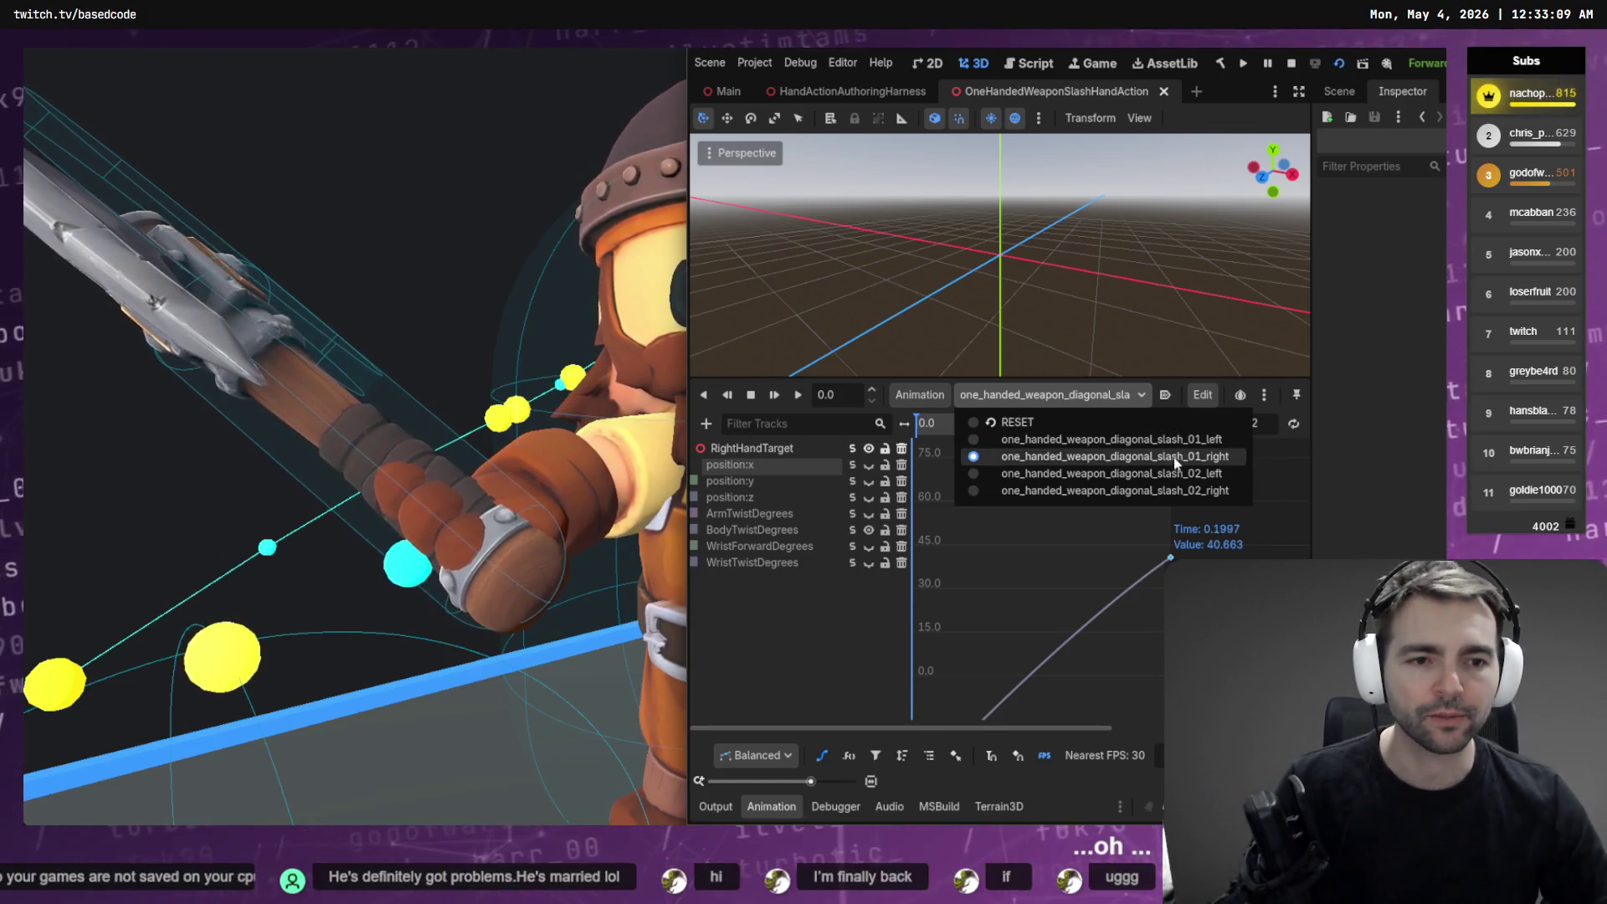
{"action": "left_click", "coordinate": [1193, 491]}
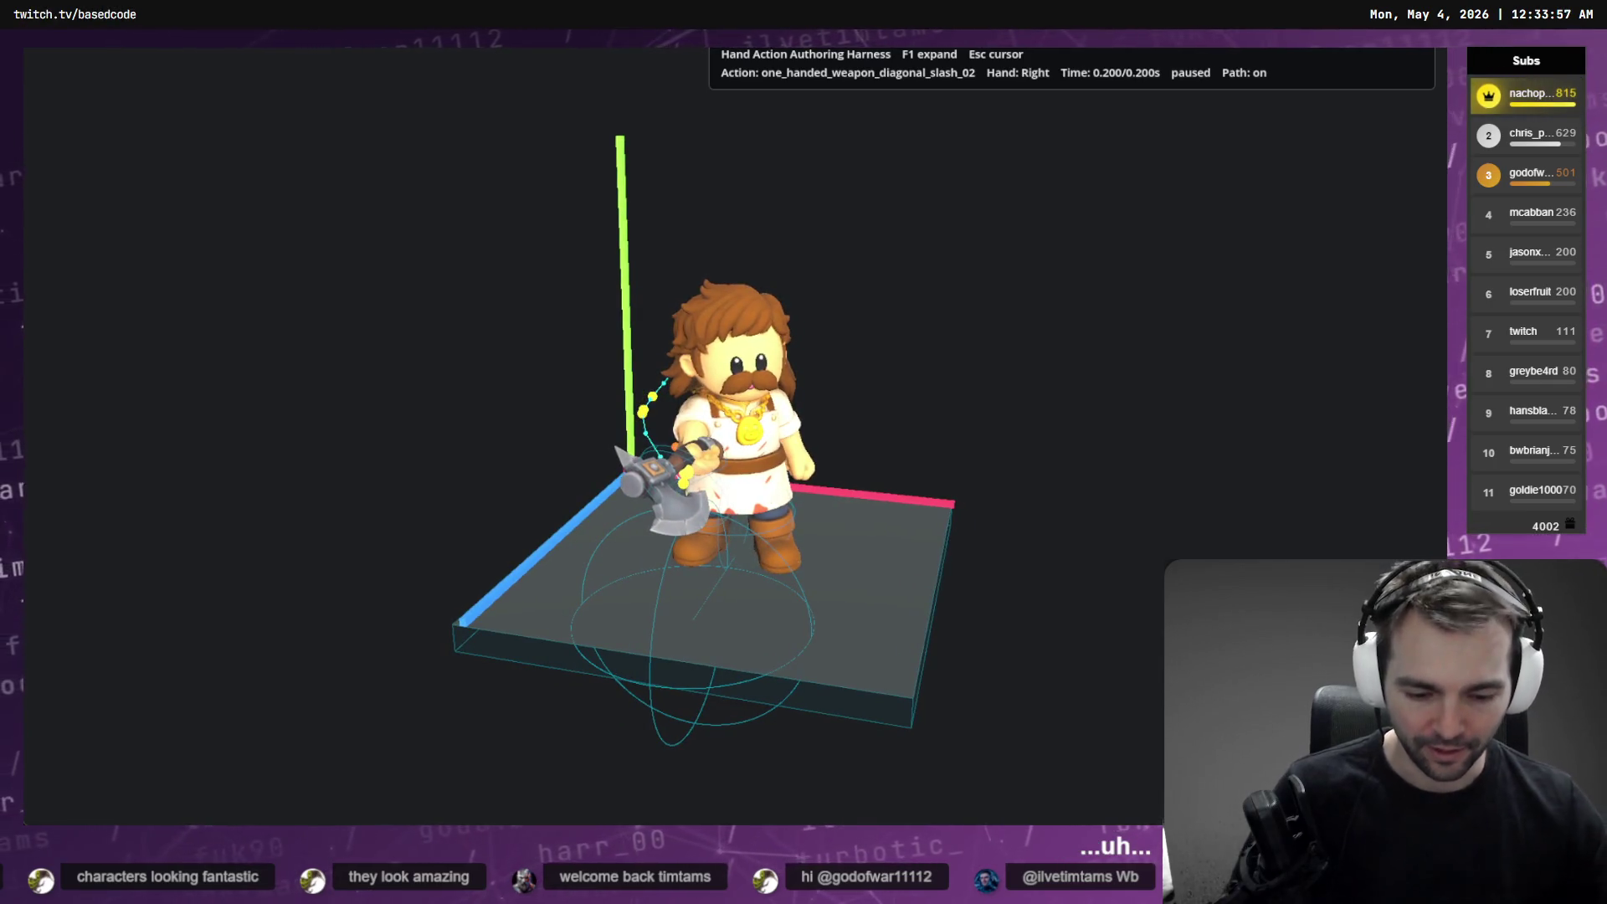
Switch the harness preview to one_handed_weapon_diagonal_slash_01, play it, and return to the split view
{"action": "key", "text": "Left"}
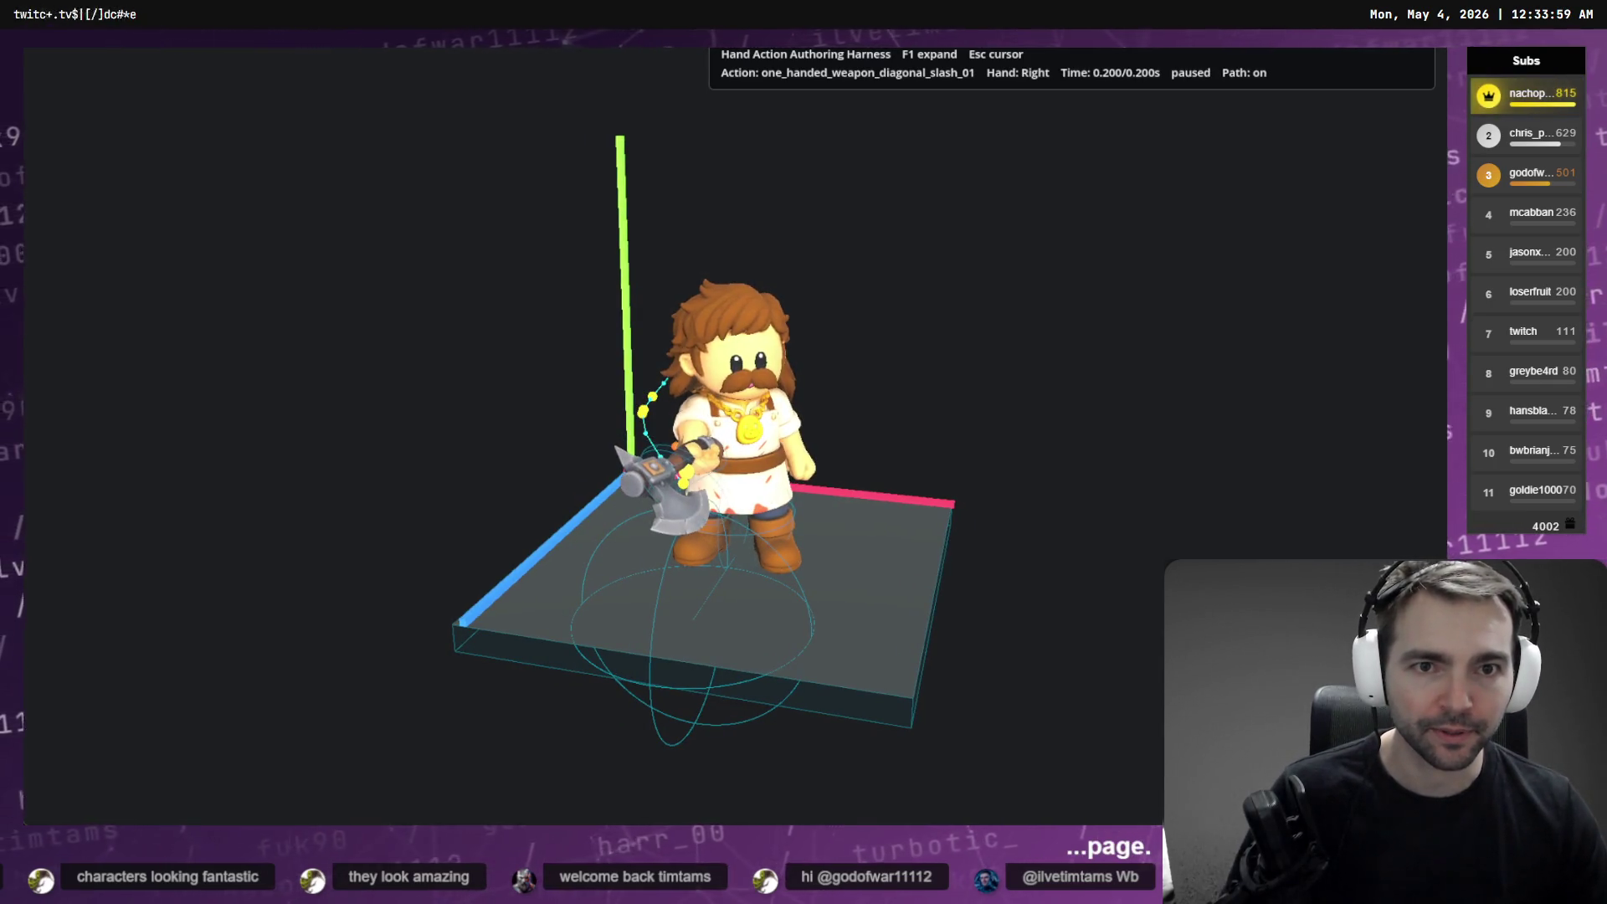
{"action": "key", "text": "space"}
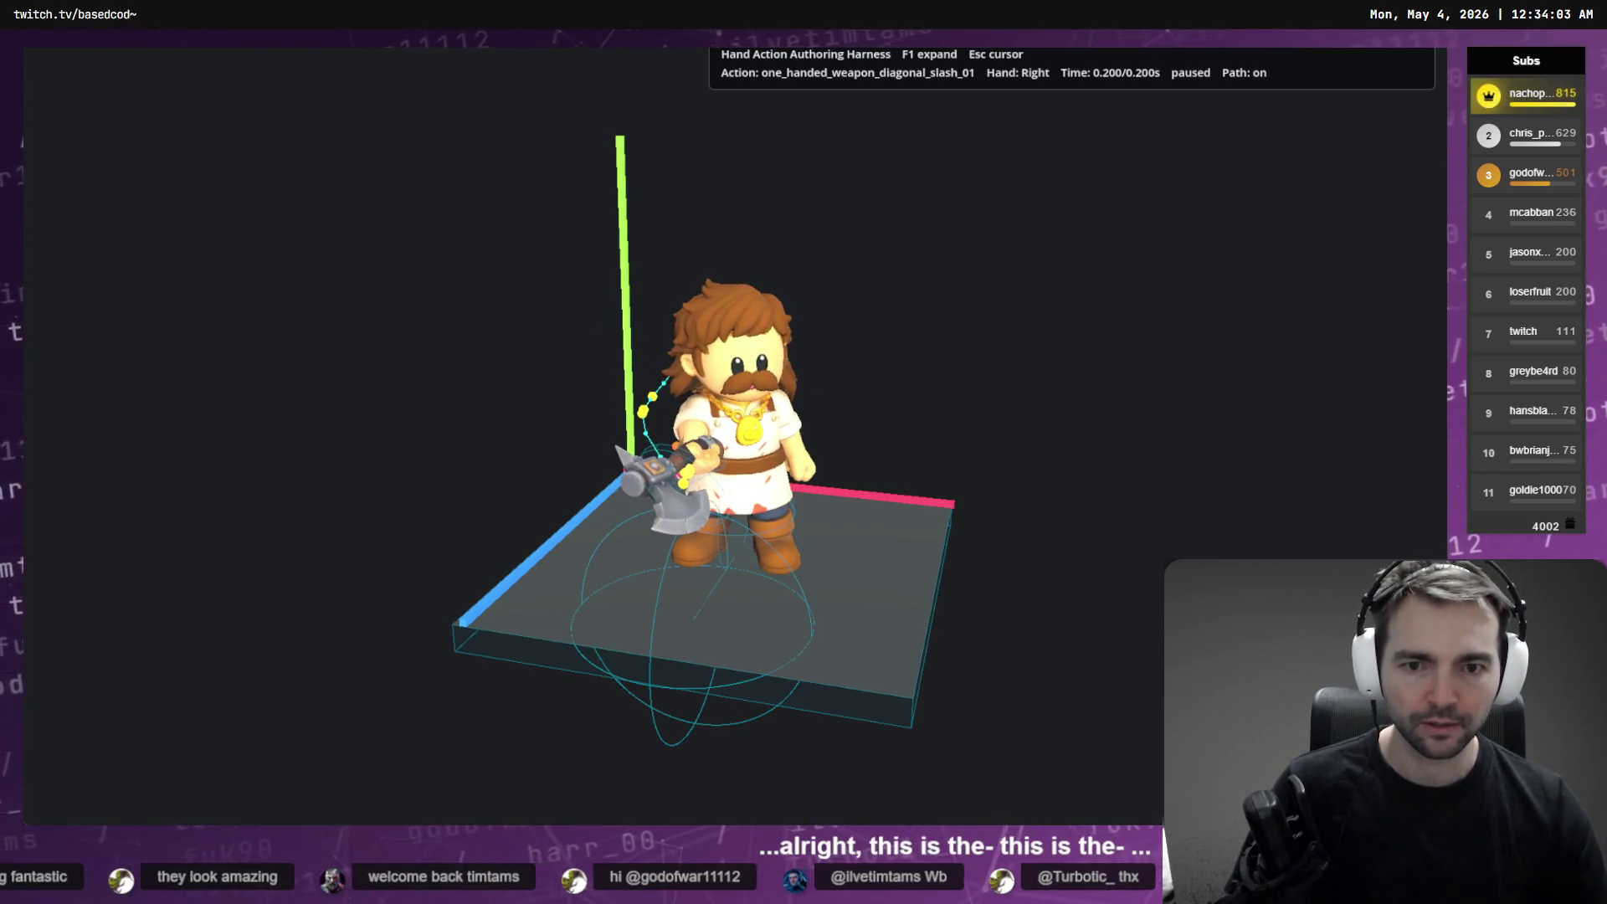
{"action": "key", "text": "F1"}
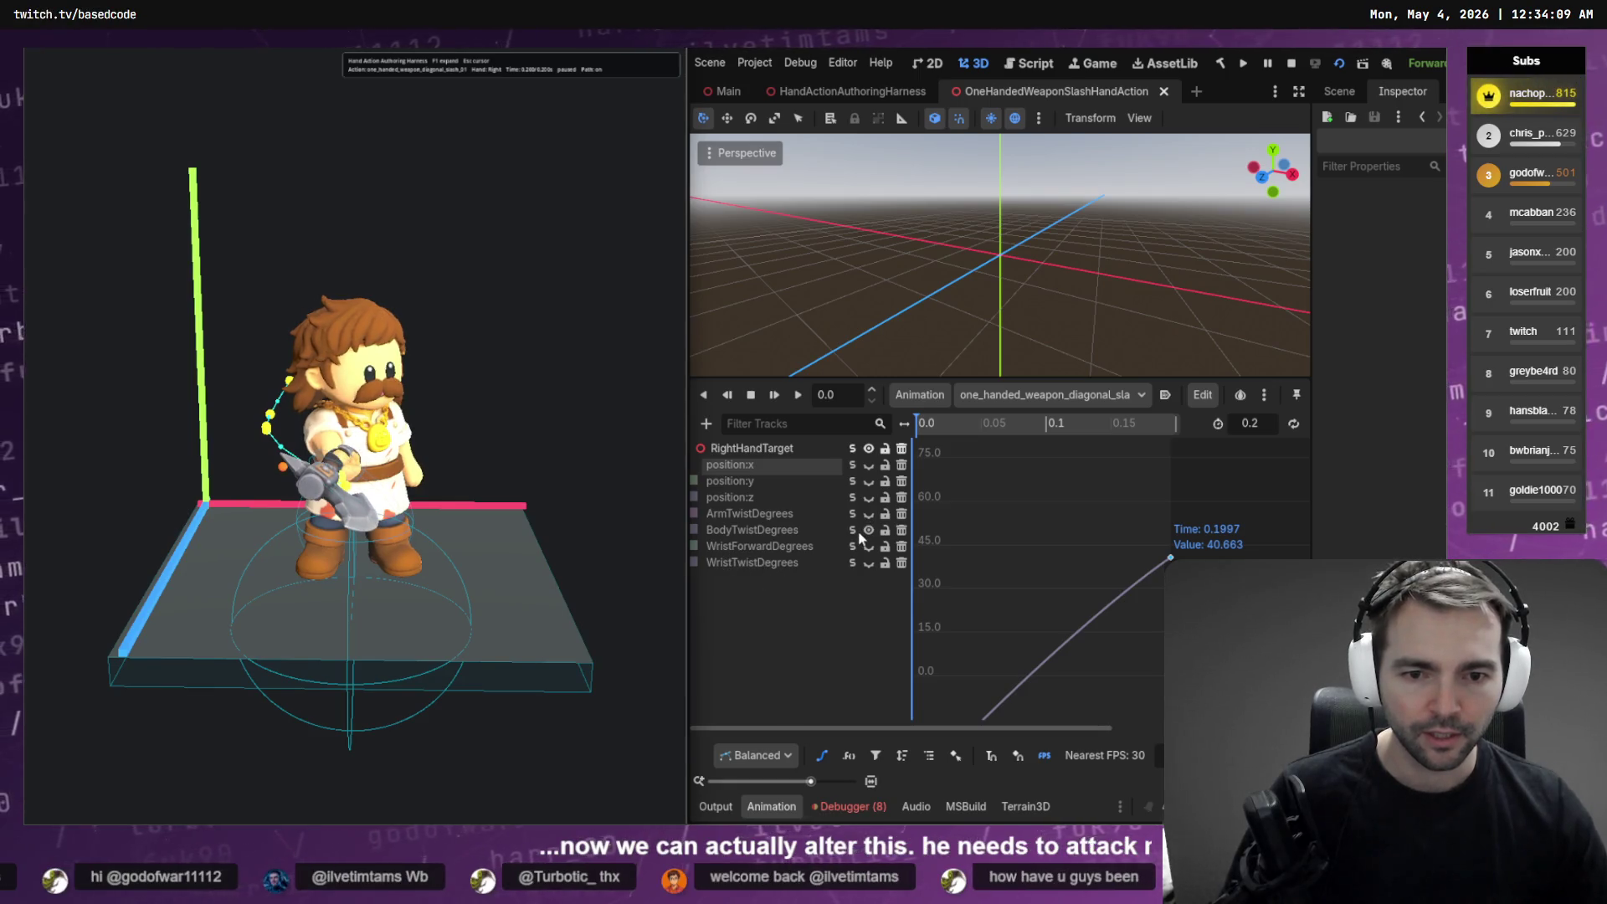
Set the BodyTwistDegrees end key to about 63.1, try an arc bend on its curve, then undo it
{"action": "left_click", "coordinate": [1170, 558]}
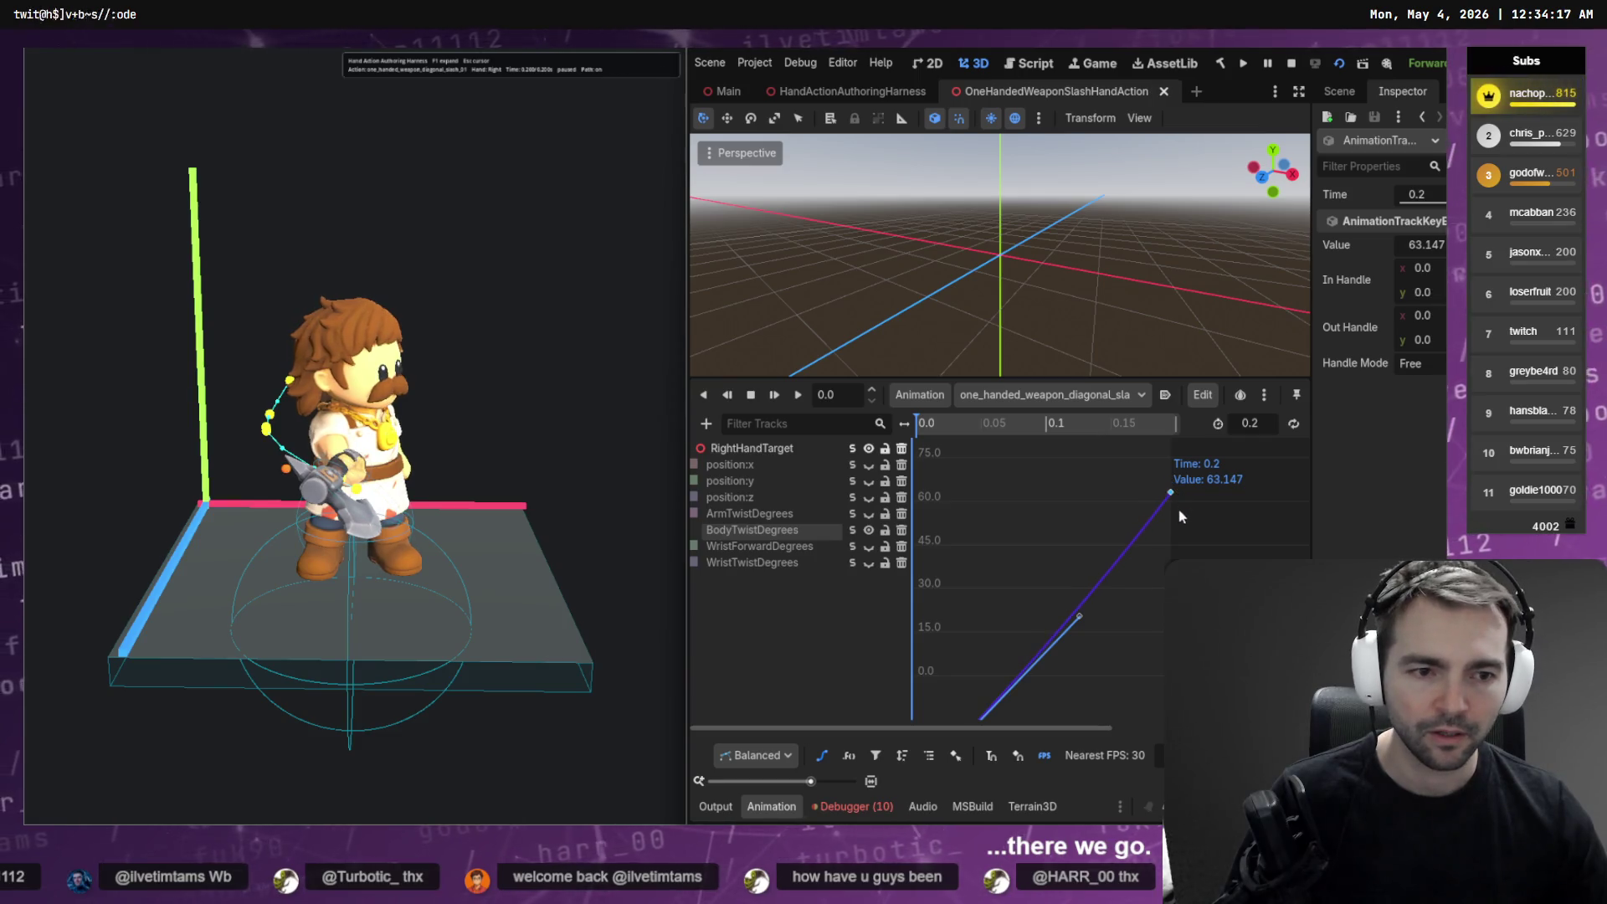
{"action": "key", "text": "ctrl+s"}
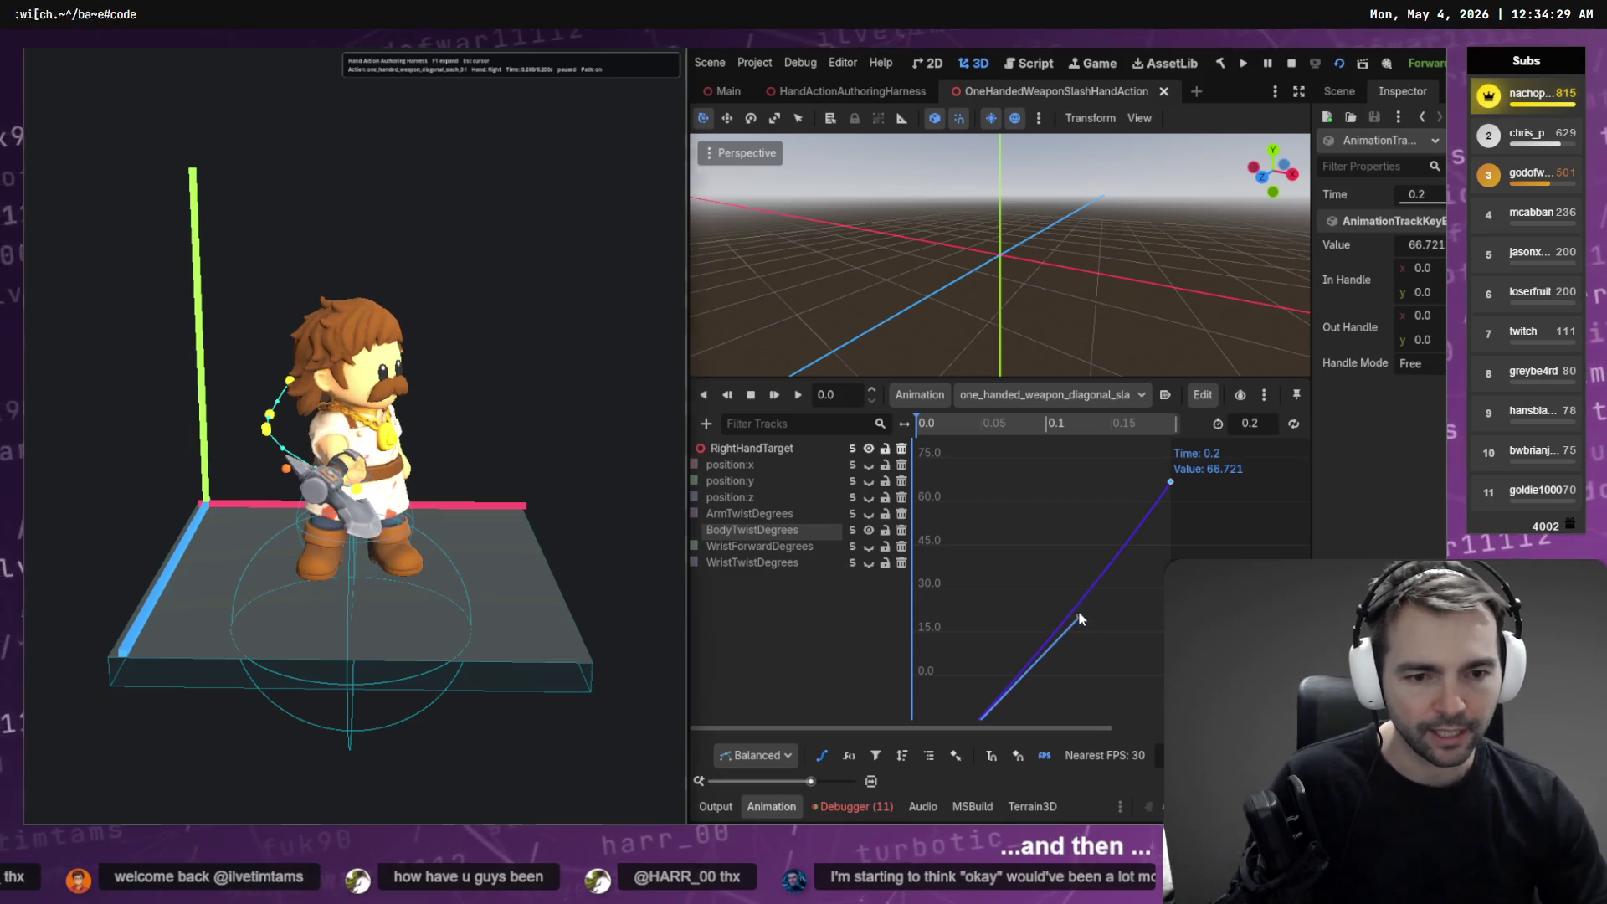
{"action": "left_click_drag", "start_coordinate": [1079, 616], "coordinate": [1015, 533]}
{"action": "key", "text": "ctrl+s"}
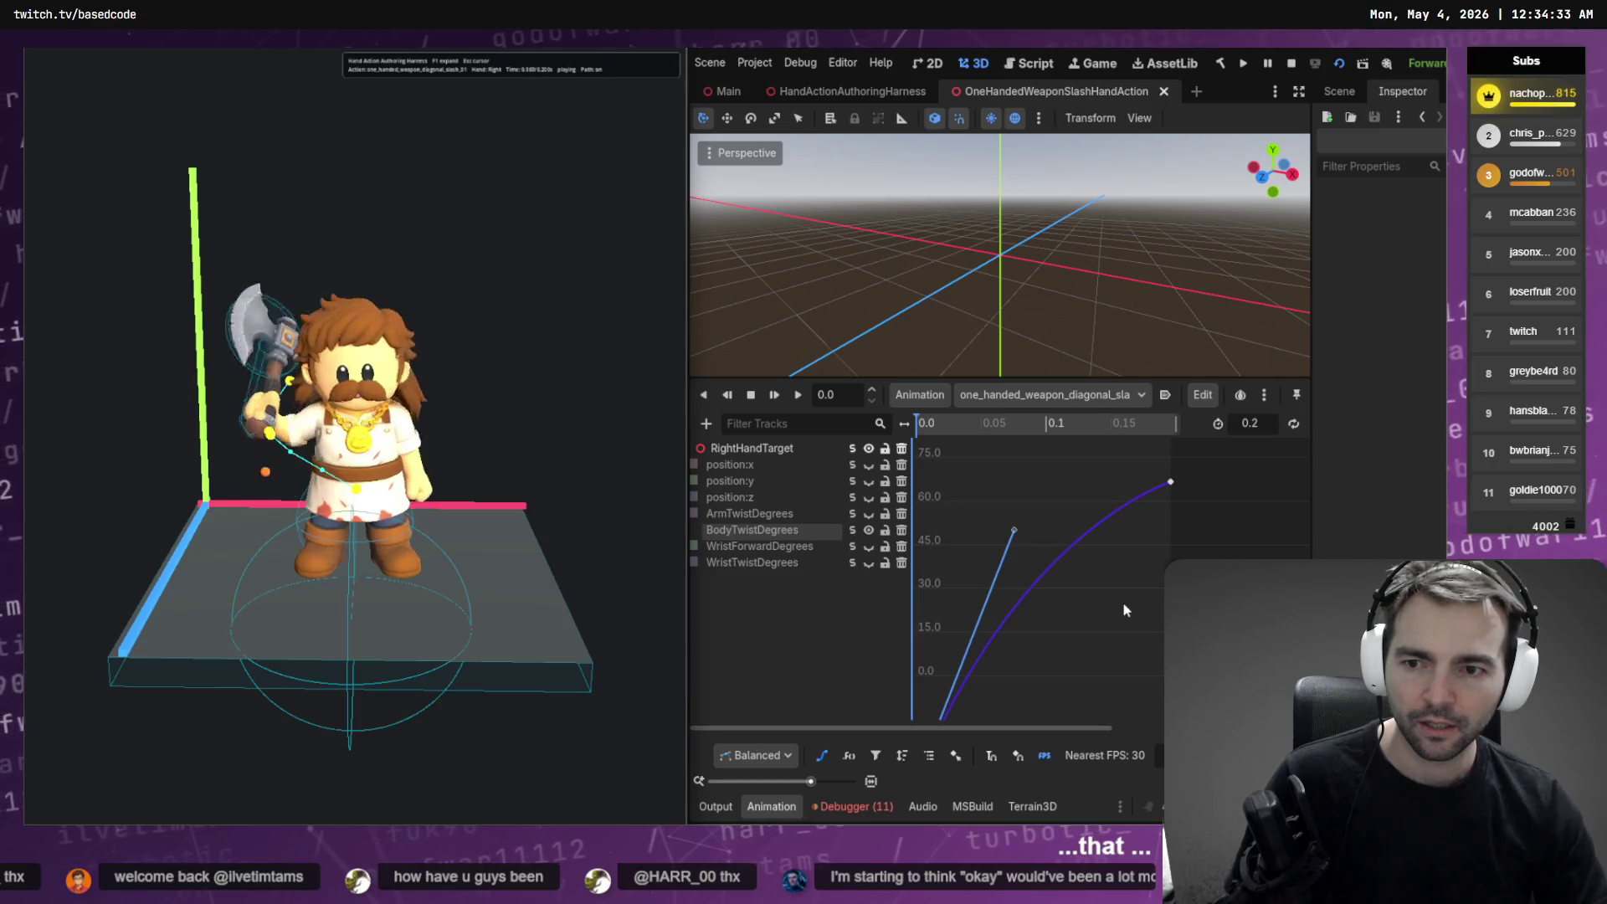
{"action": "key", "text": "ctrl+z"}
{"action": "key", "text": "ctrl+s"}
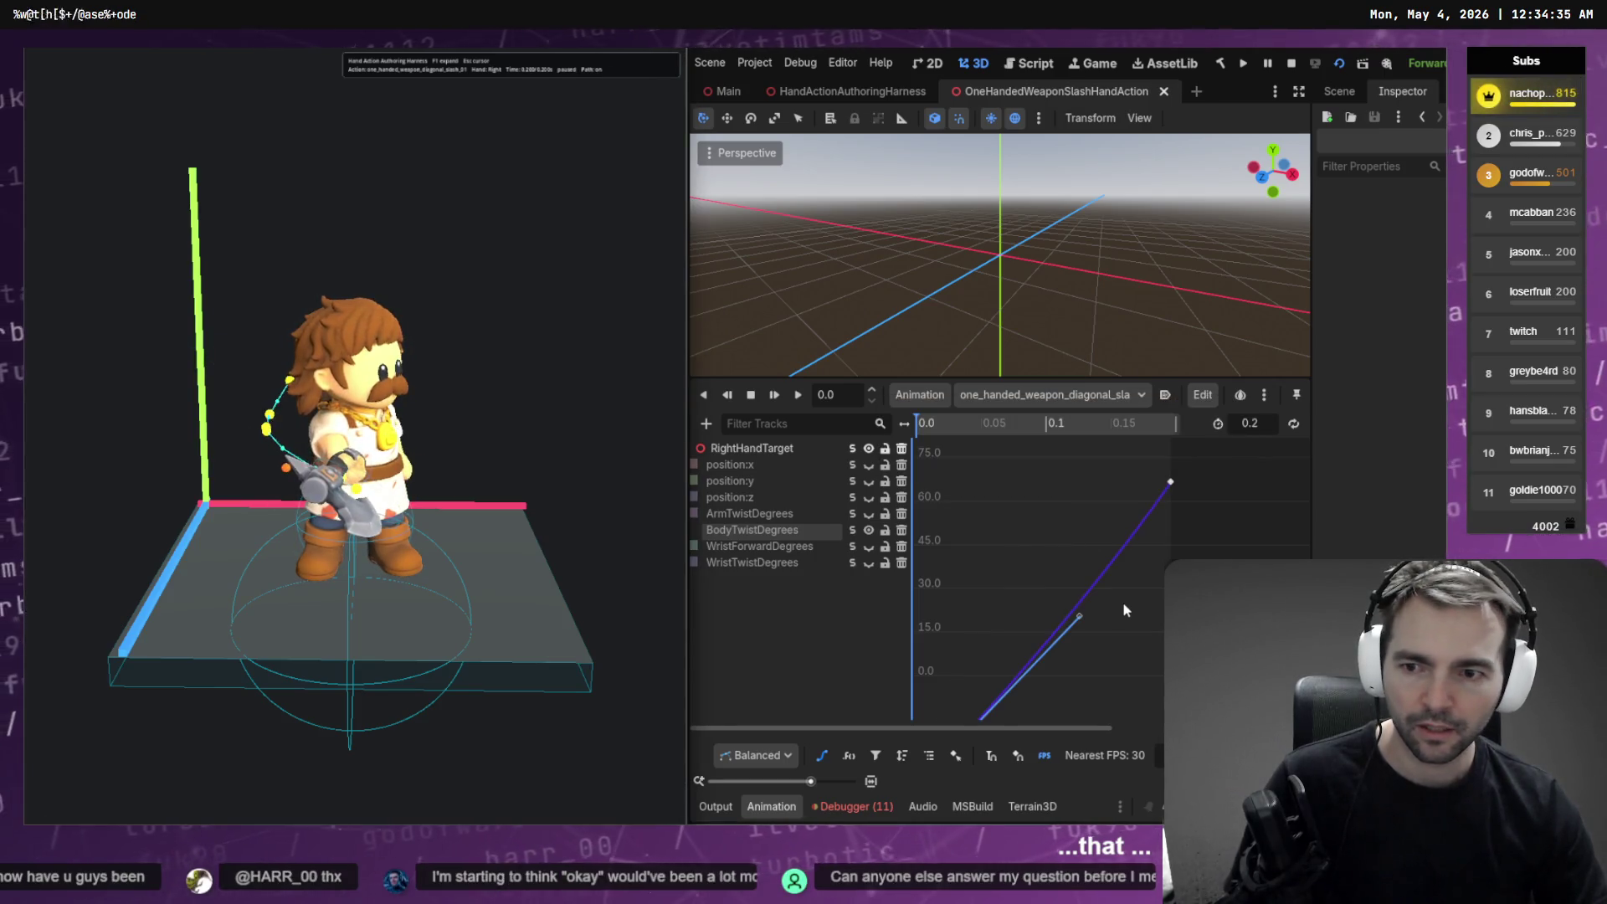
Restore the 63.147 end key, bend the body twist curve into an arc again, and solo position:x
{"action": "key", "text": "ctrl+z"}
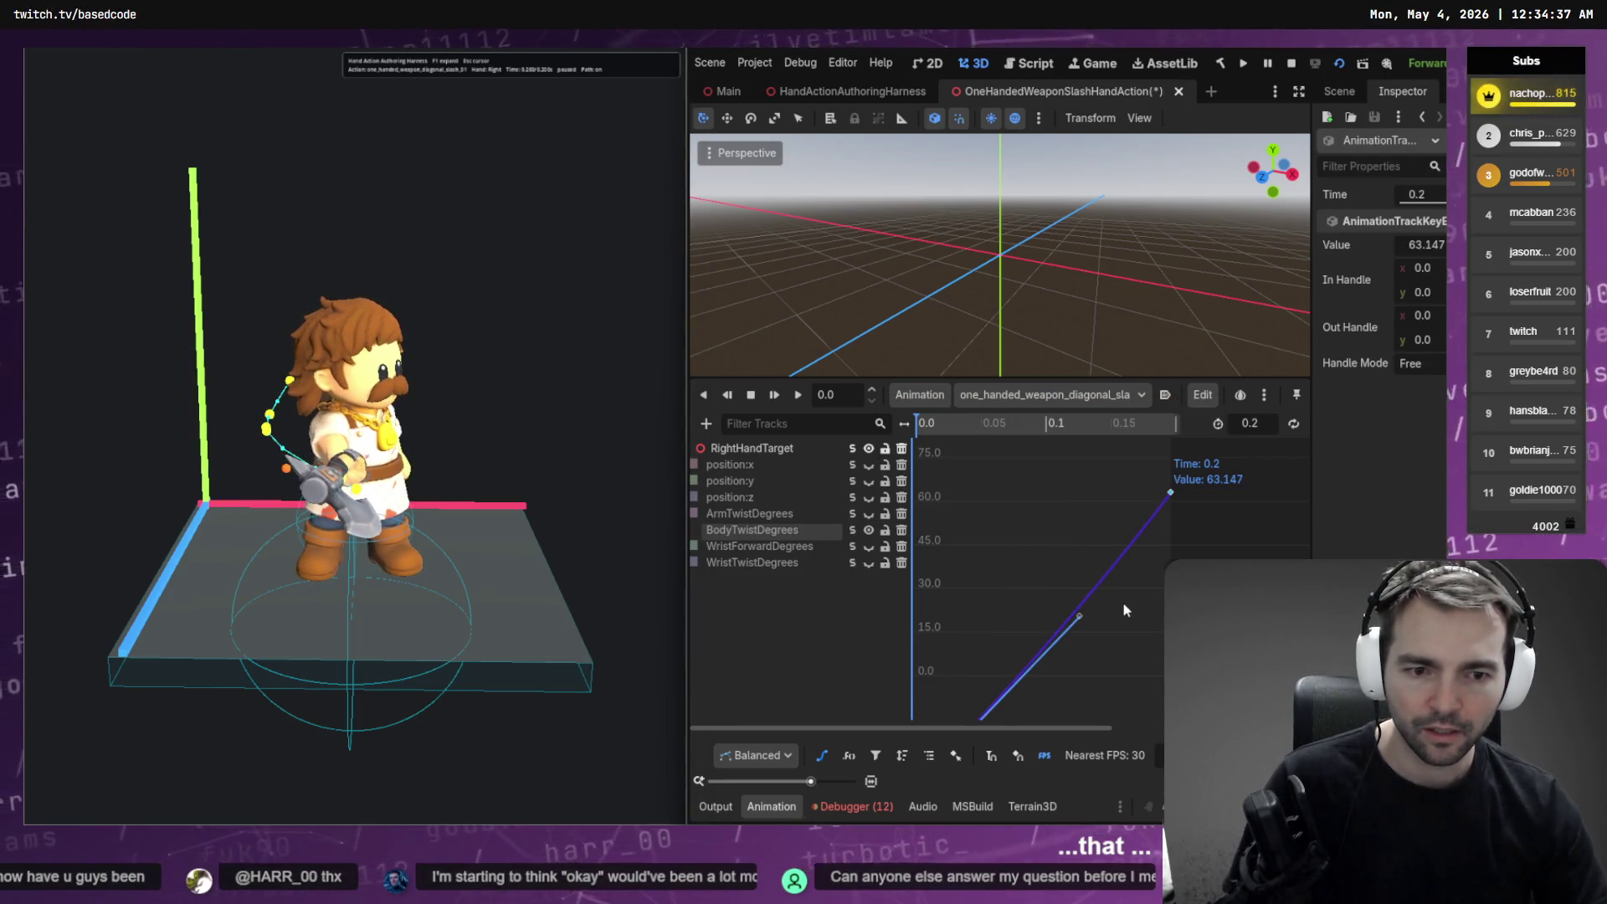
{"action": "key", "text": "ctrl+z"}
{"action": "key", "text": "ctrl+shift+z"}
{"action": "key", "text": "ctrl+s"}
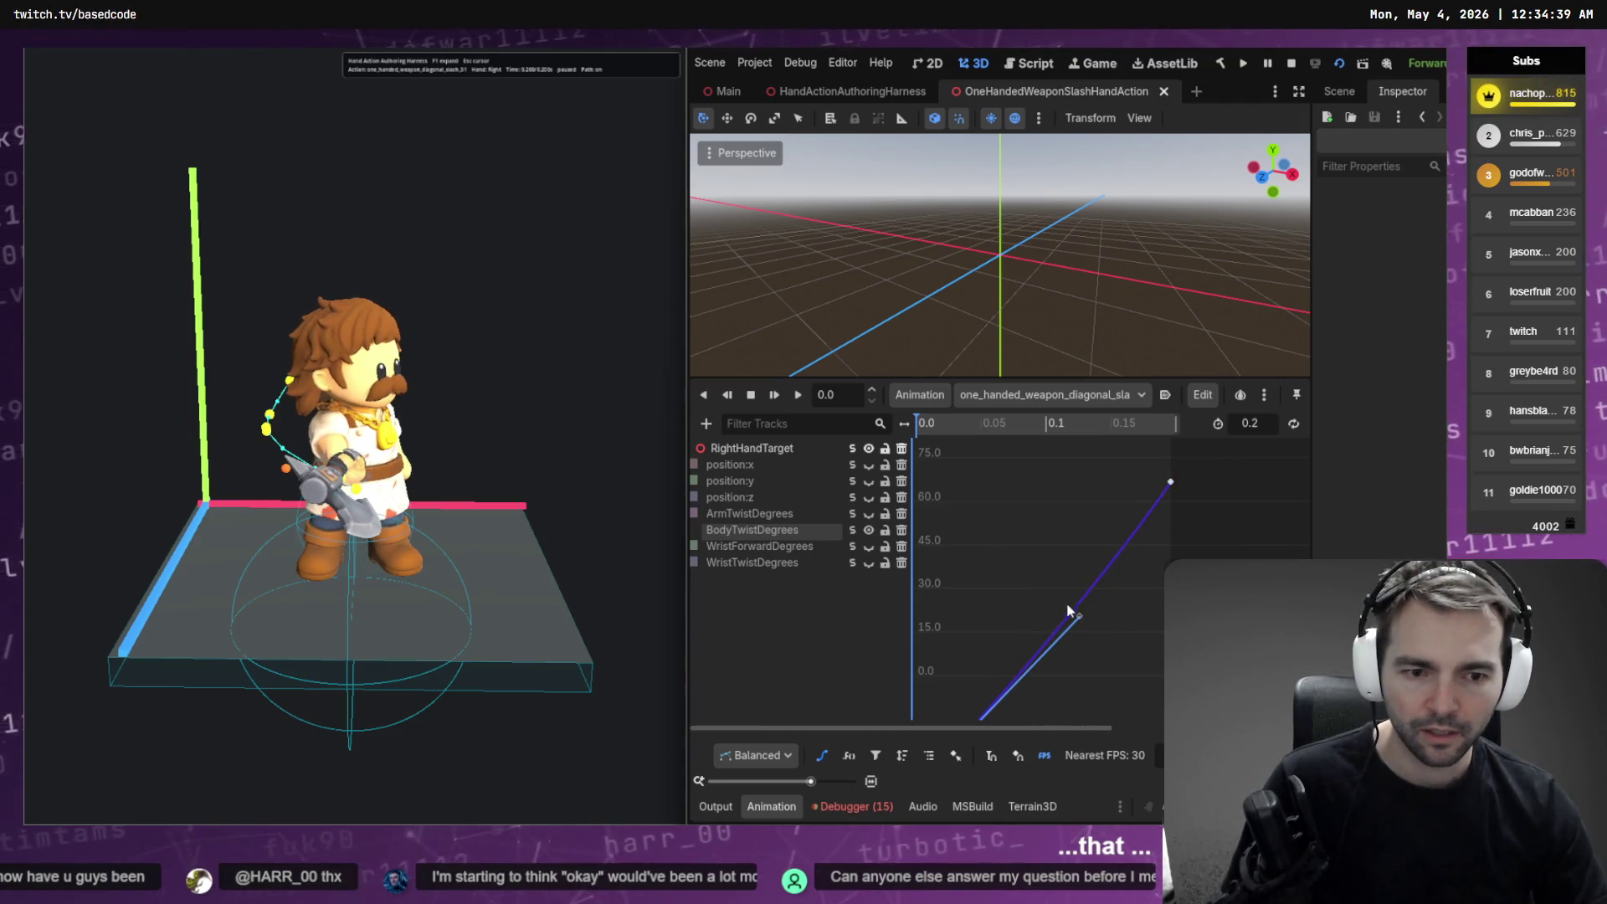
{"action": "mouse_move", "coordinate": [1059, 589]}
{"action": "left_mouse_down"}
{"action": "mouse_move", "coordinate": [971, 514]}
{"action": "mouse_move", "coordinate": [983, 519]}
{"action": "left_mouse_up"}
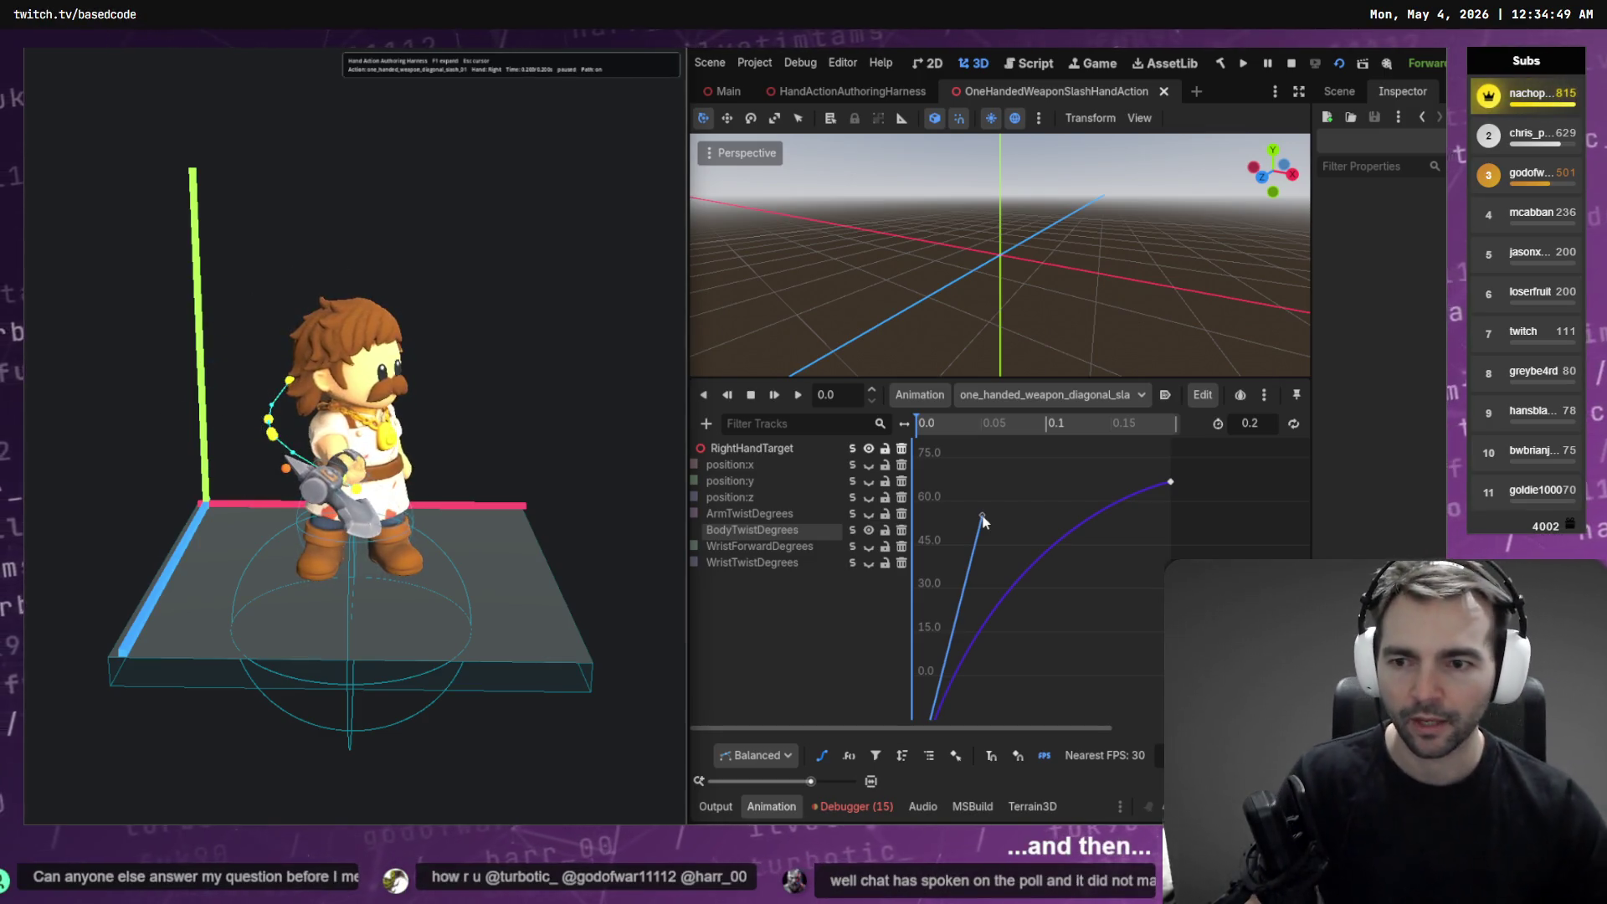
{"action": "left_click", "coordinate": [853, 467]}
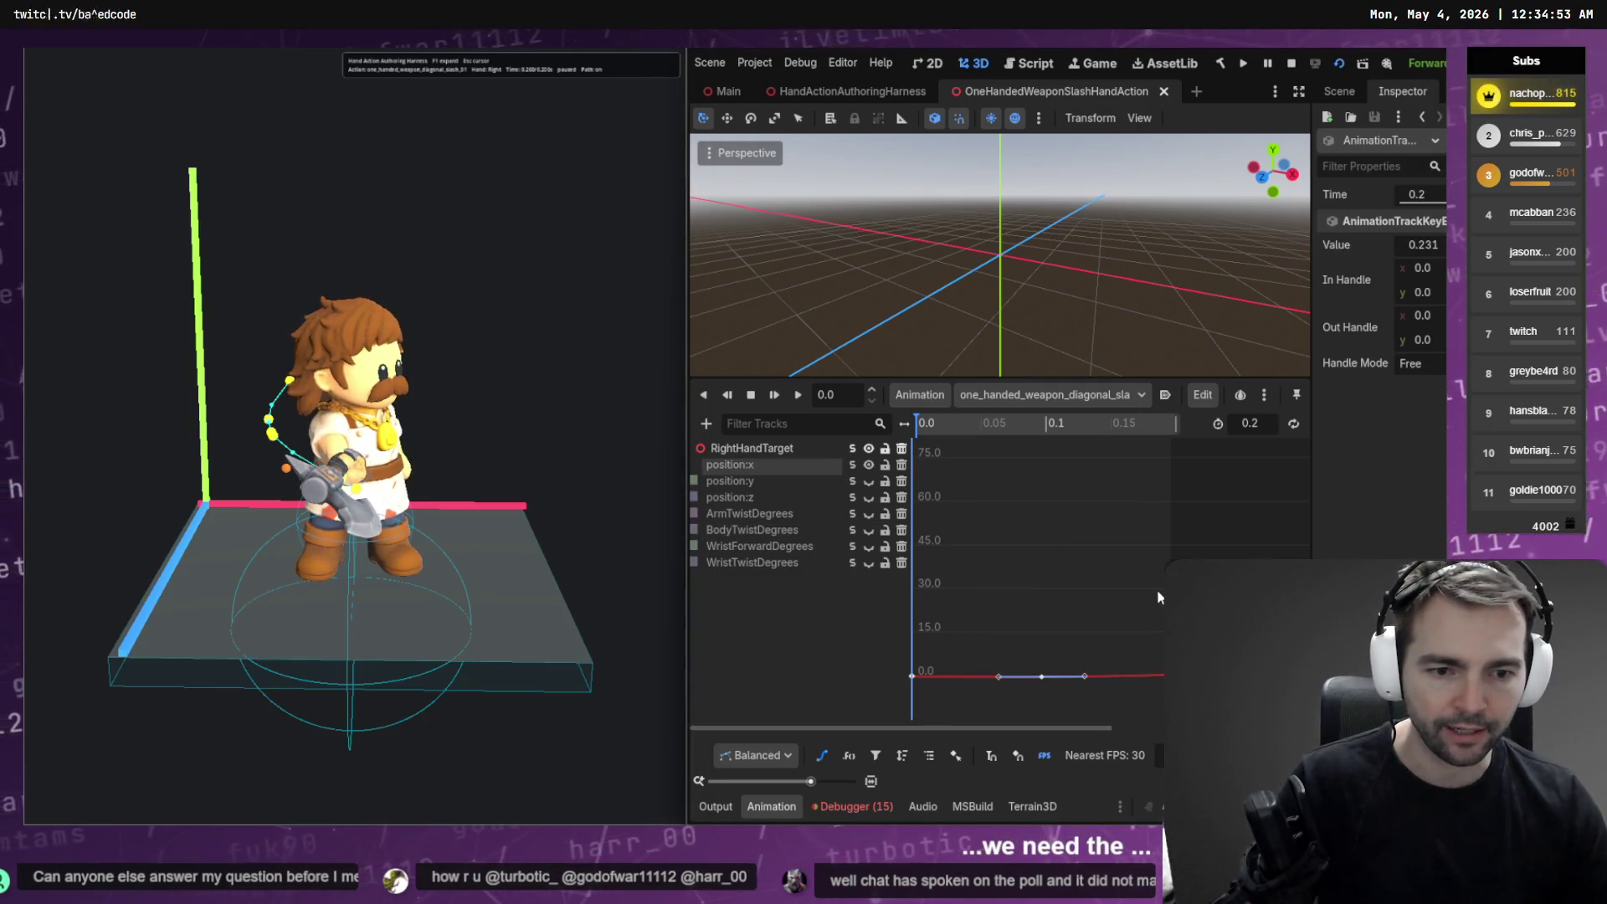
Frame the position:x end key, try values 0.381 then 0.331, and replay the swing
{"action": "key", "text": "f"}
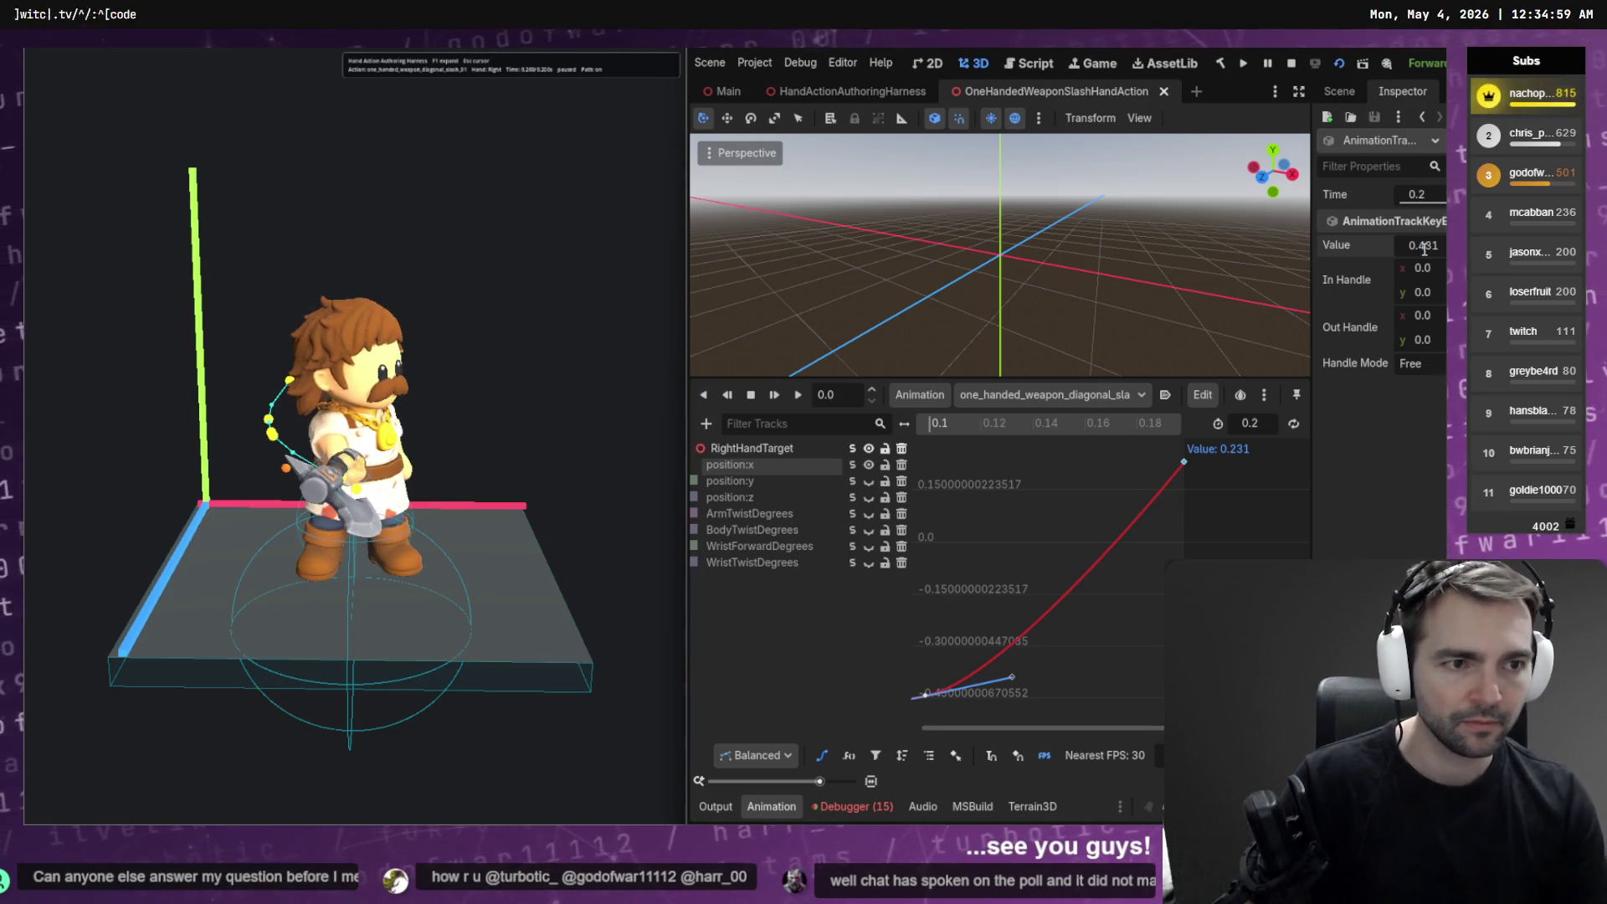
{"action": "key", "text": "Return"}
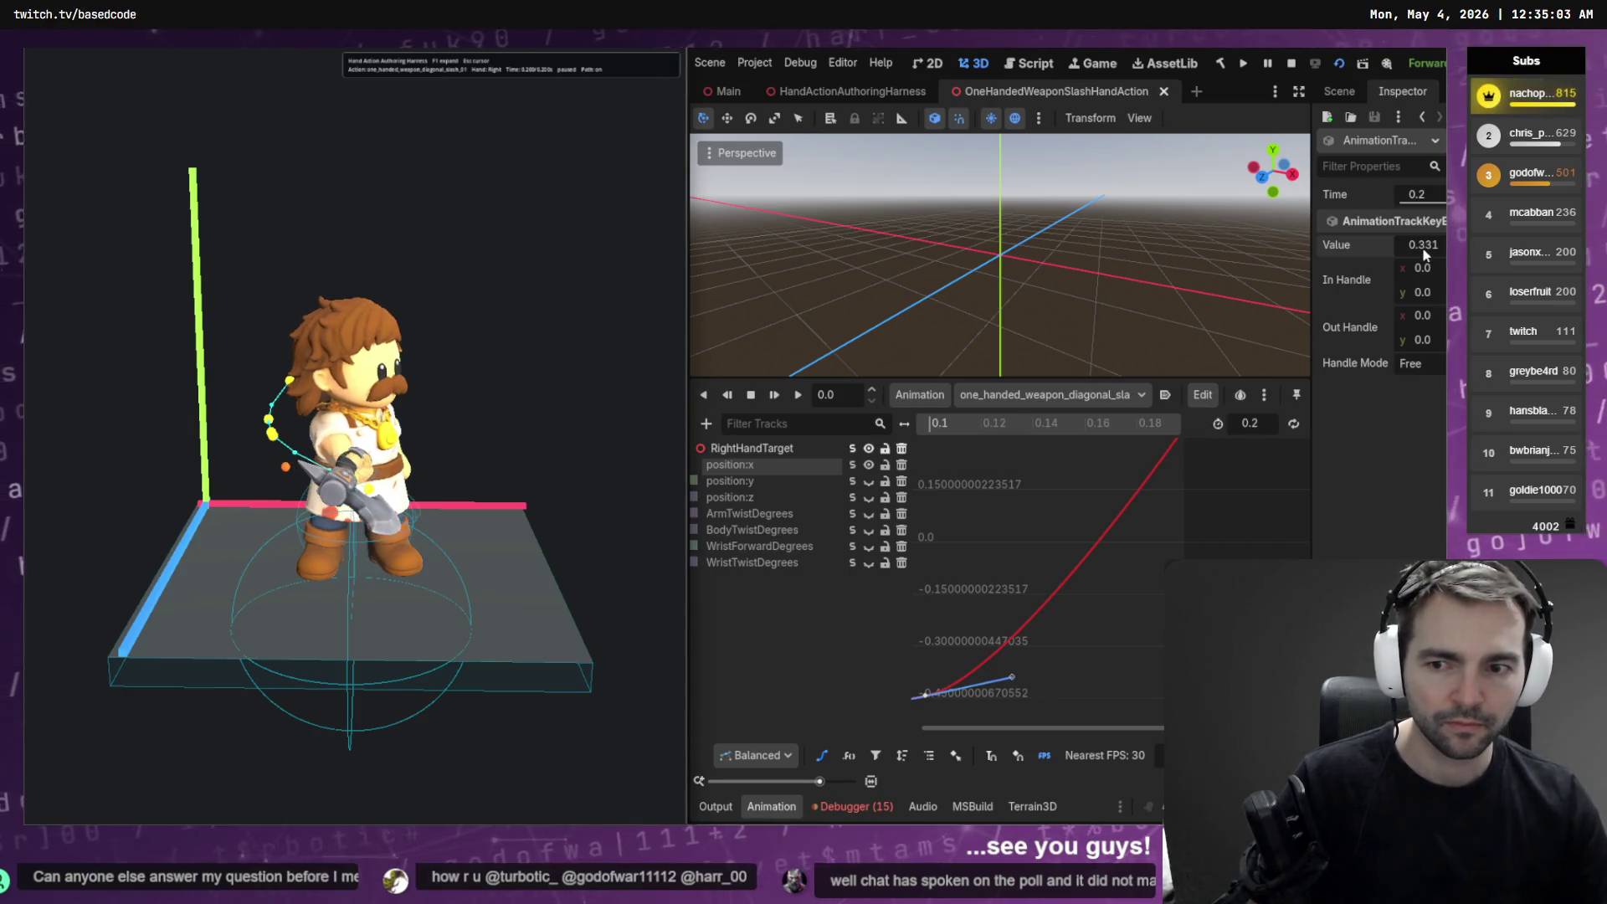
{"action": "left_click_drag", "start_coordinate": [1424, 248], "coordinate": [1427, 254]}
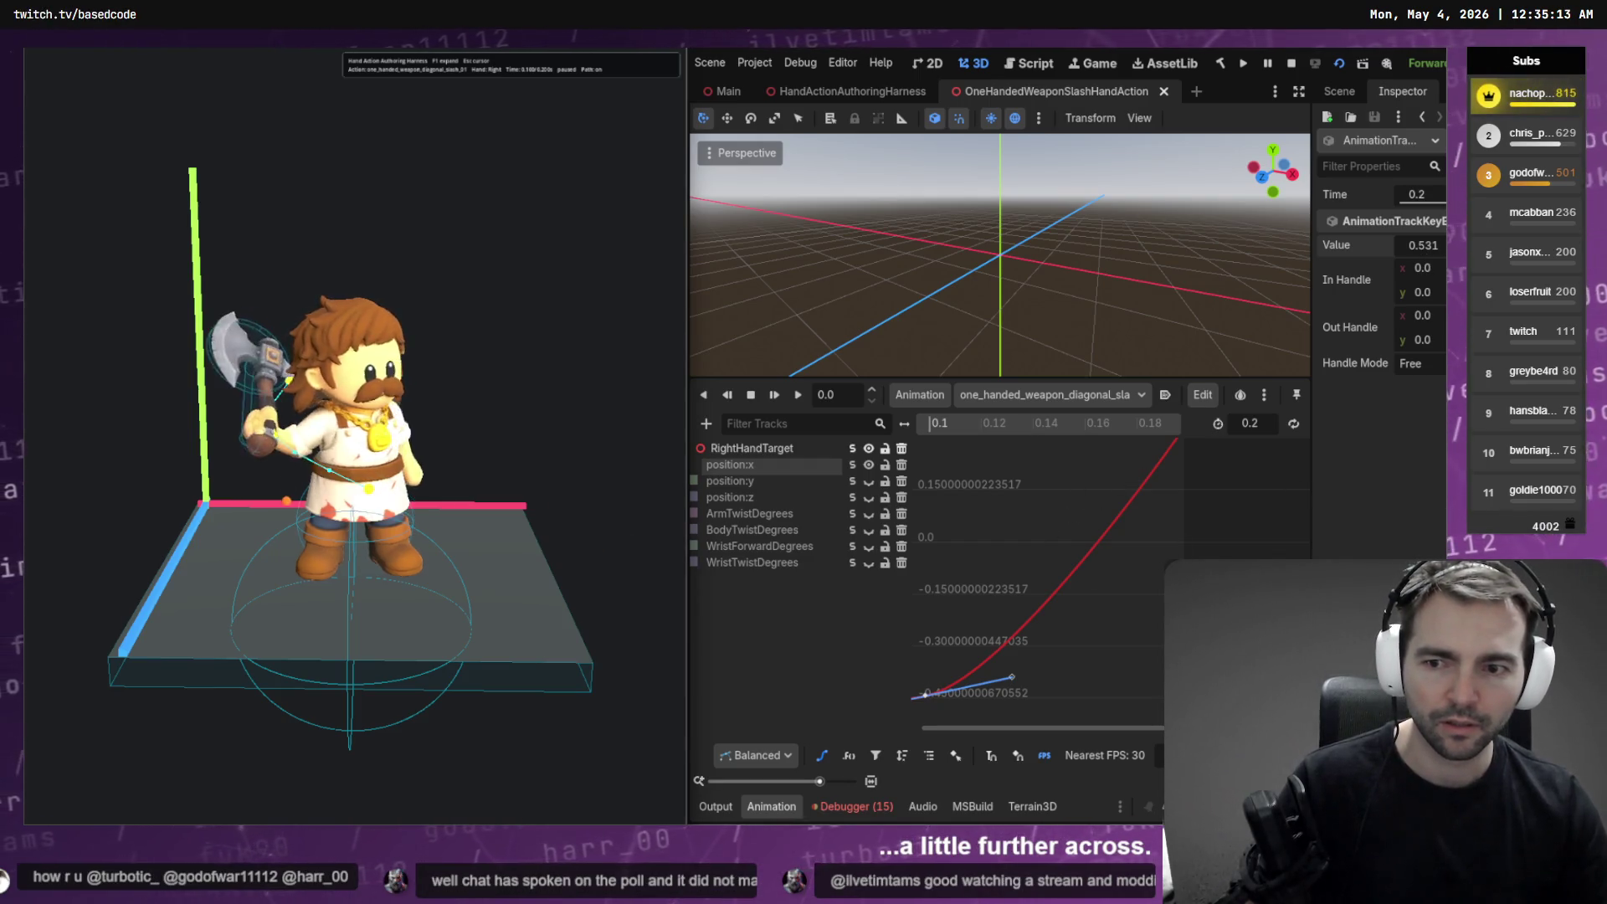
{"action": "key", "text": "space"}
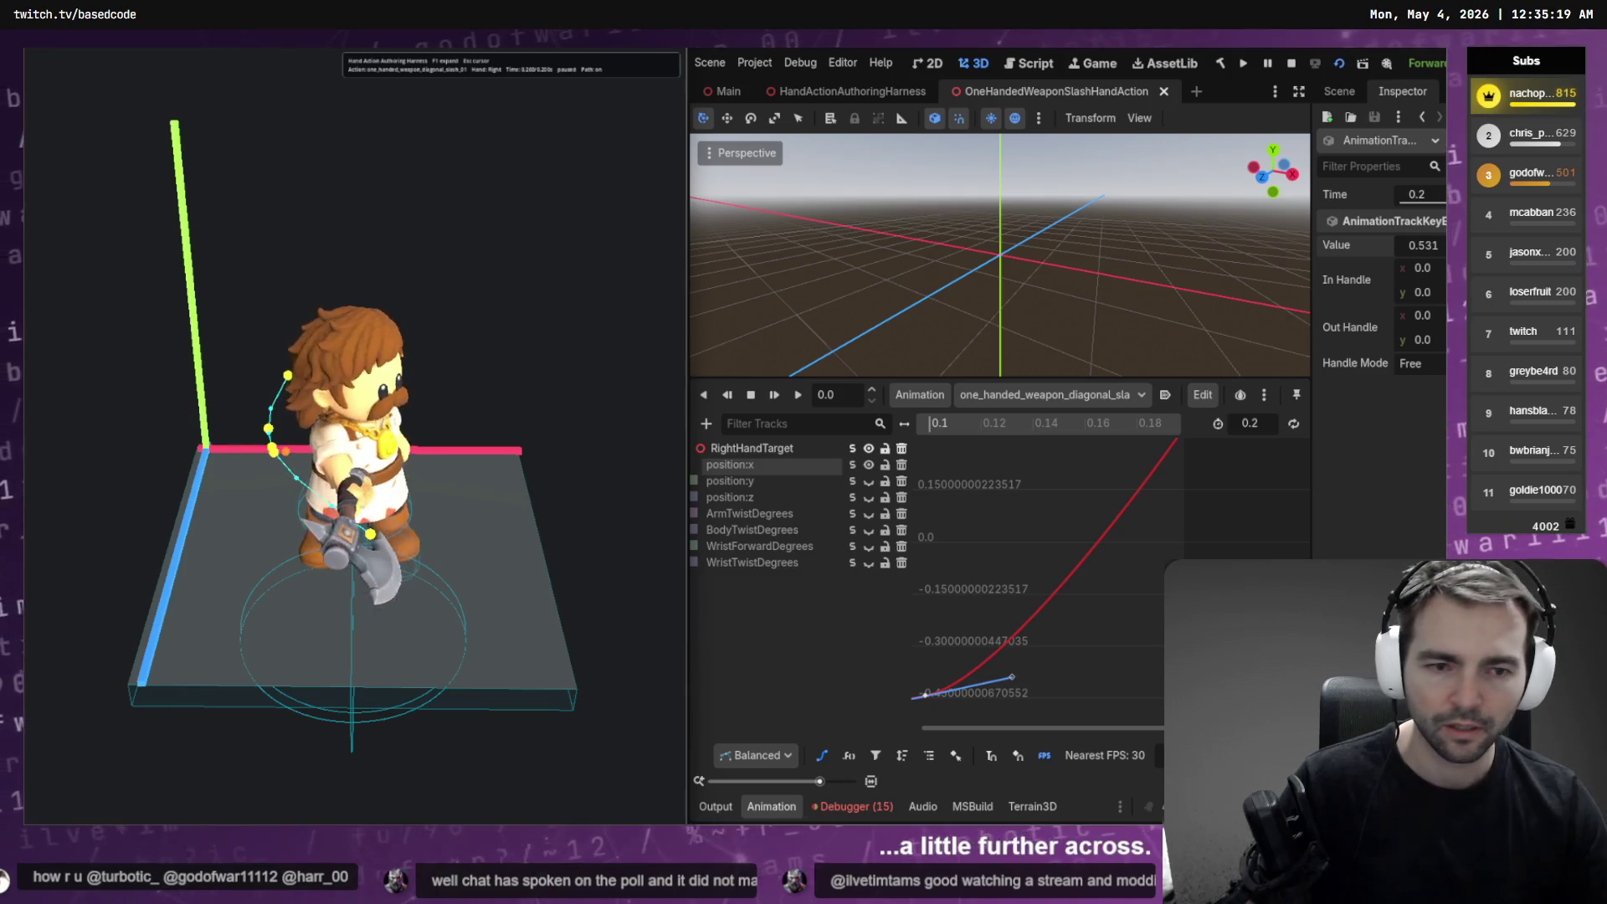
Set the top position:x keyframe to 0.6, save, and stop the running game
{"action": "left_click_drag", "start_coordinate": [1007, 589], "coordinate": [1007, 589]}
{"action": "left_click", "coordinate": [1151, 596]}
{"action": "key", "text": "f"}
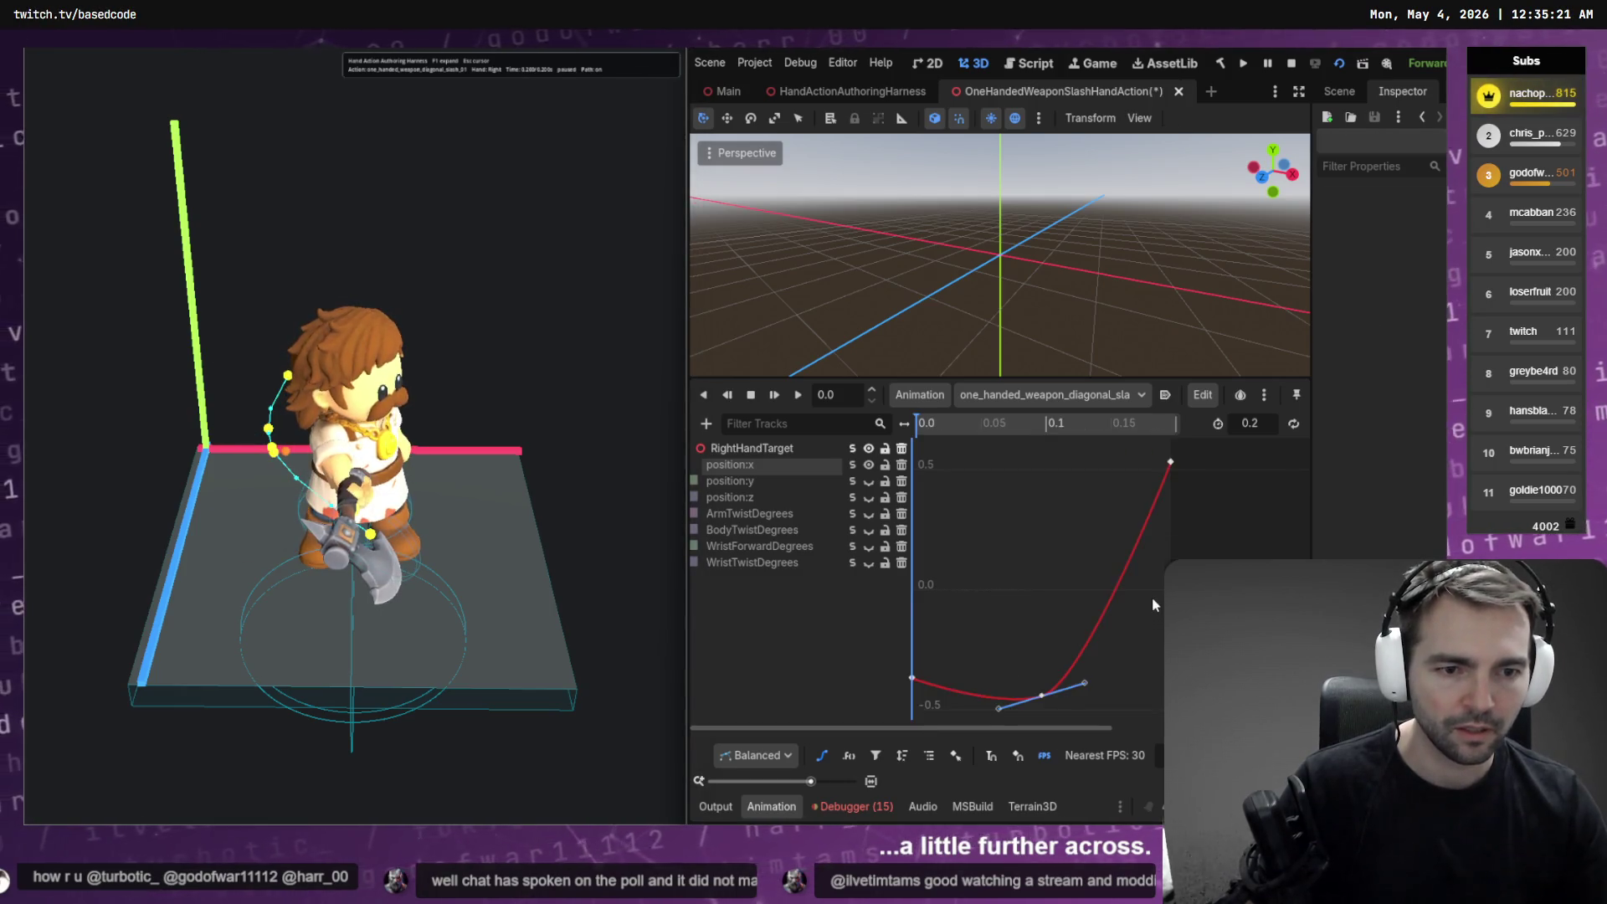
{"action": "left_click", "coordinate": [1170, 461]}
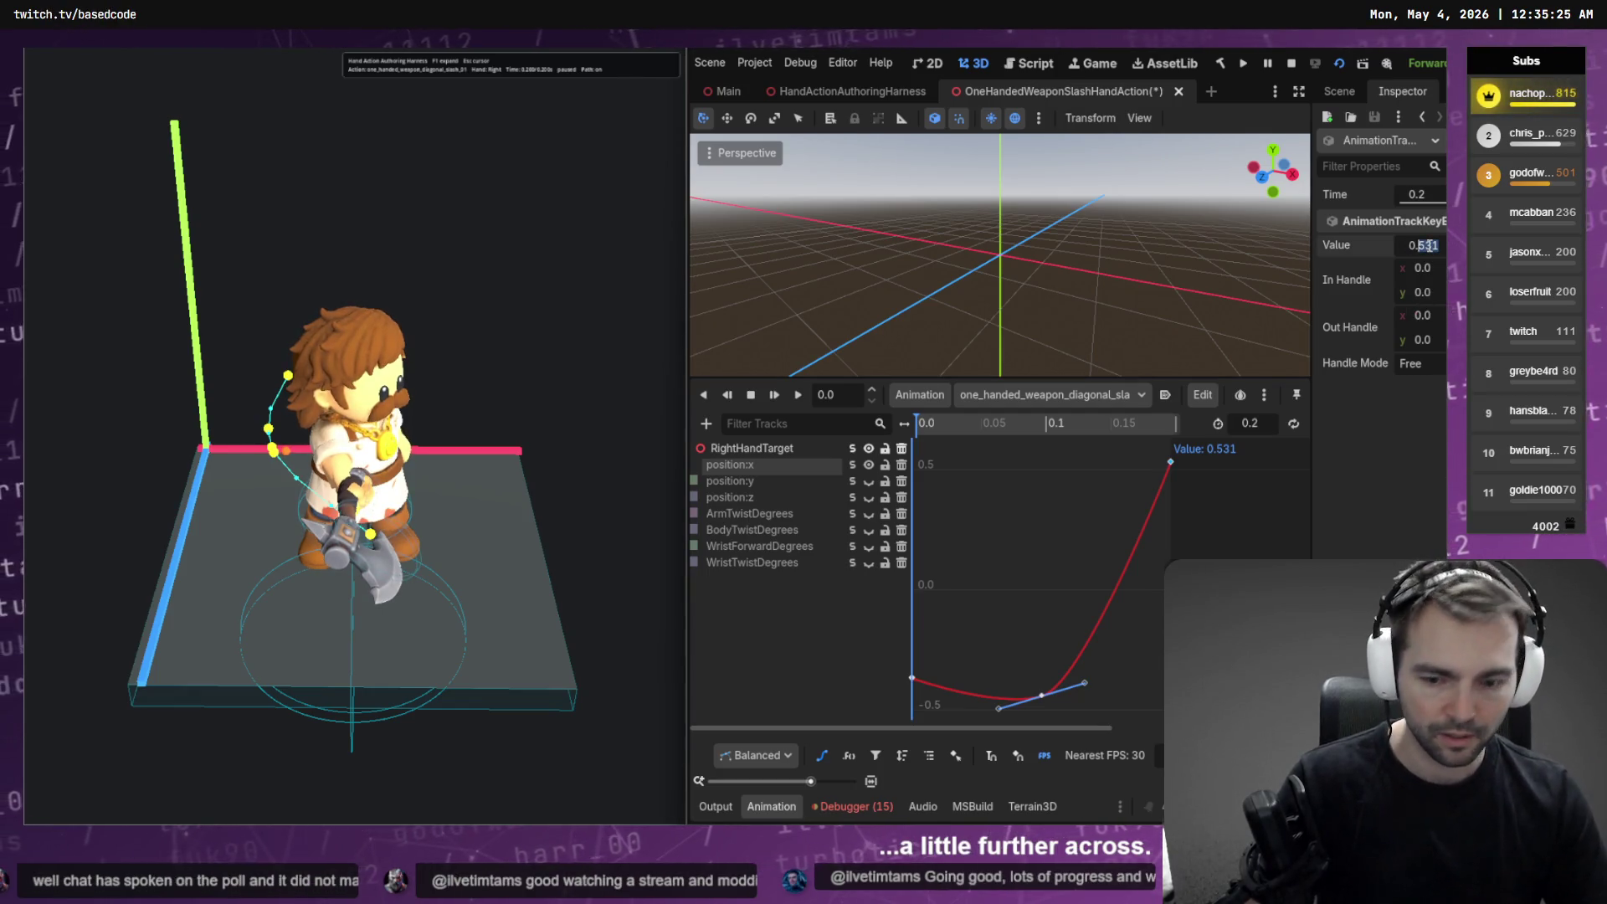
{"action": "type", "text": "0.6"}
{"action": "key", "text": "Return"}
{"action": "key", "text": "ctrl+s"}
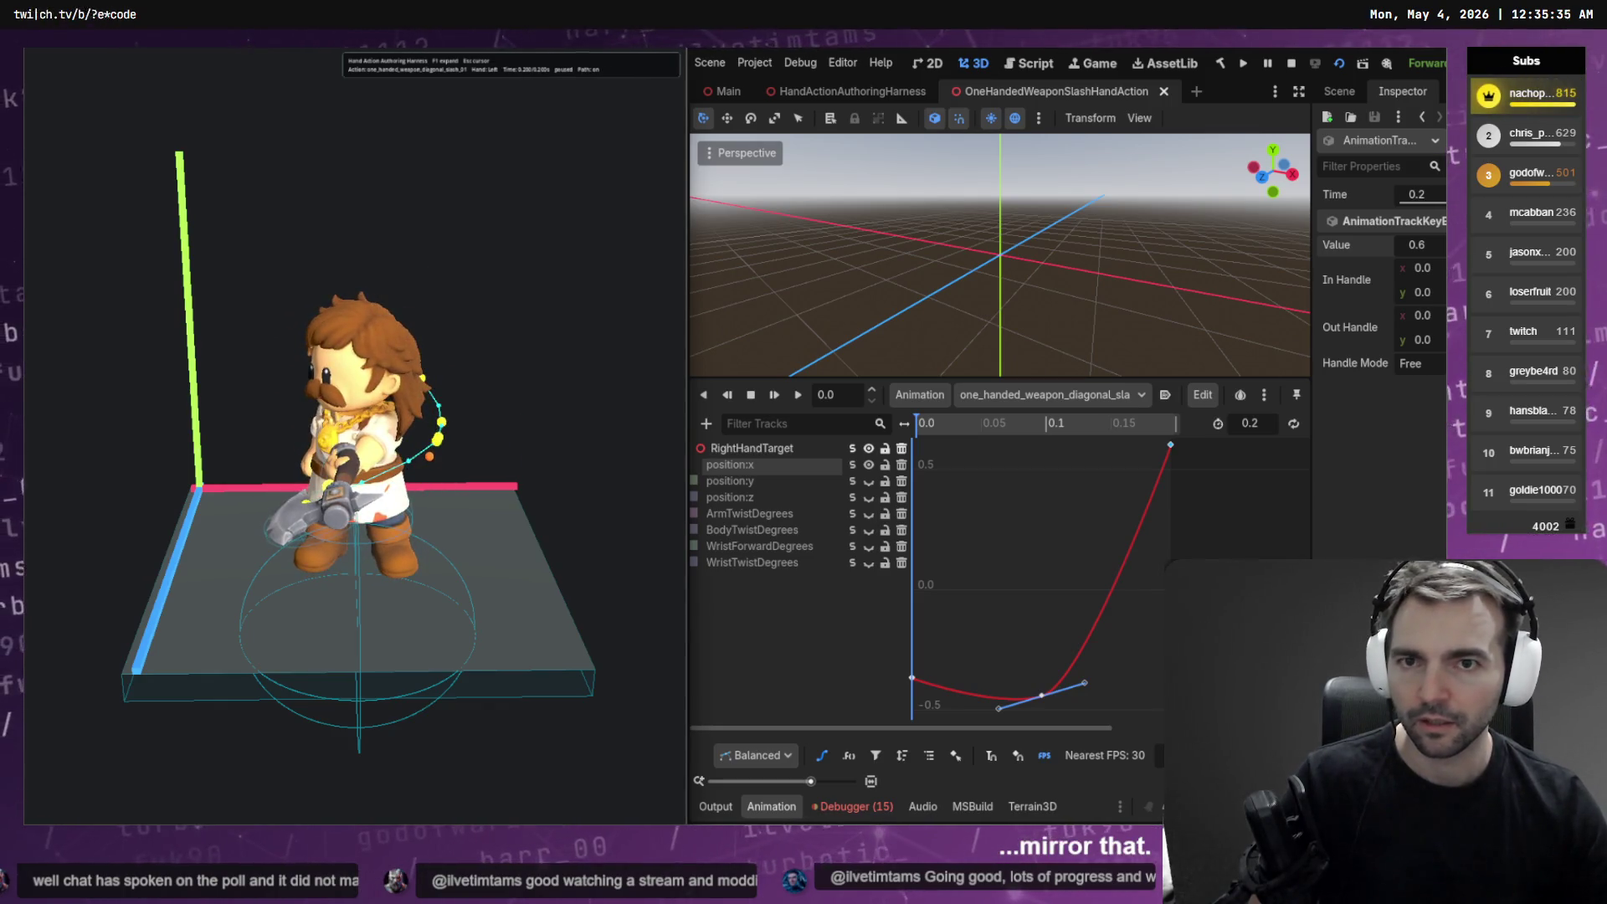
{"action": "key", "text": "F8"}
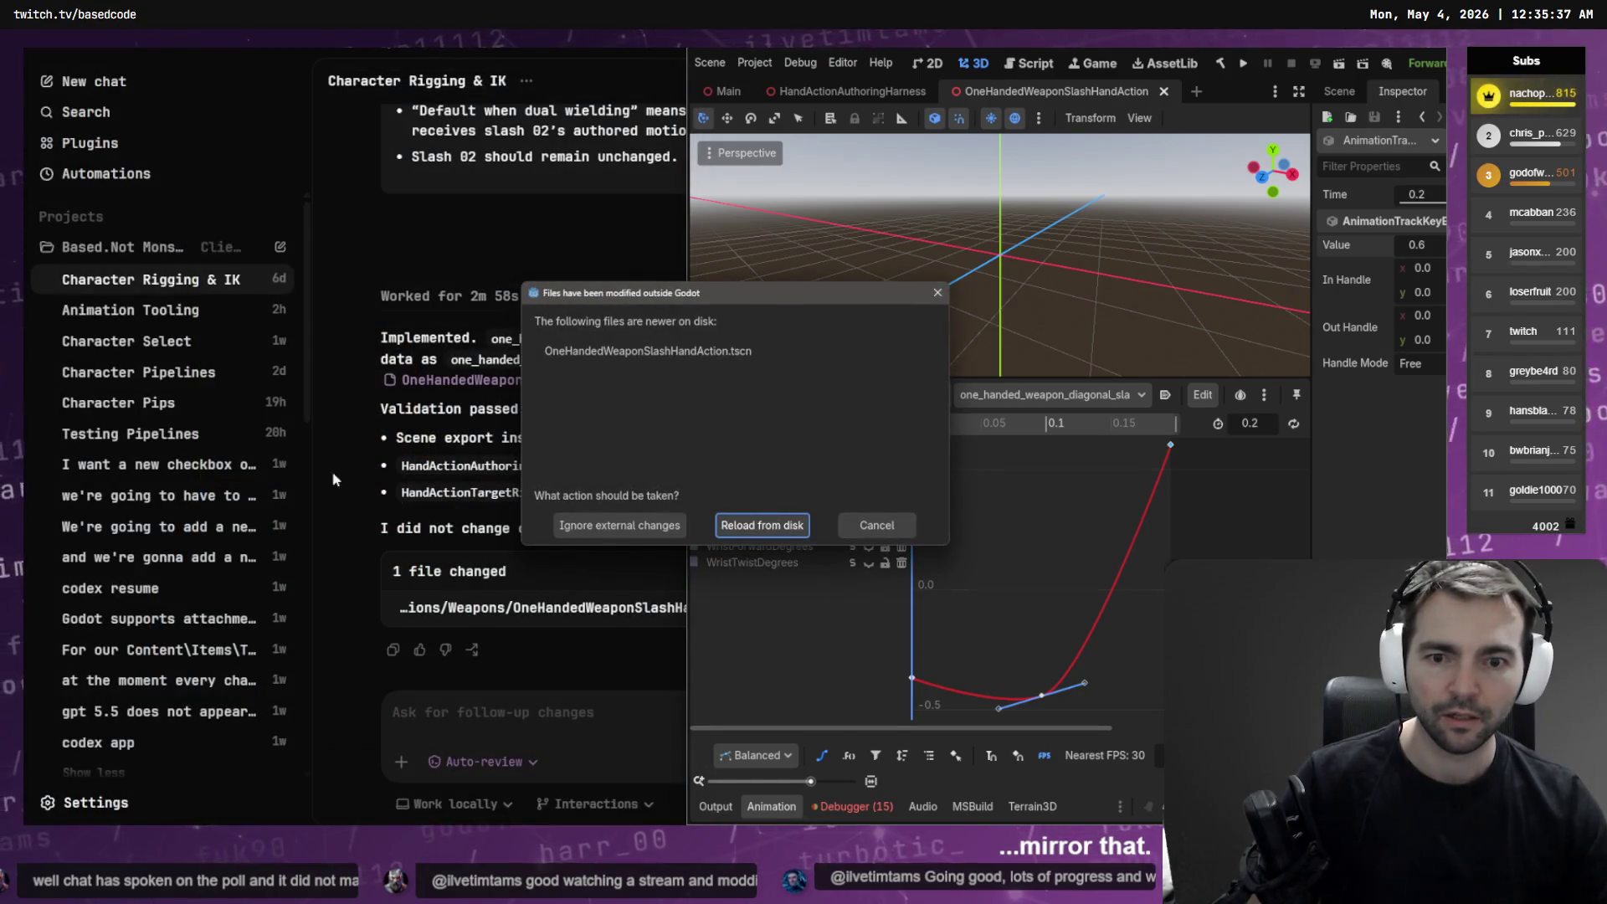
Reload OneHandedWeaponSlashHandAction.tscn from disk and run the project with F5
{"action": "left_click", "coordinate": [721, 524]}
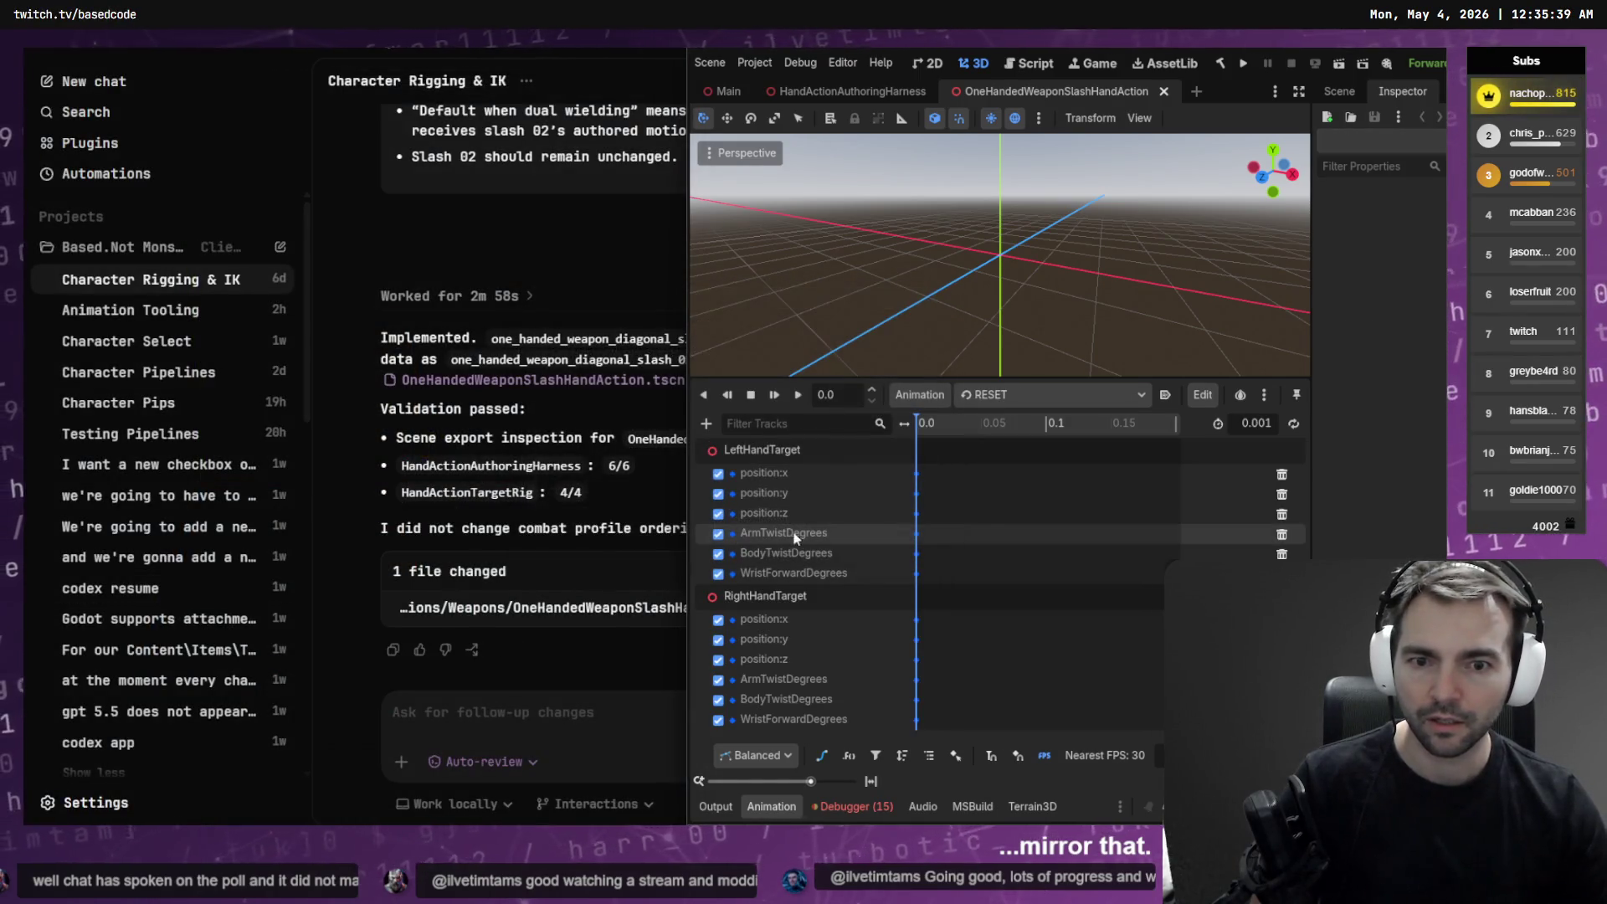
{"action": "key", "text": "F5"}
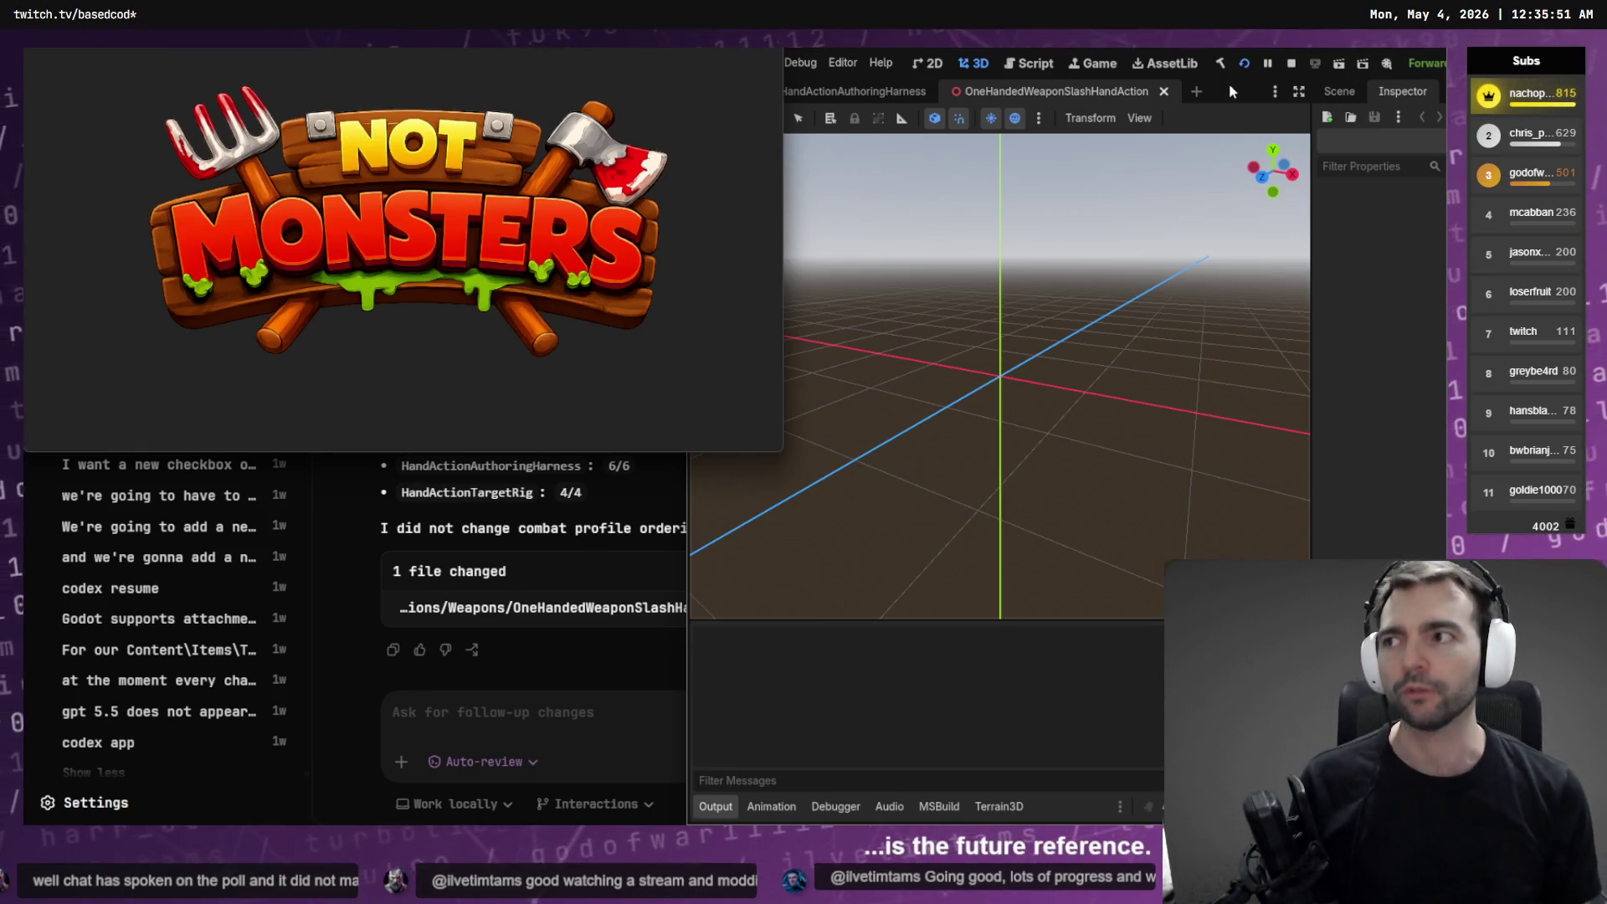
From PLAY, create a hosted online room for 4 players and pick the Butcher villager
{"action": "key", "text": "super+Return"}
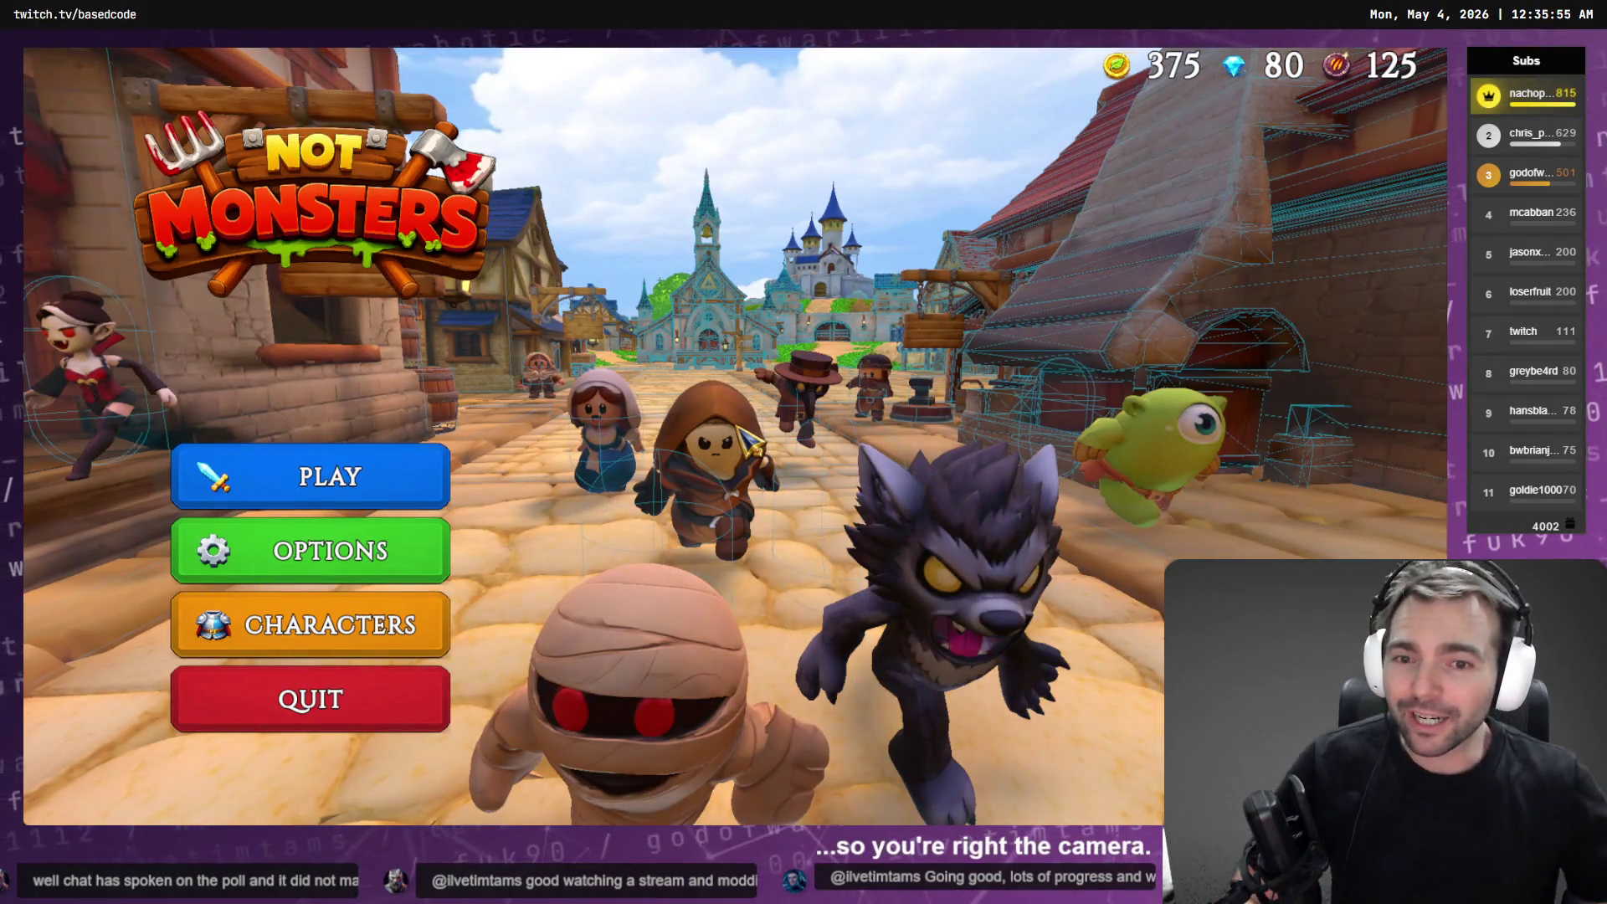
{"action": "left_click", "coordinate": [326, 476]}
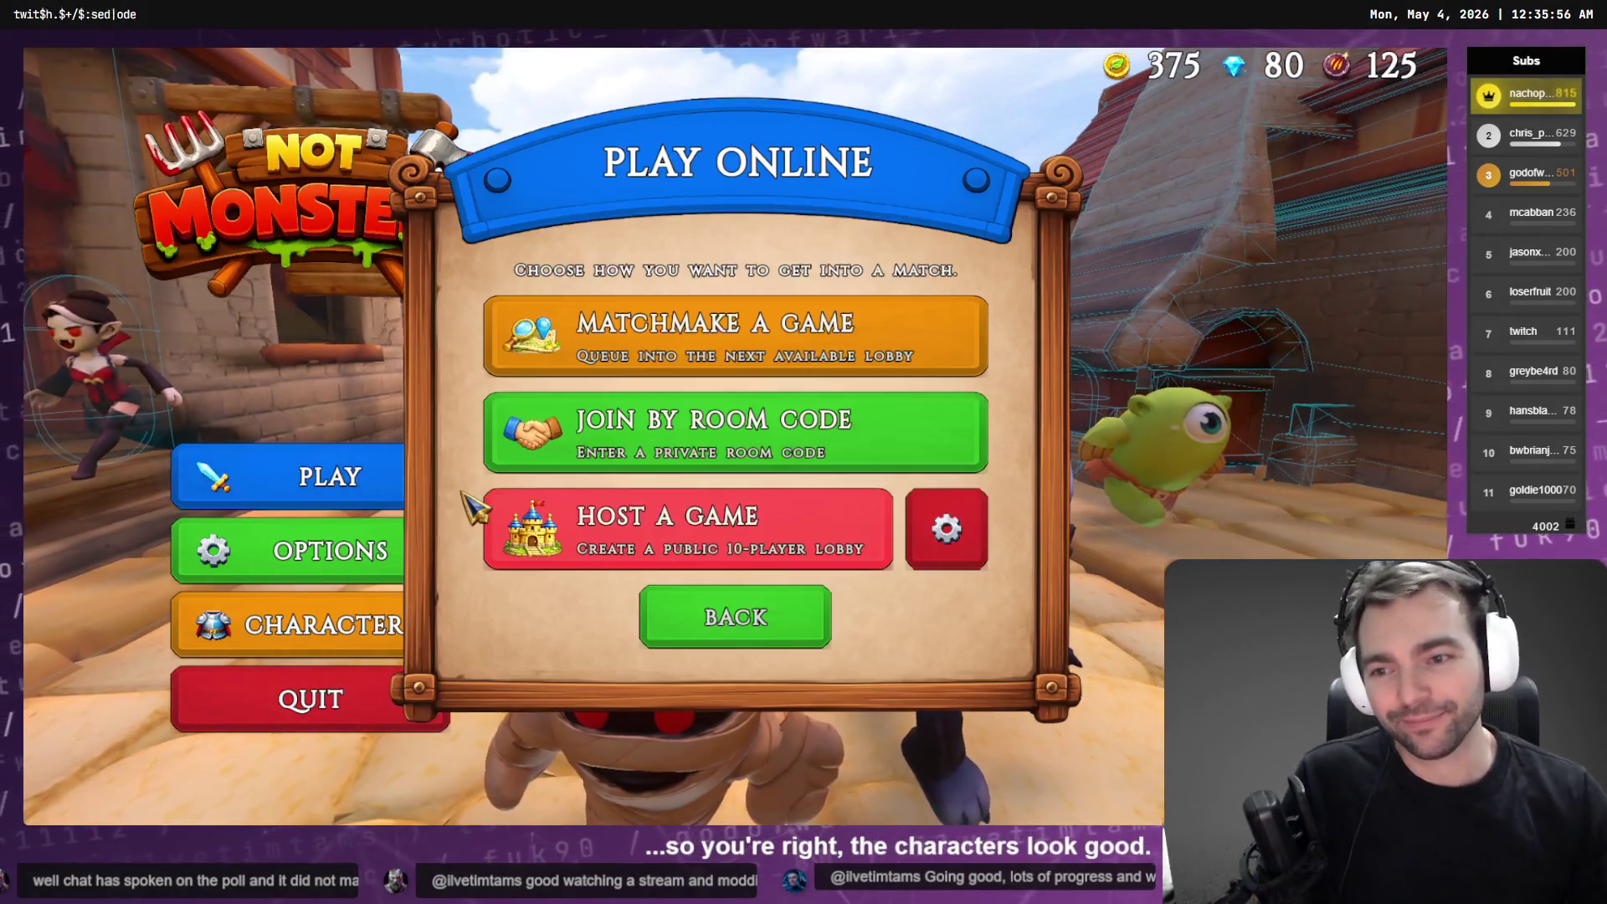
{"action": "left_click", "coordinate": [958, 538]}
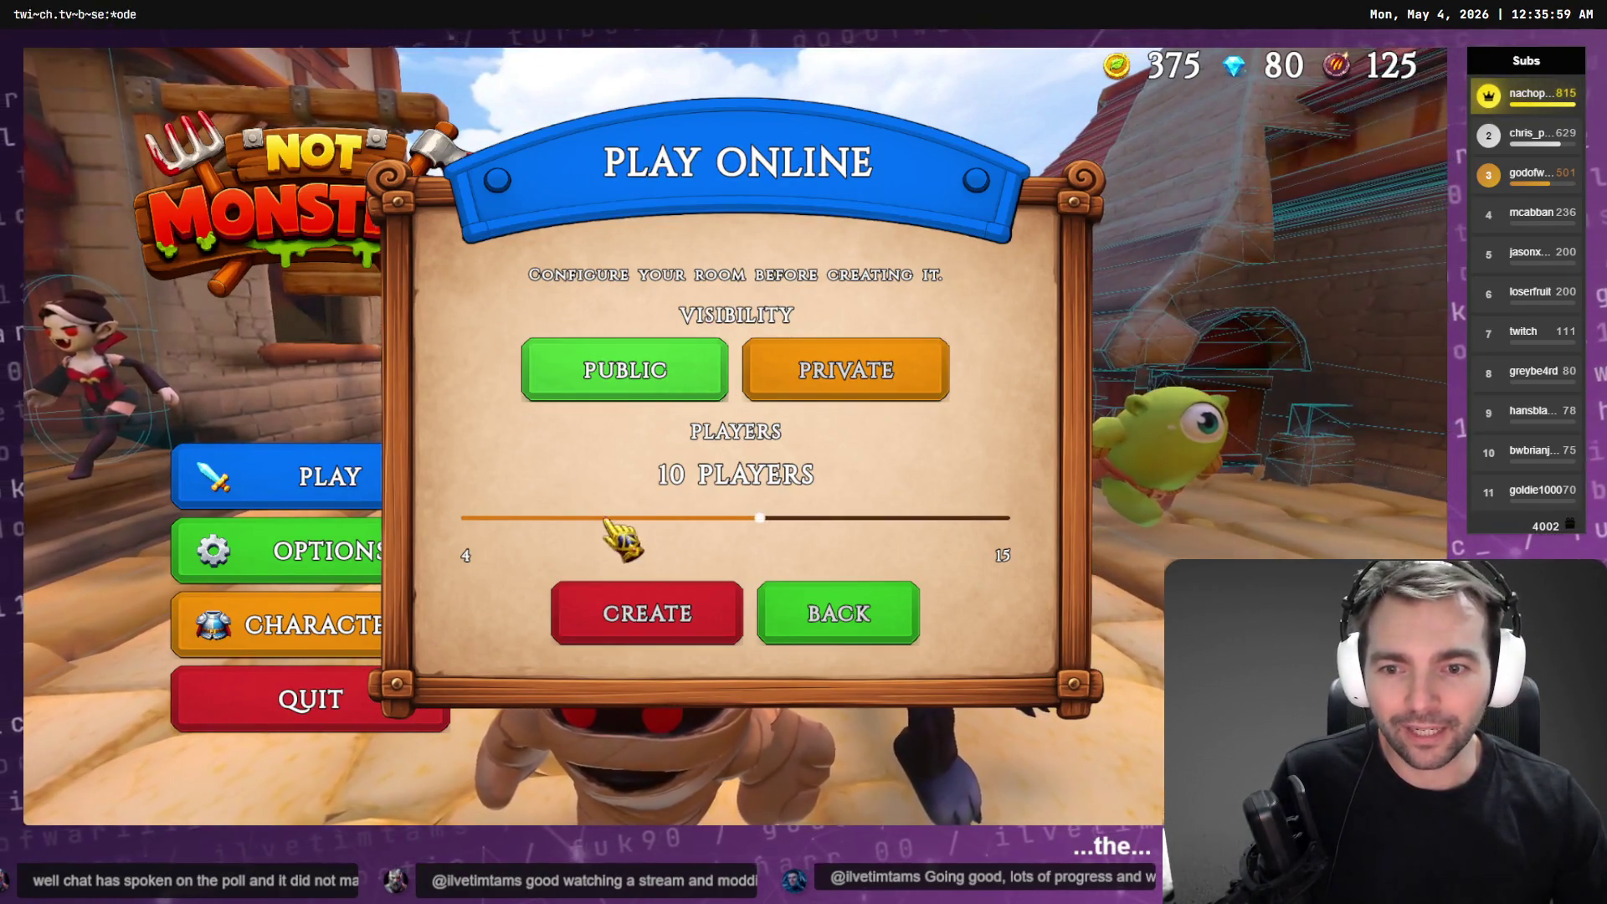
{"action": "left_click", "coordinate": [715, 632]}
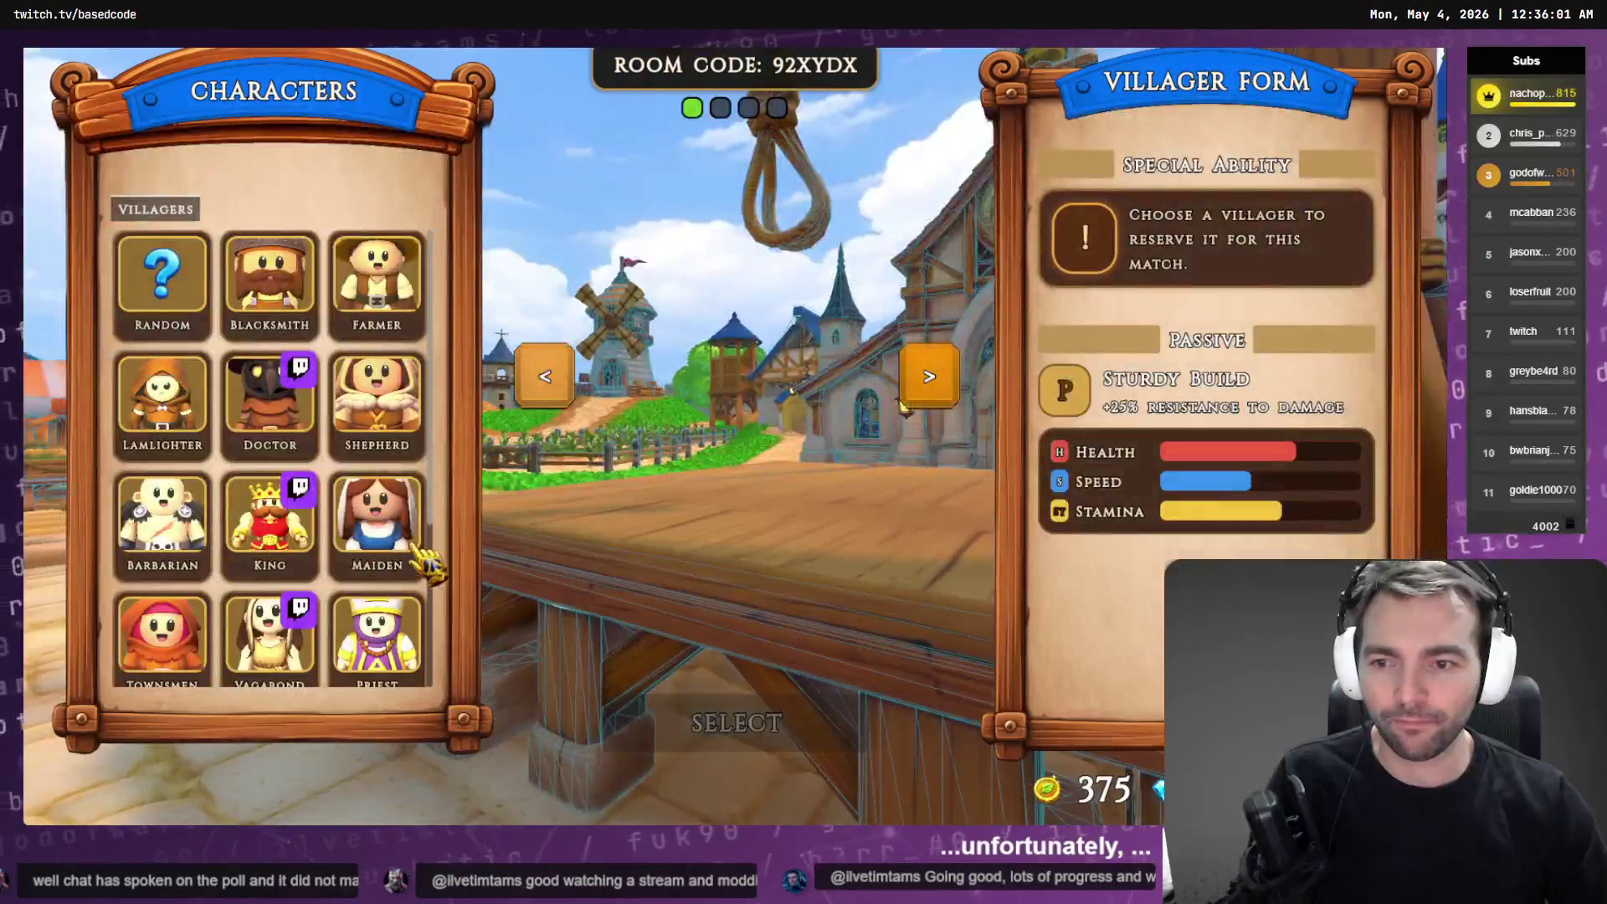
{"action": "scroll", "coordinate": [335, 502], "scroll_direction": "down", "scroll_amount": 3}
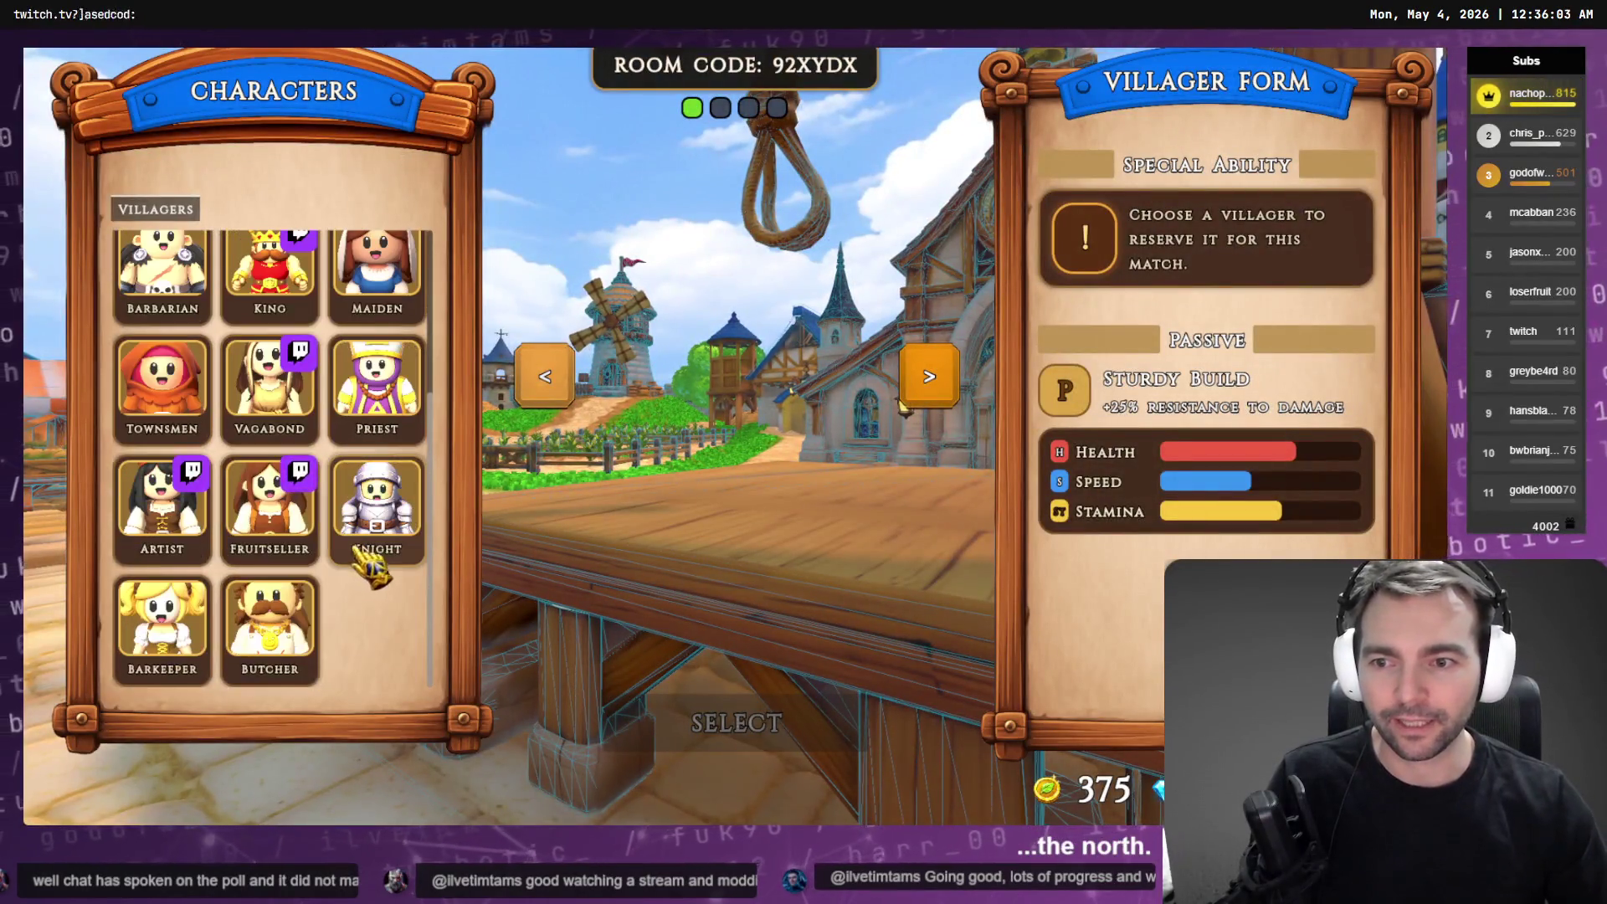
{"action": "left_click", "coordinate": [293, 615]}
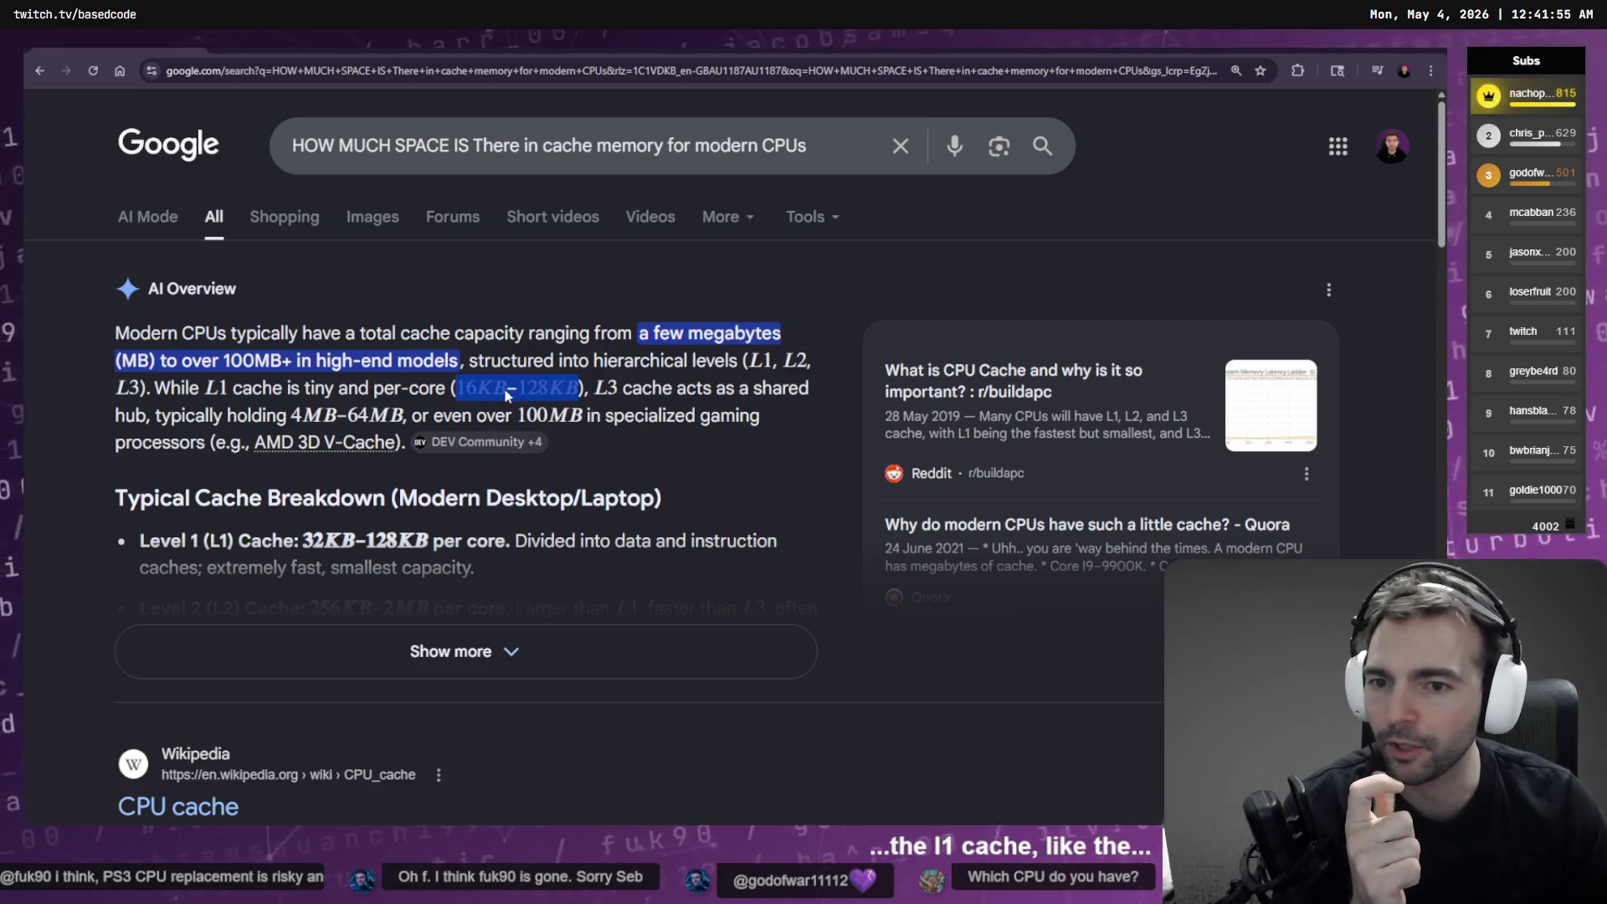
Expand the Google AI overview on CPU cache sizes, scroll through it, and return to the game
{"action": "left_click", "coordinate": [452, 389]}
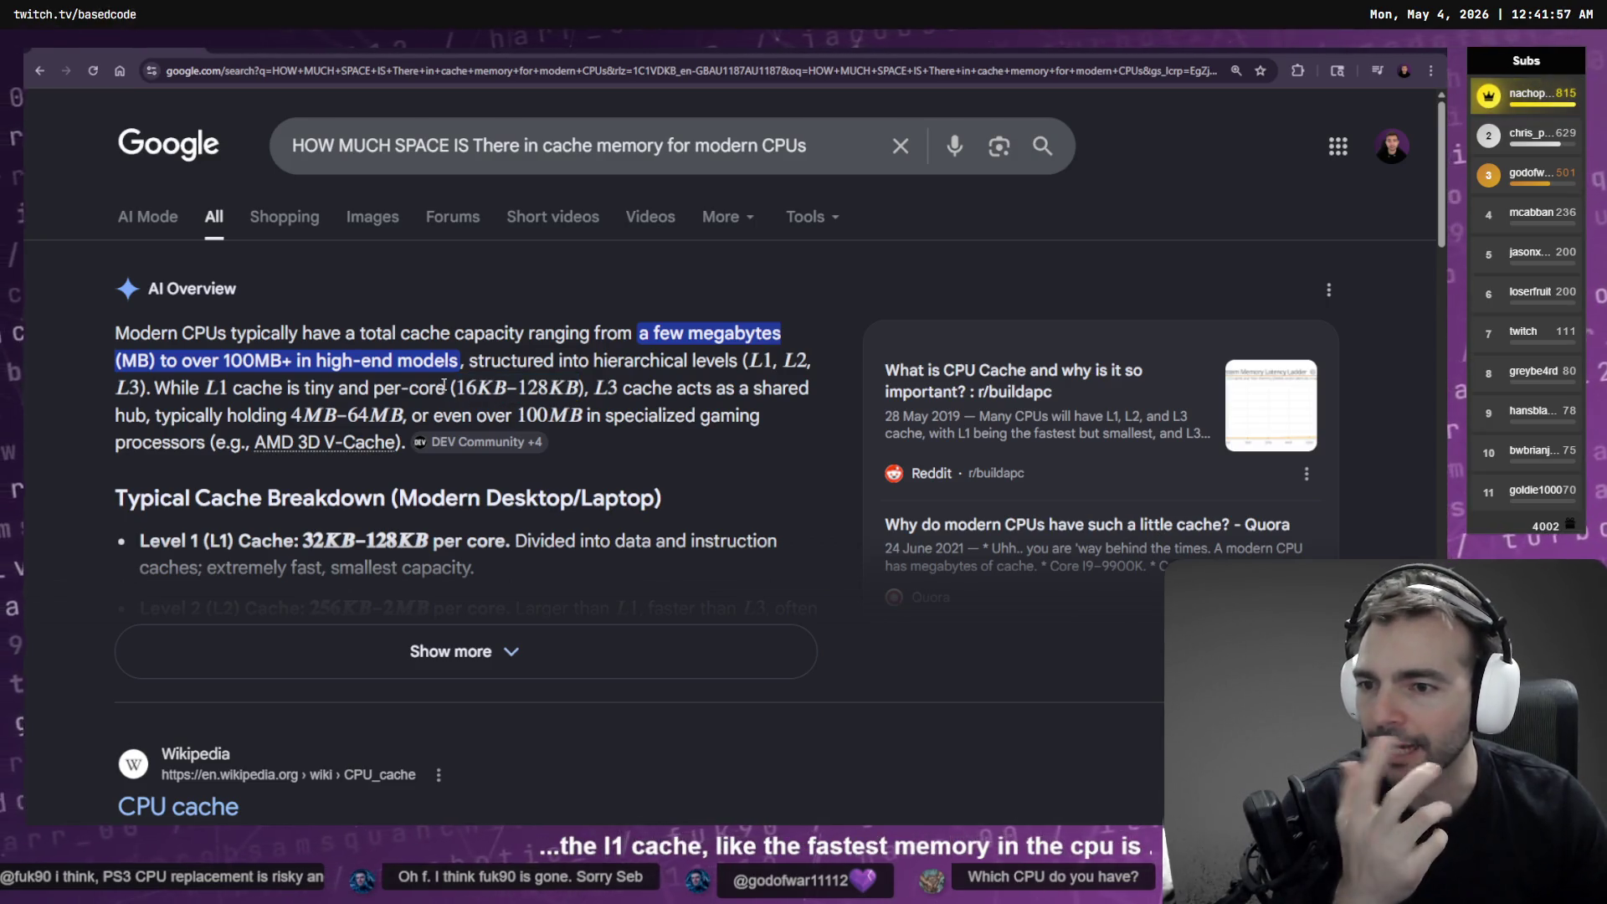
{"action": "left_click", "coordinate": [468, 652]}
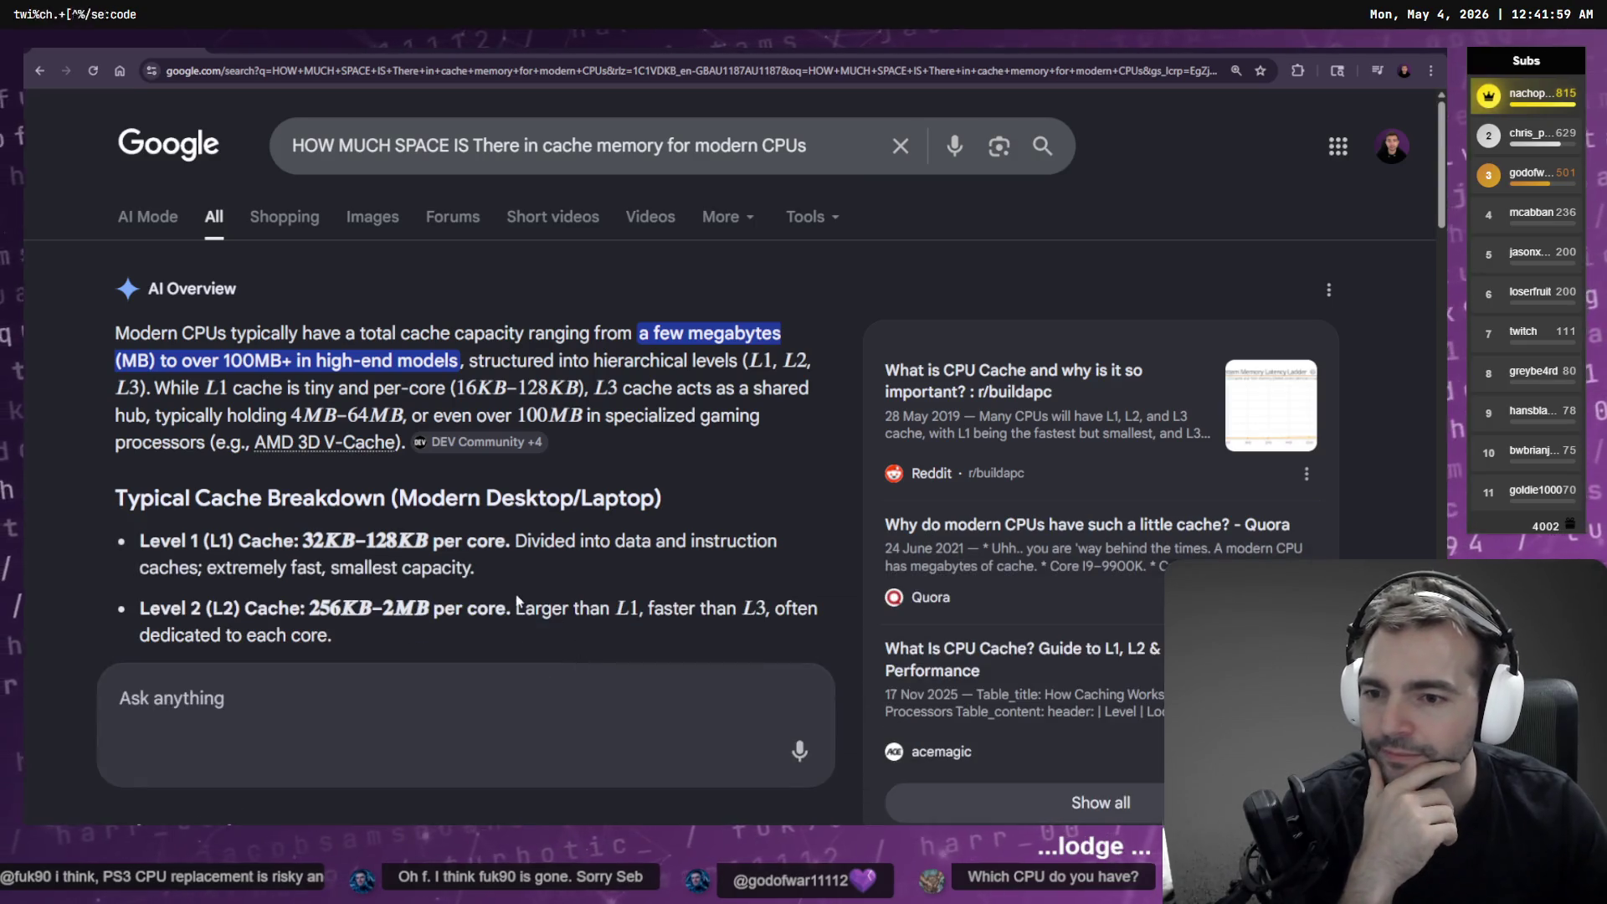
{"action": "scroll", "coordinate": [385, 459], "scroll_direction": "down", "scroll_amount": 3}
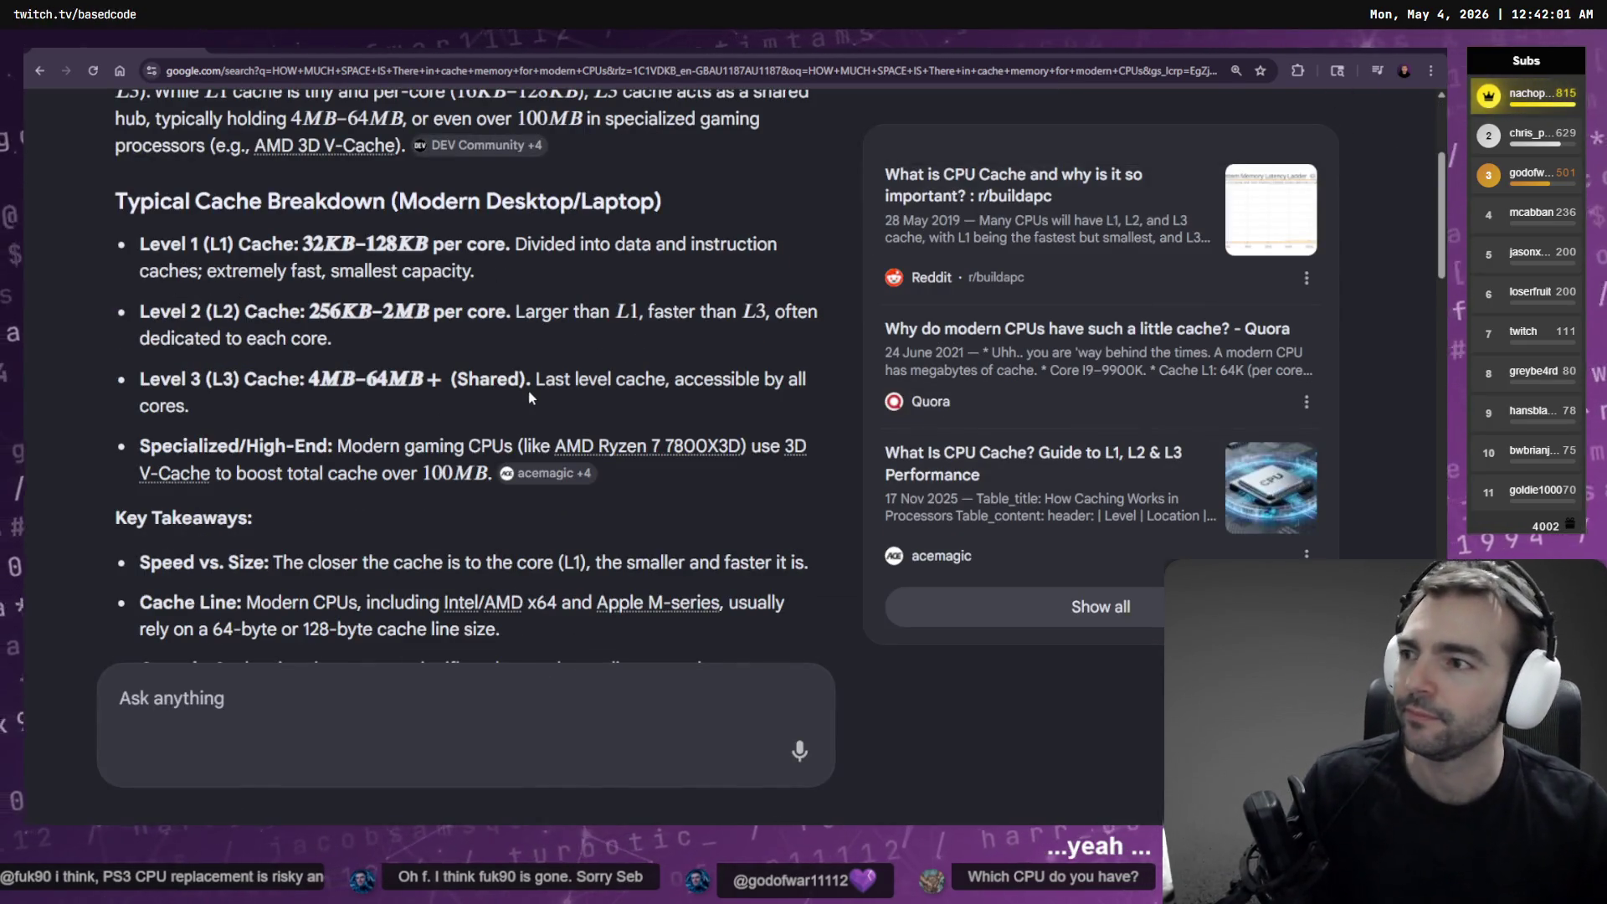
{"action": "key", "text": "alt+Tab"}
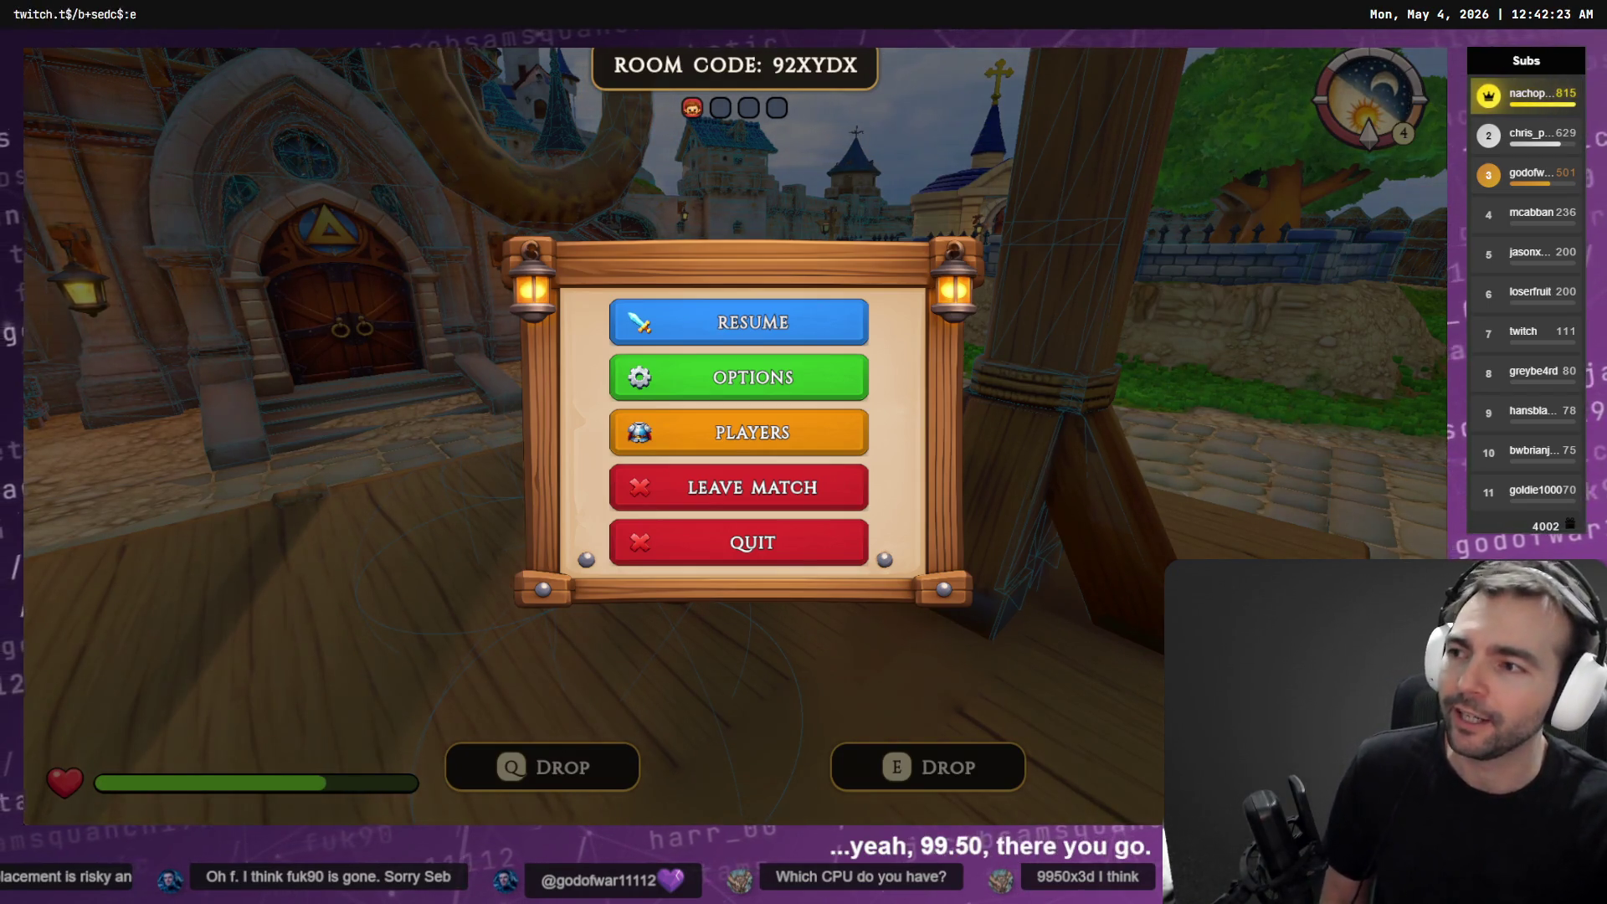
Resume the paused match, close the game with Alt+F4, and switch to the Git client
{"action": "left_click", "coordinate": [854, 322]}
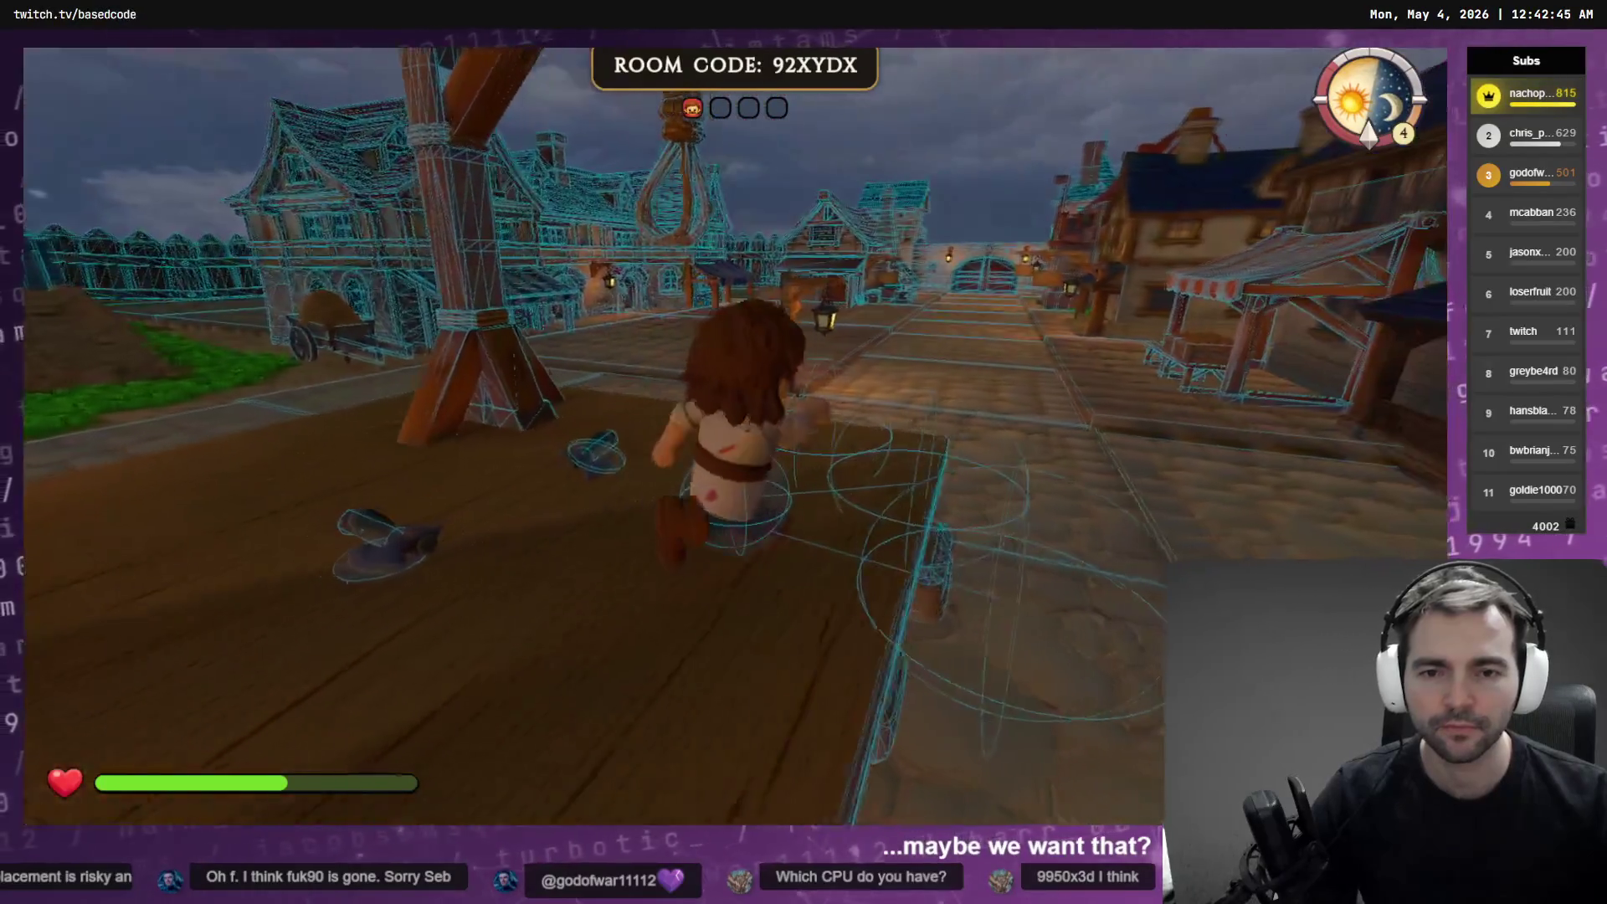
{"action": "key", "text": "alt+F4"}
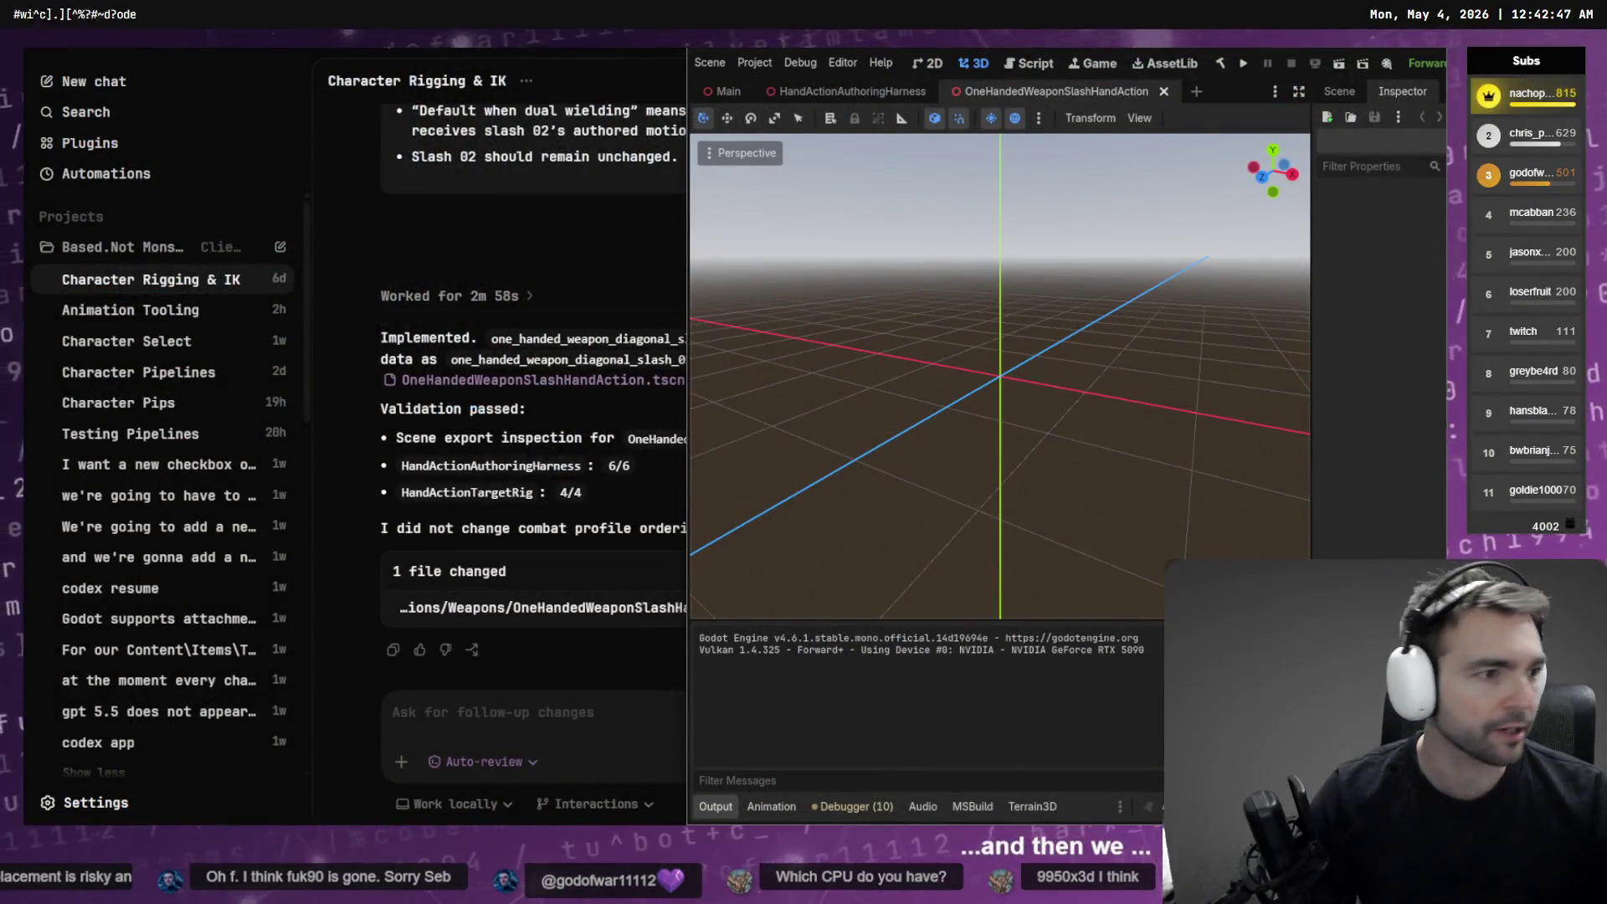
{"action": "key", "text": "alt+Tab"}
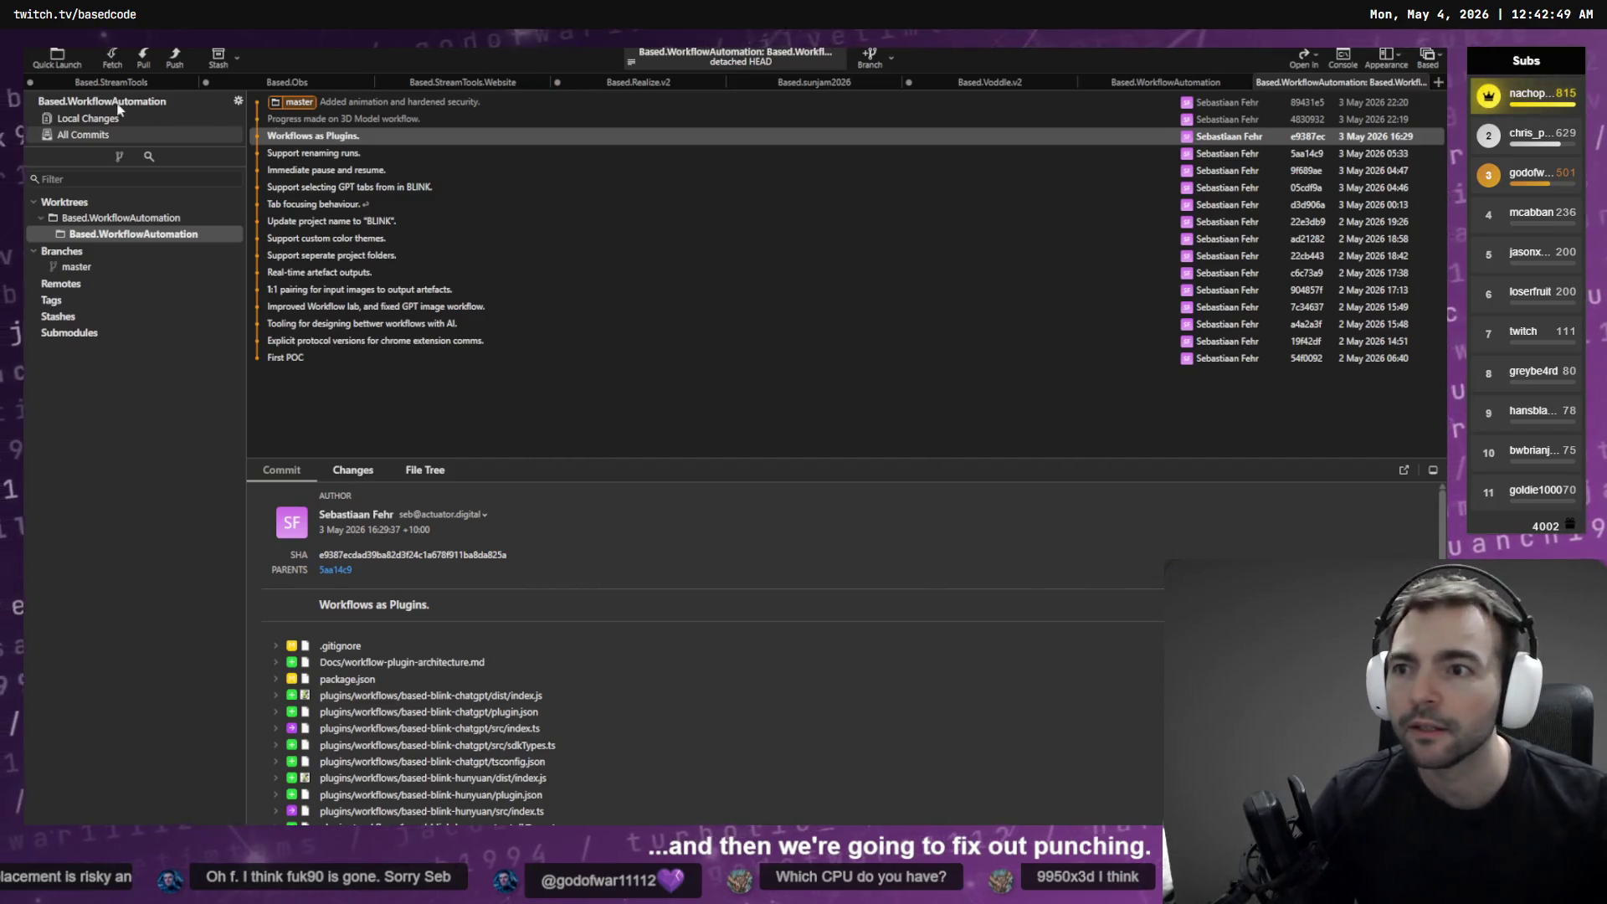
Switch Fork to the NotMonsters repository and review its Local Changes
{"action": "left_click", "coordinate": [1427, 57]}
{"action": "left_click", "coordinate": [1372, 154]}
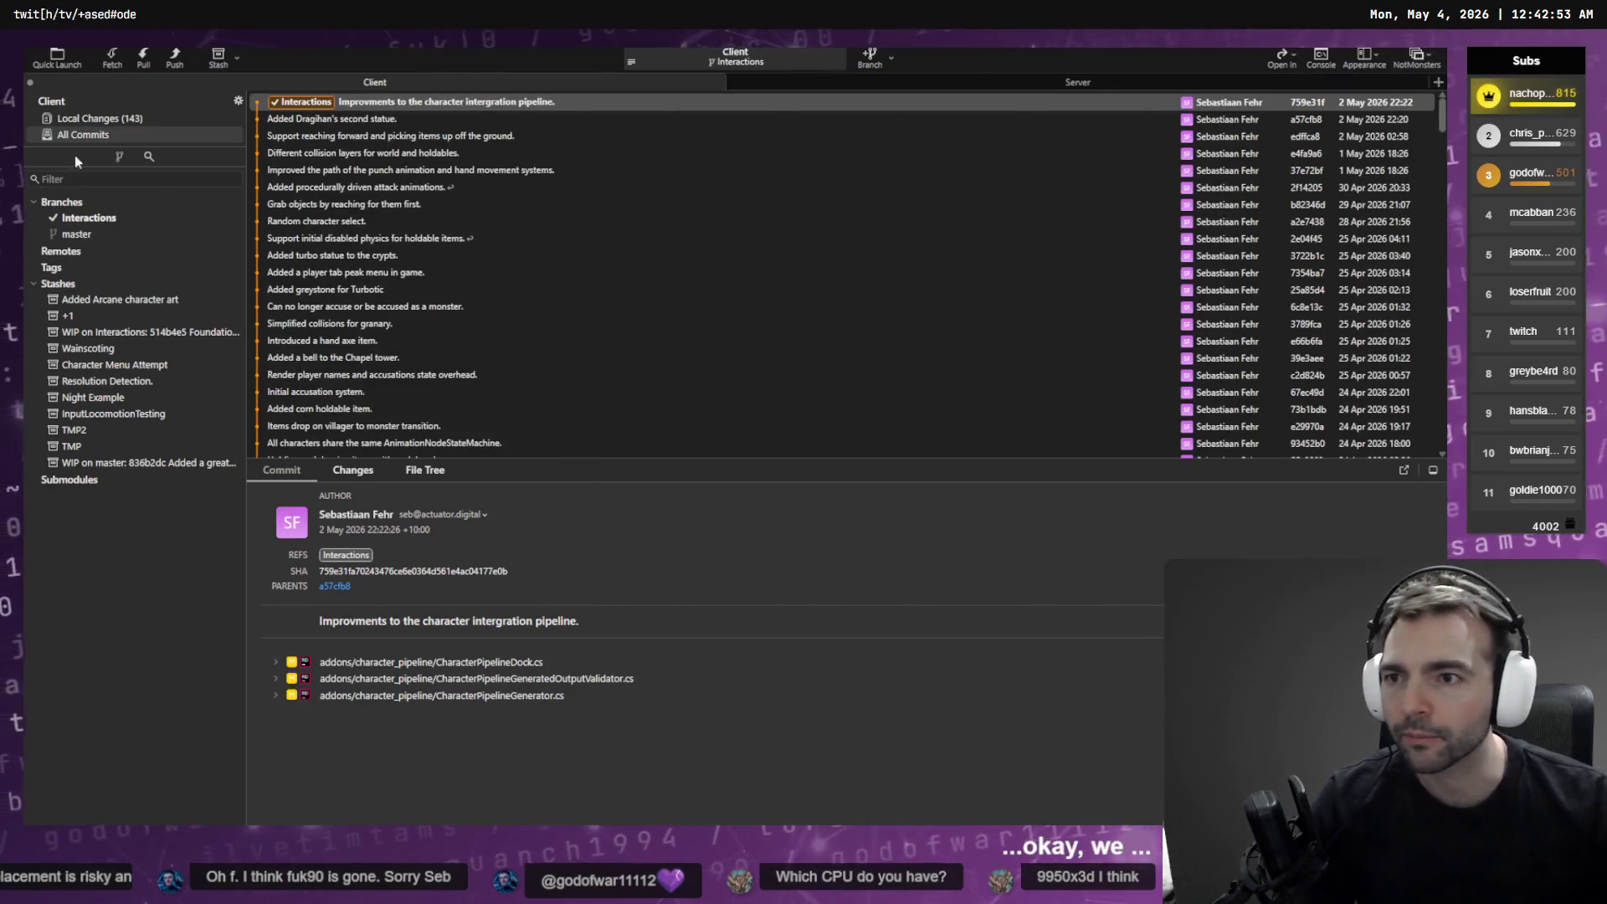
{"action": "left_click", "coordinate": [88, 118]}
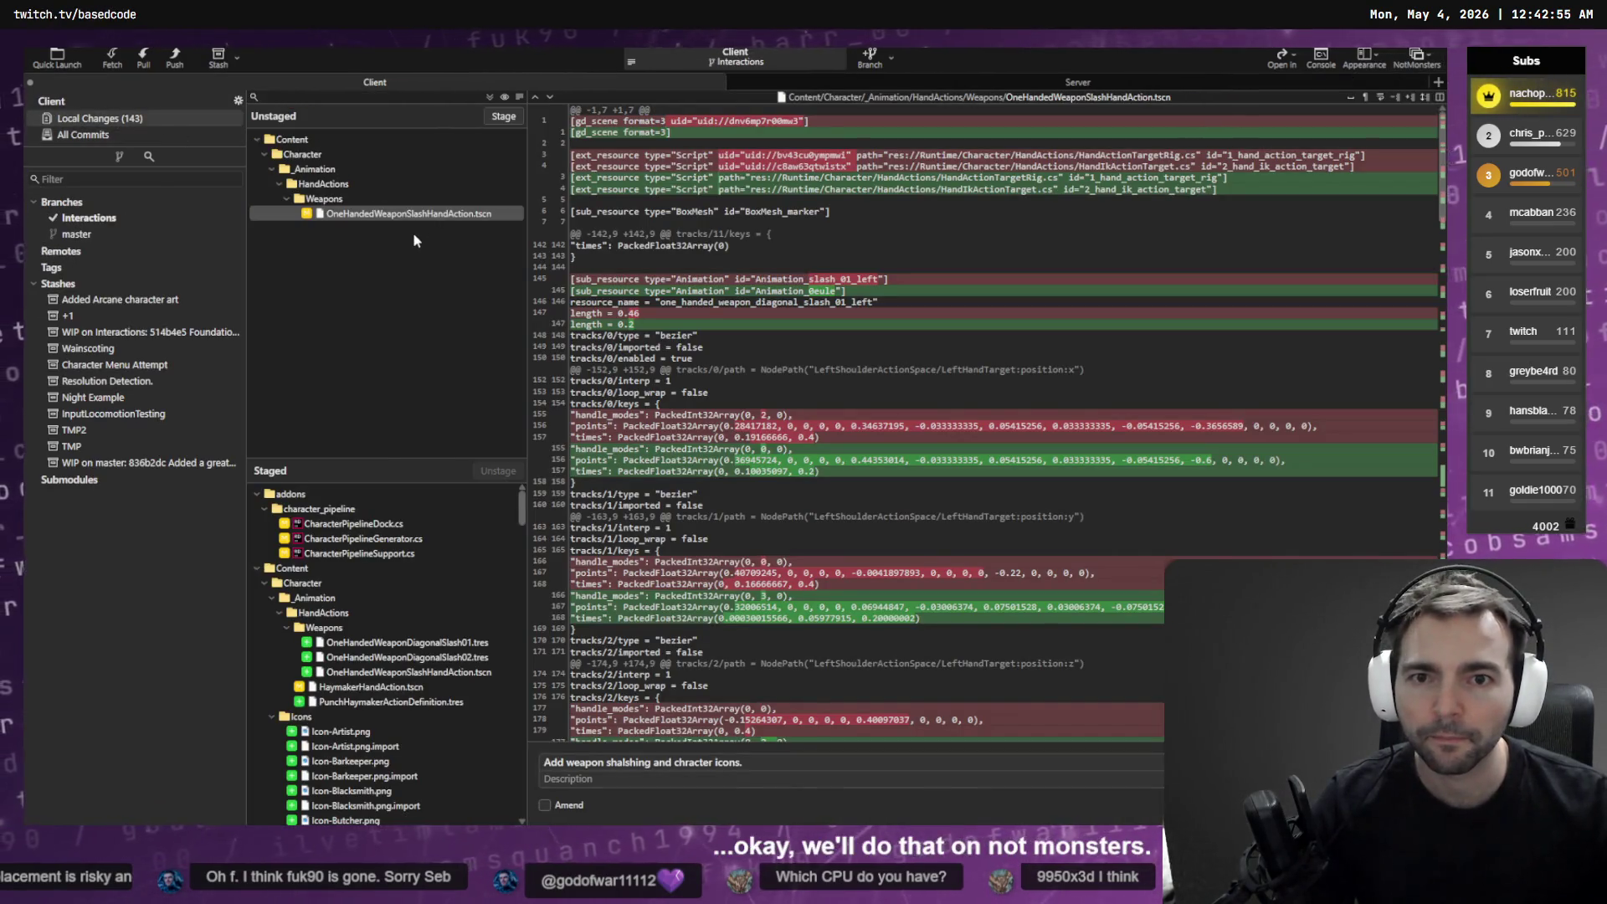
{"action": "scroll", "coordinate": [825, 392], "scroll_direction": "down", "scroll_amount": 10}
{"action": "scroll", "coordinate": [824, 393], "scroll_direction": "down", "scroll_amount": 5}
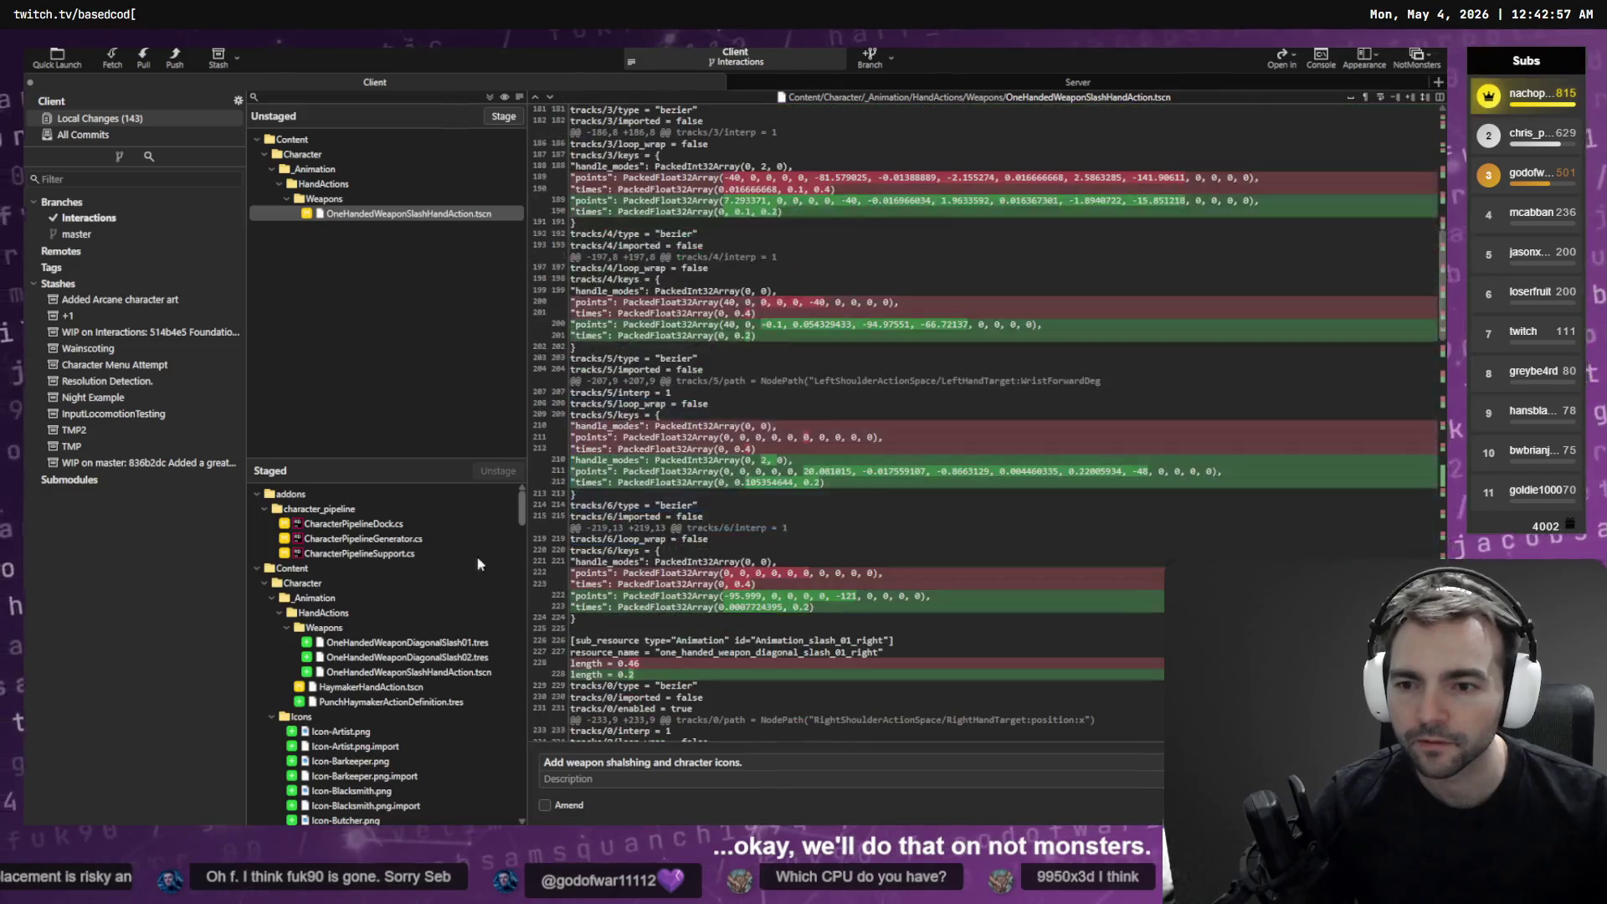
{"action": "scroll", "coordinate": [423, 600], "scroll_direction": "down", "scroll_amount": 5}
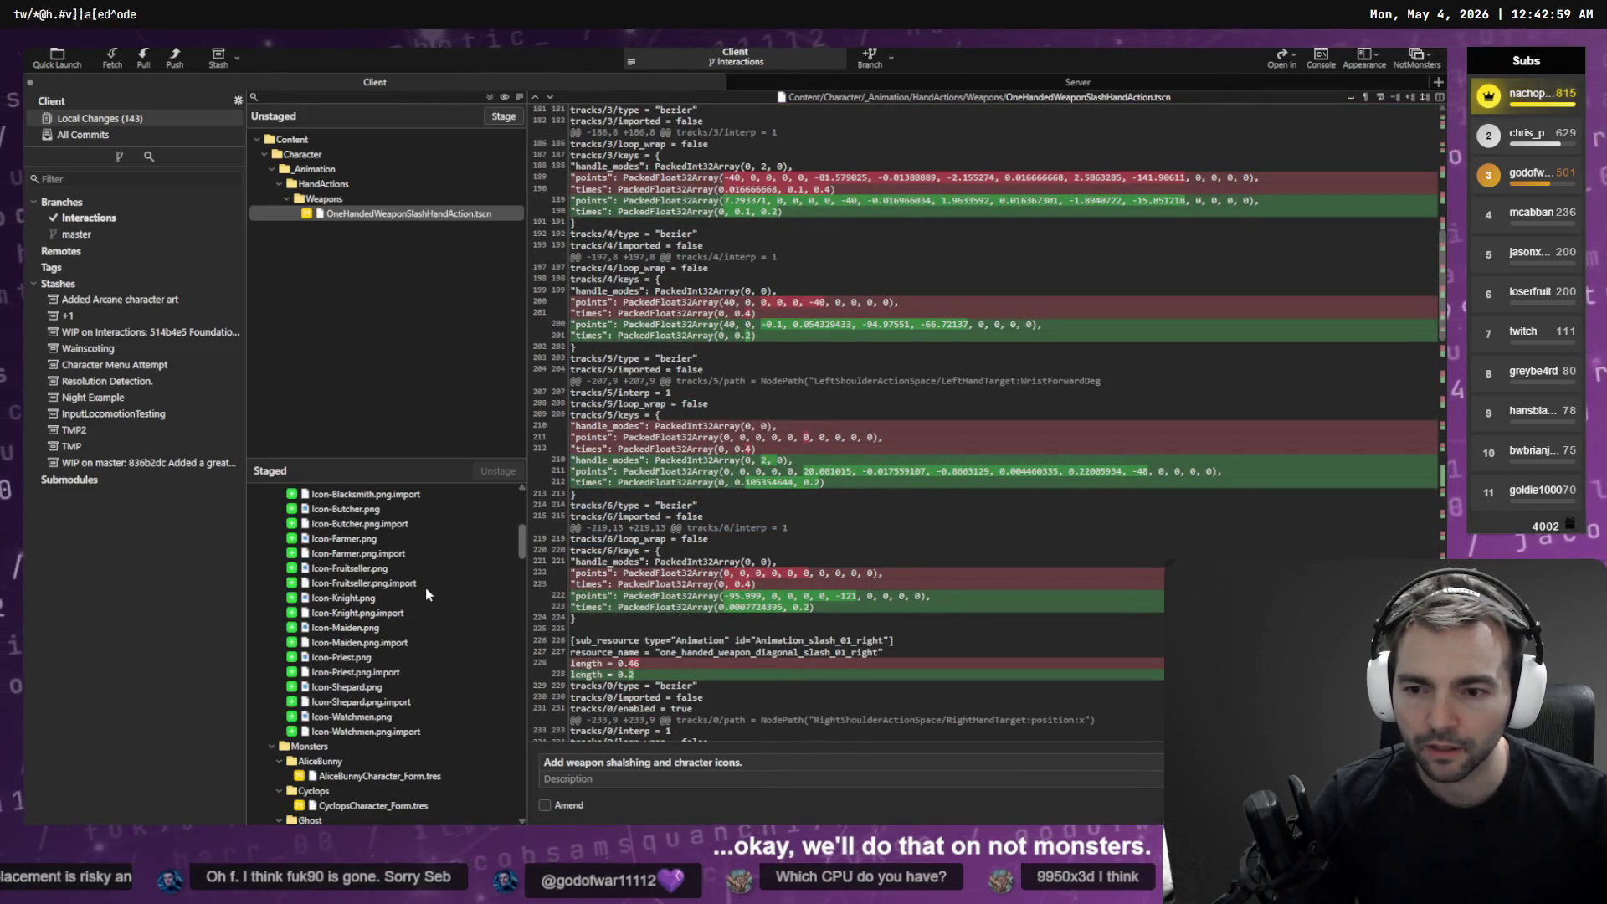
{"action": "scroll", "coordinate": [426, 594], "scroll_direction": "down", "scroll_amount": 1}
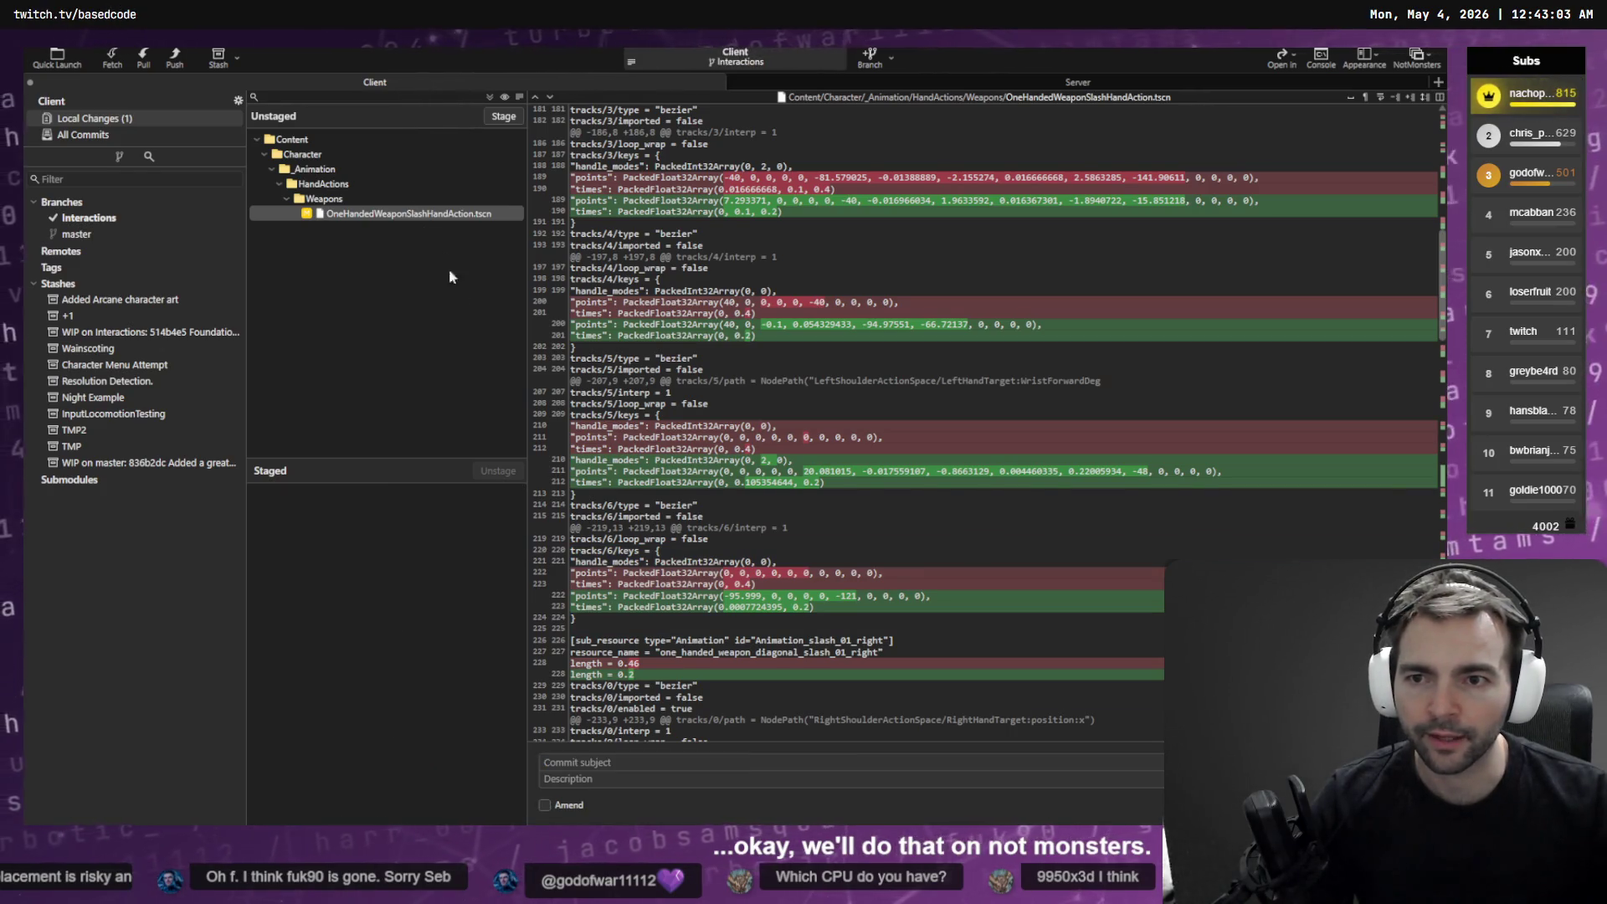
Enter the commit subject 'Improved slash animation.' and stage OneHandedWeaponSlashHandAction.tscn
{"action": "type", "text": "Improvments"}
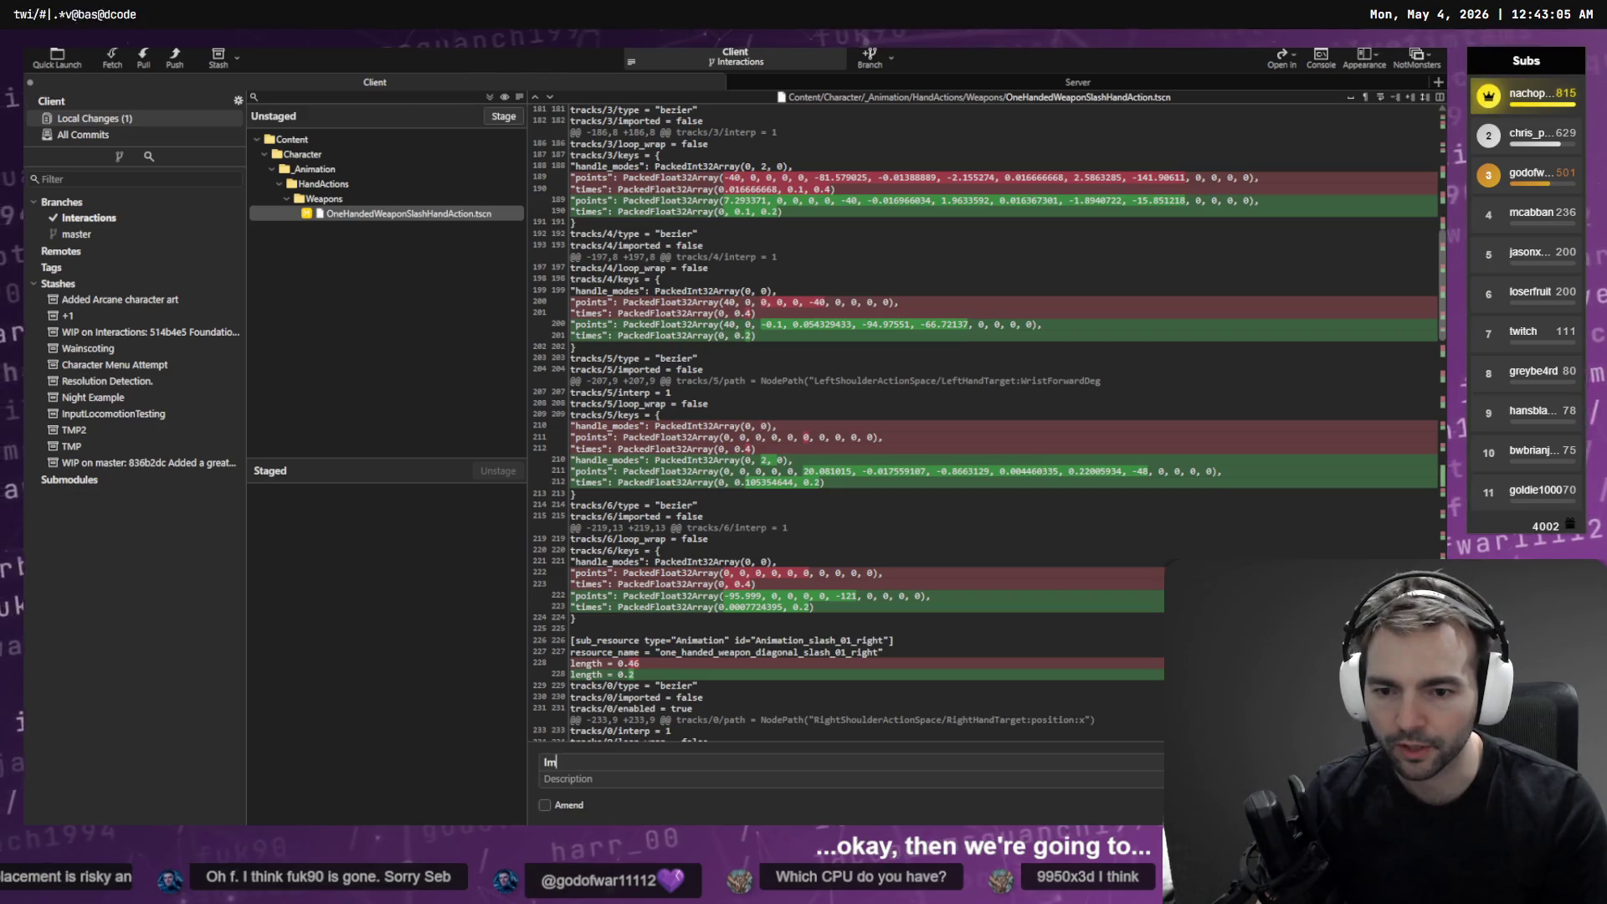
{"action": "key", "text": "ctrl+BackSpace"}
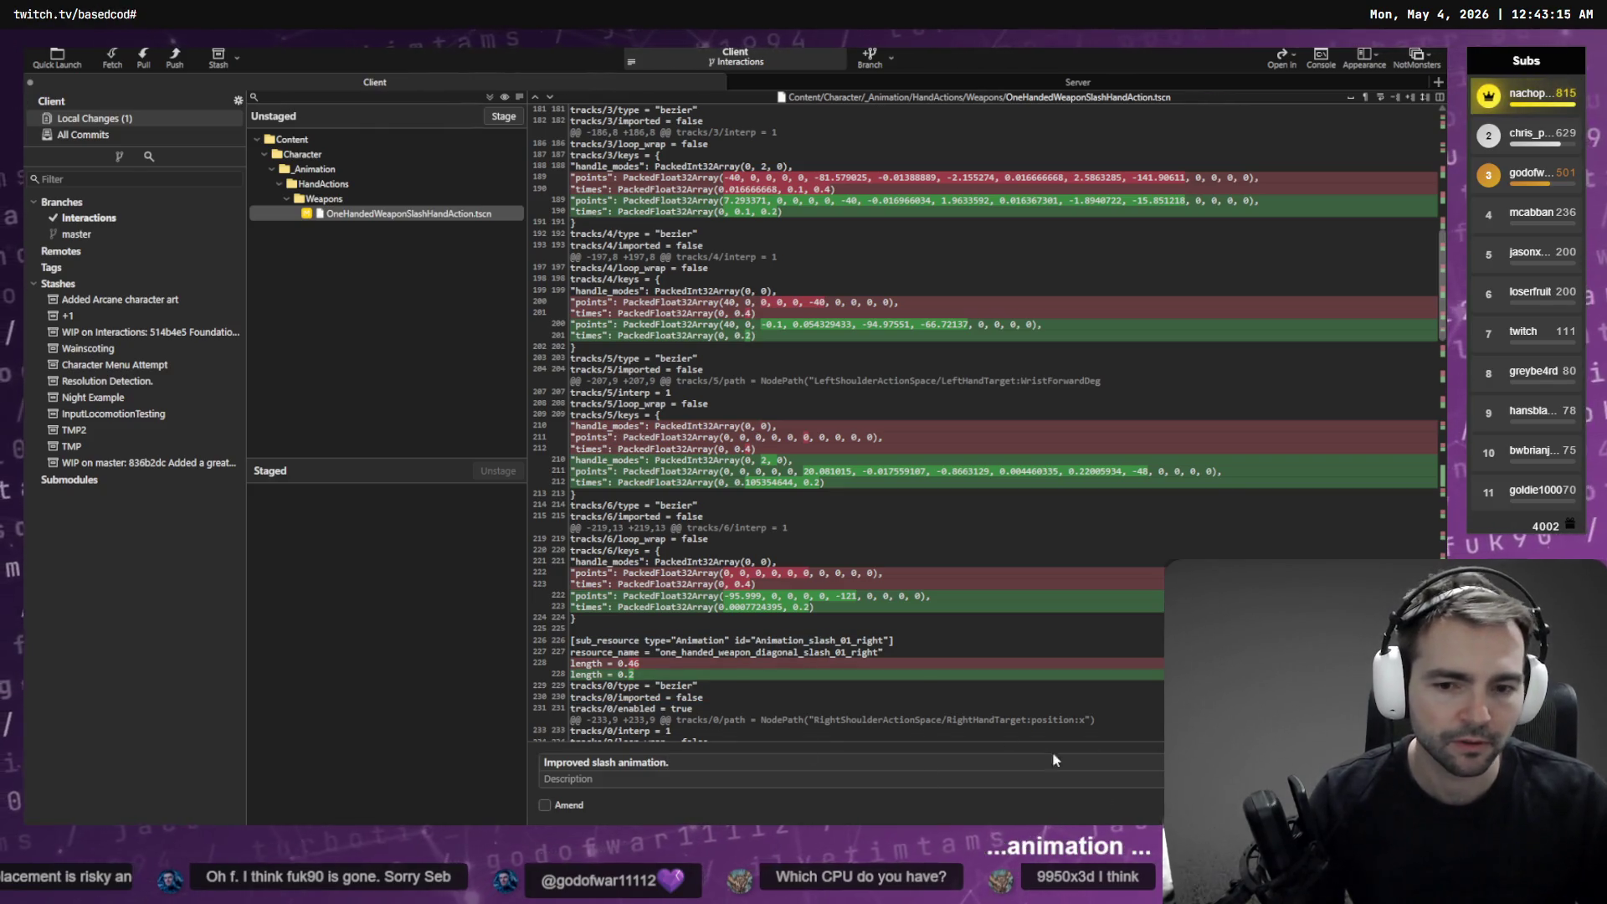
{"action": "left_click", "coordinate": [503, 116]}
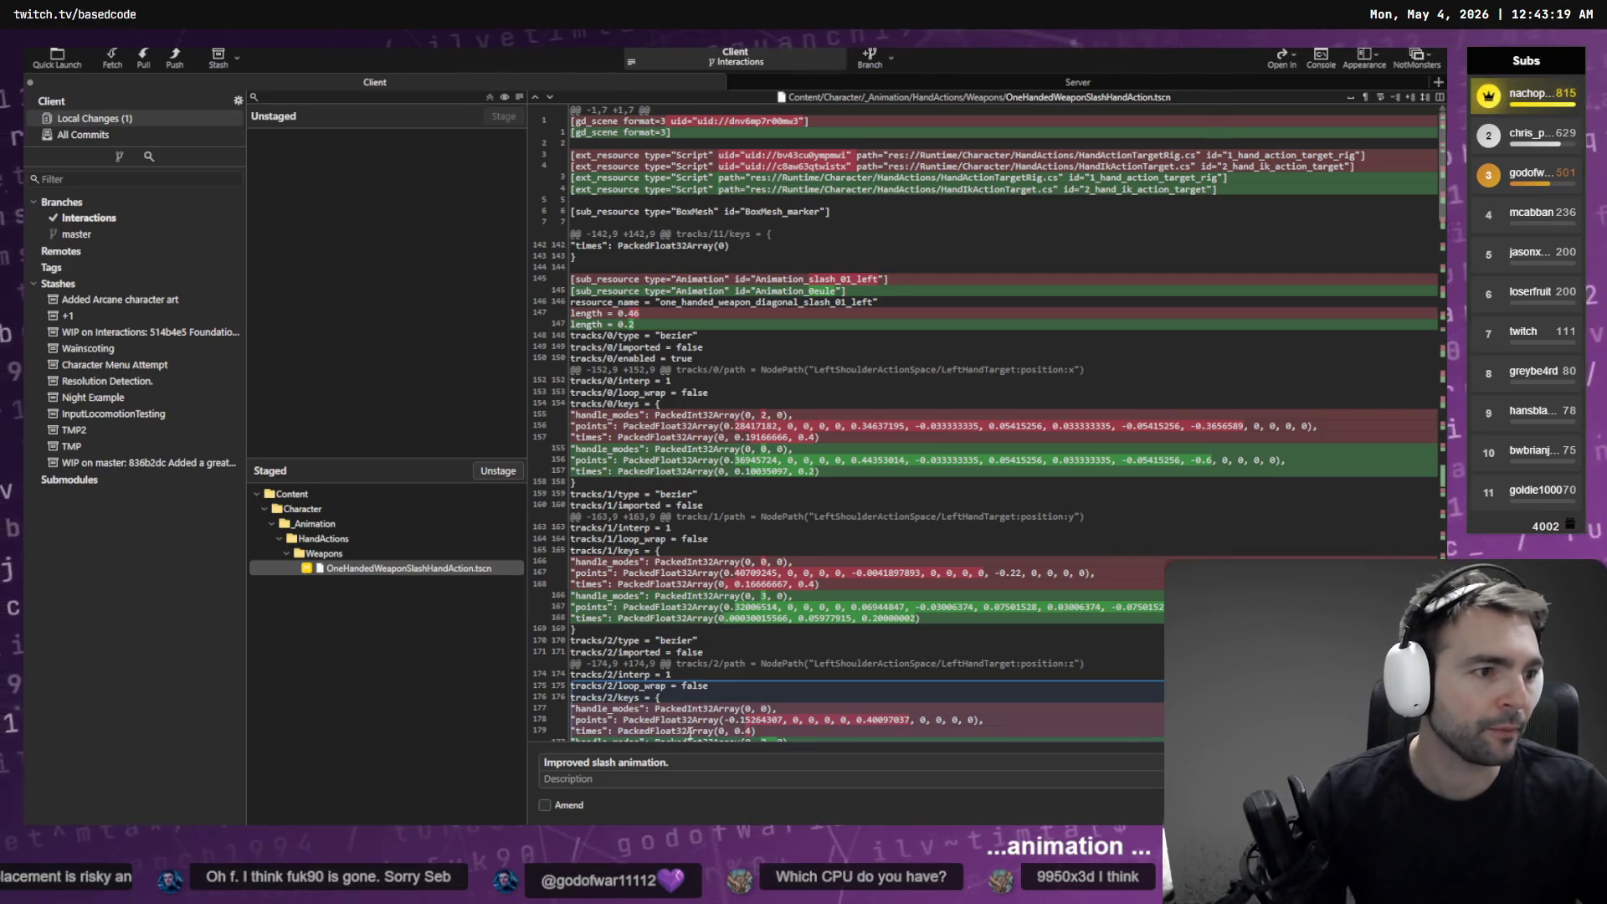
Snap the Godot editor to the right half of the screen, with Fork on the left
{"action": "key", "text": "alt+Tab"}
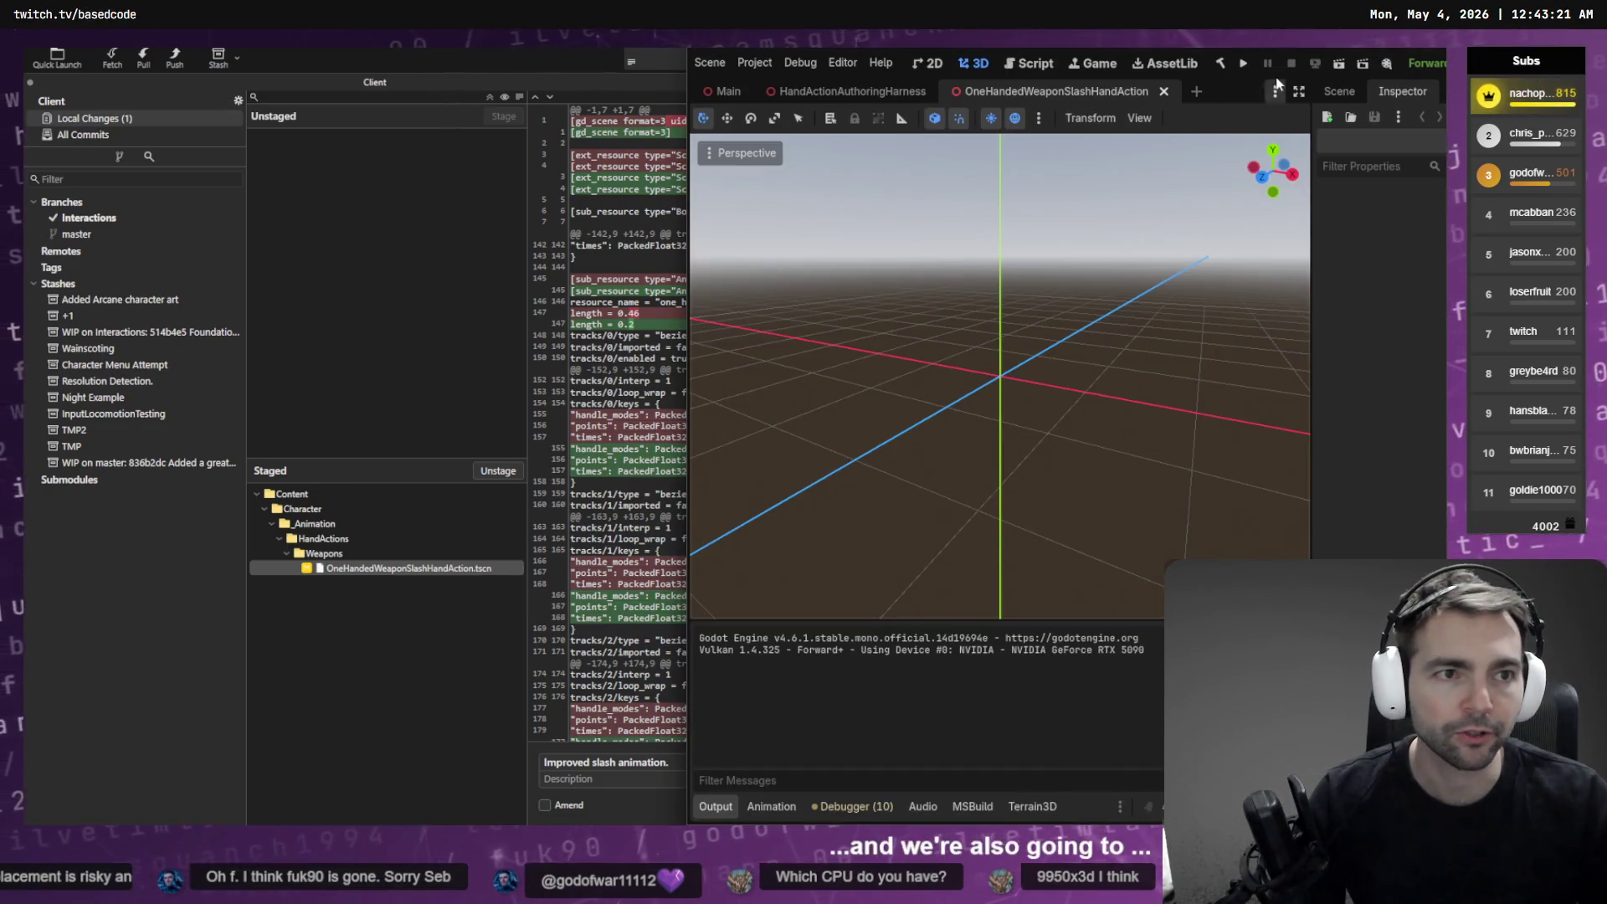
{"action": "double_click", "coordinate": [1392, 51]}
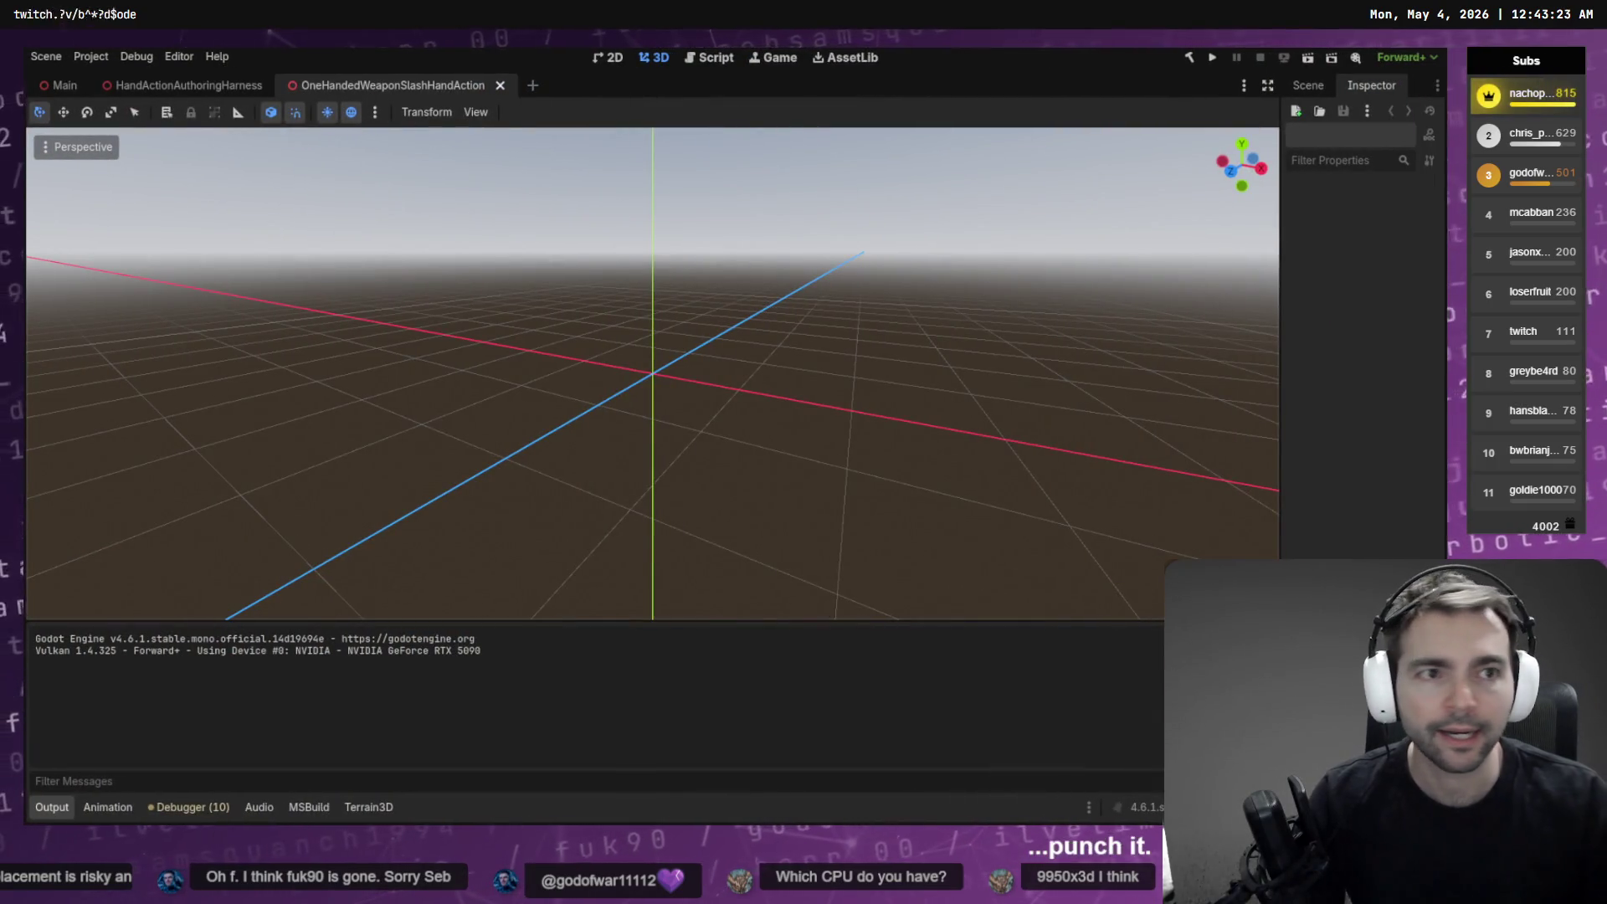
{"action": "mouse_move", "coordinate": [1147, 56]}
{"action": "left_mouse_down"}
{"action": "mouse_move", "coordinate": [830, 254]}
{"action": "mouse_move", "coordinate": [934, 252]}
{"action": "left_mouse_up"}
{"action": "key", "text": "super+Right"}
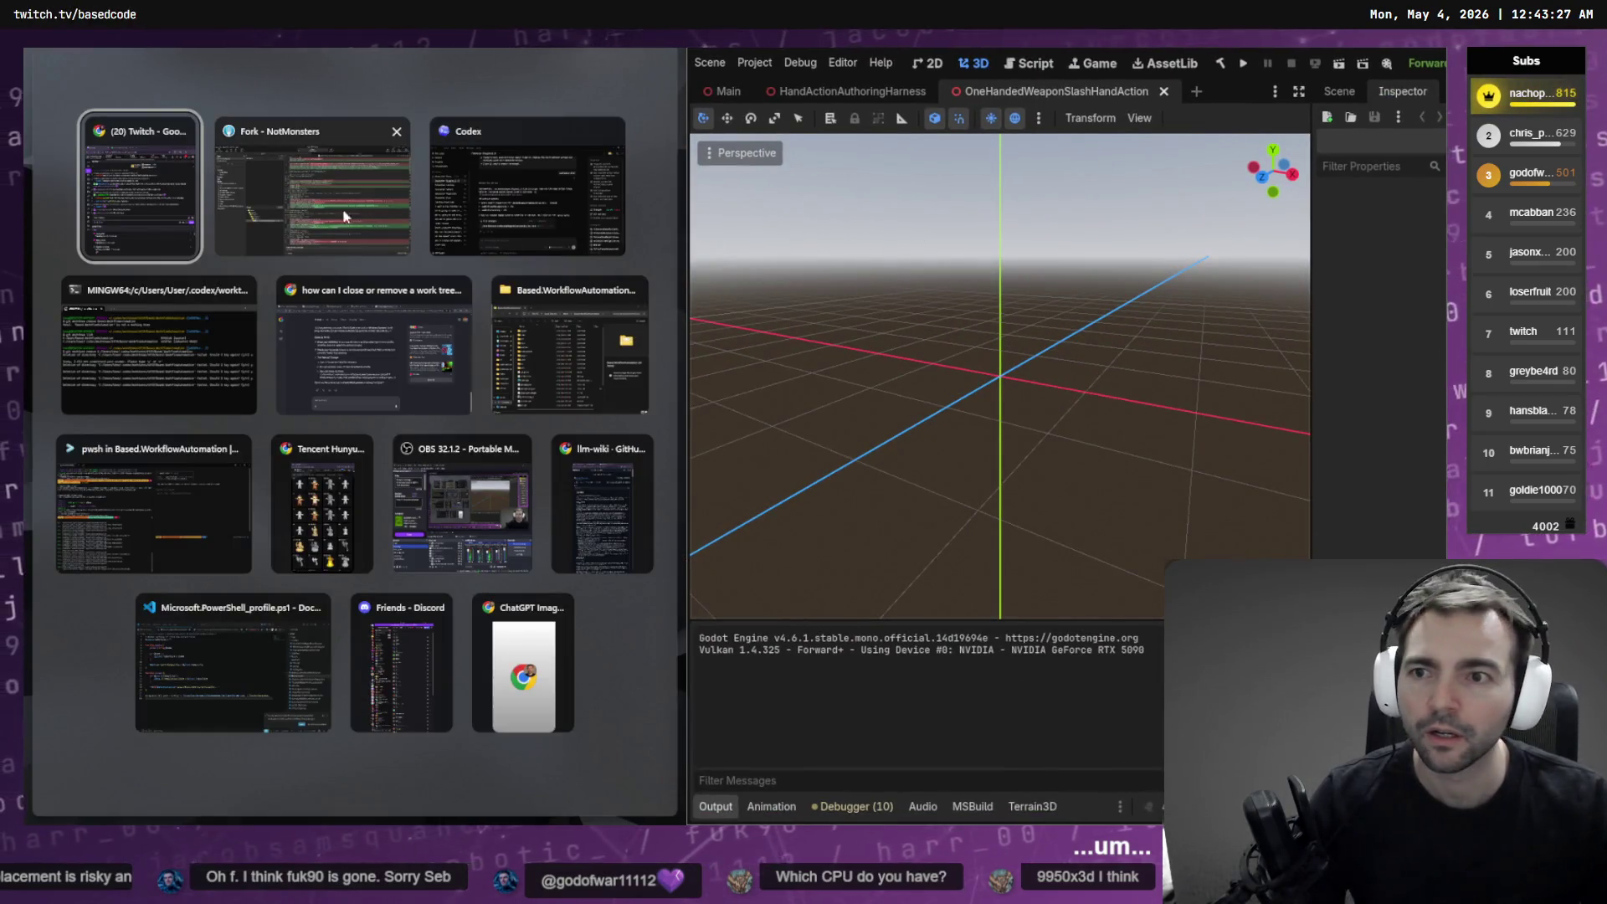
{"action": "left_click", "coordinate": [312, 193]}
Run the harness, review the slash animations list, and close the OneHandedWeaponSlashHandAction tab
{"action": "left_click", "coordinate": [853, 93]}
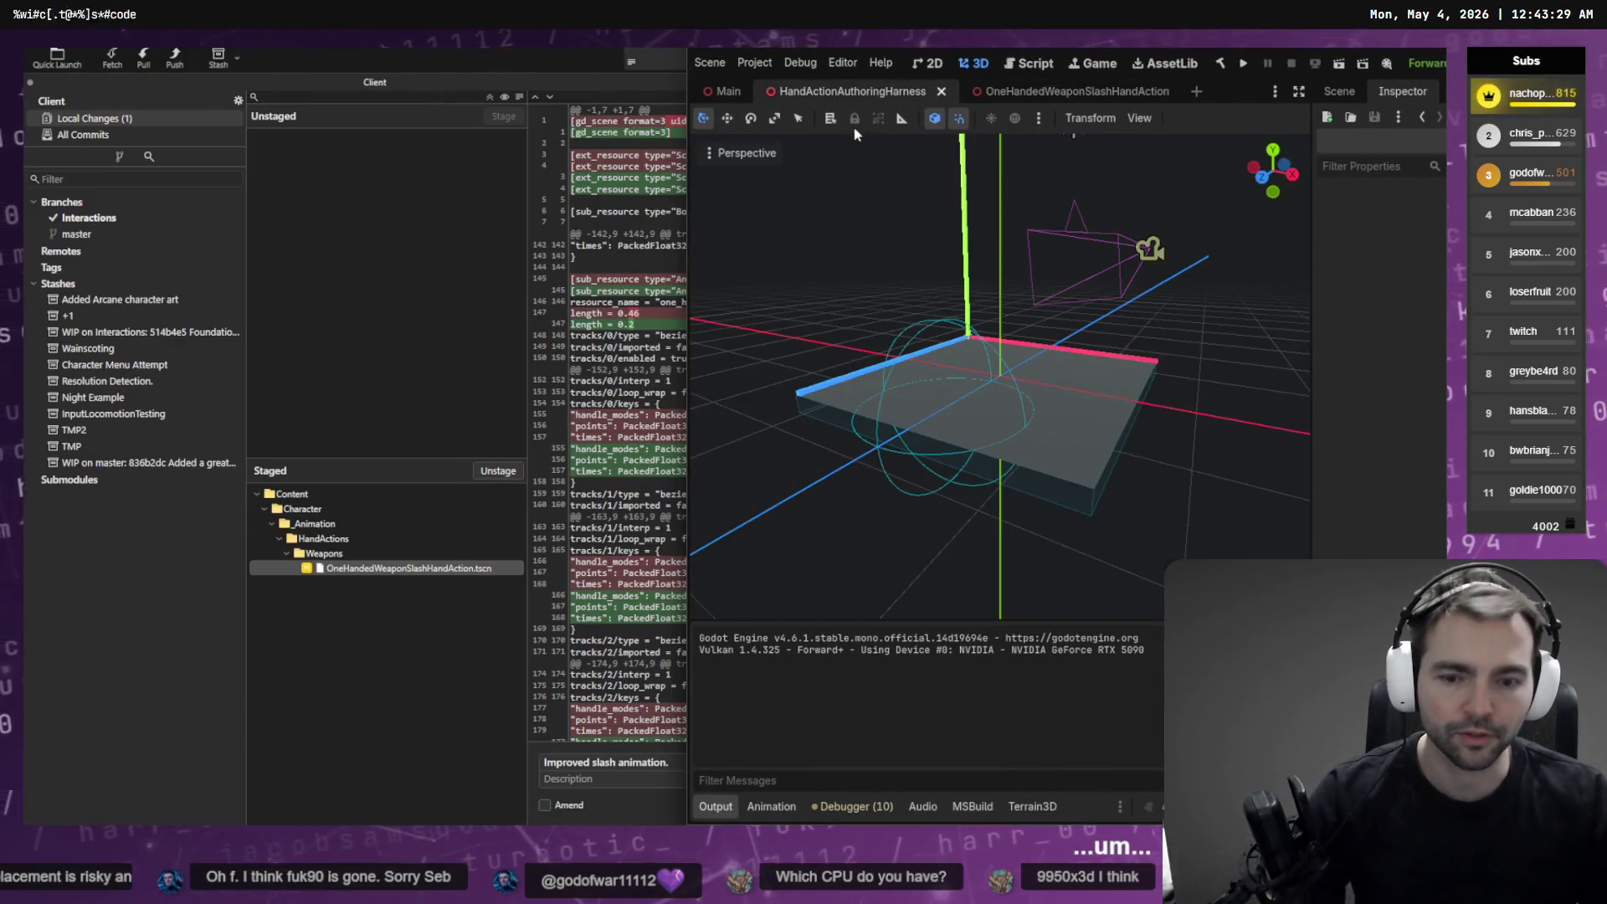
{"action": "key", "text": "F6"}
{"action": "left_click", "coordinate": [1063, 94]}
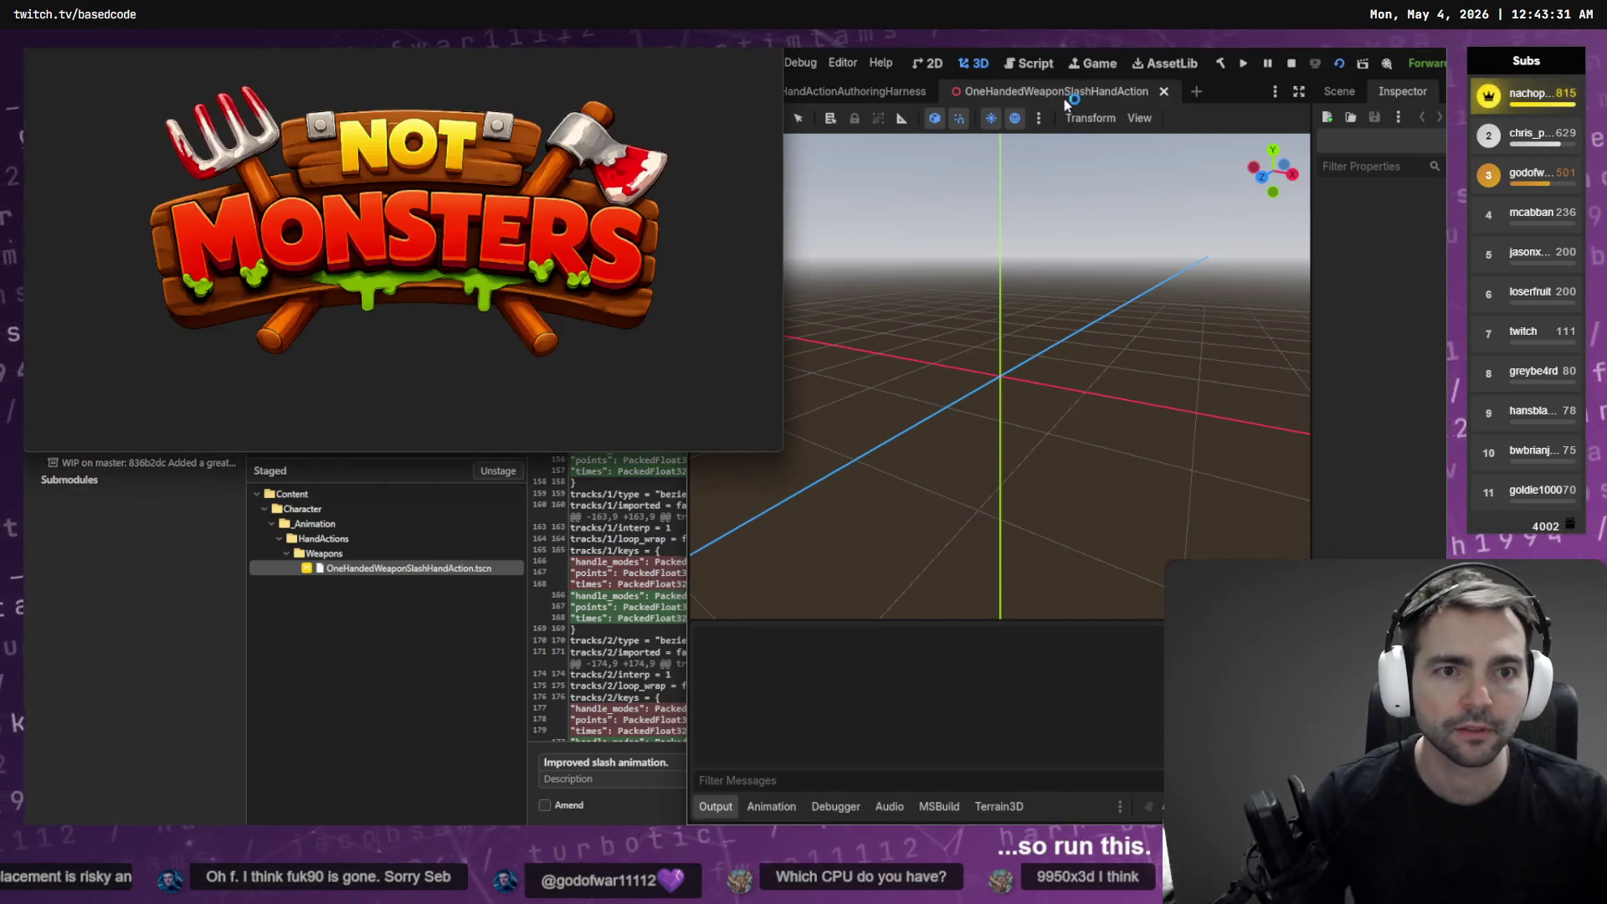
{"action": "left_click", "coordinate": [786, 805]}
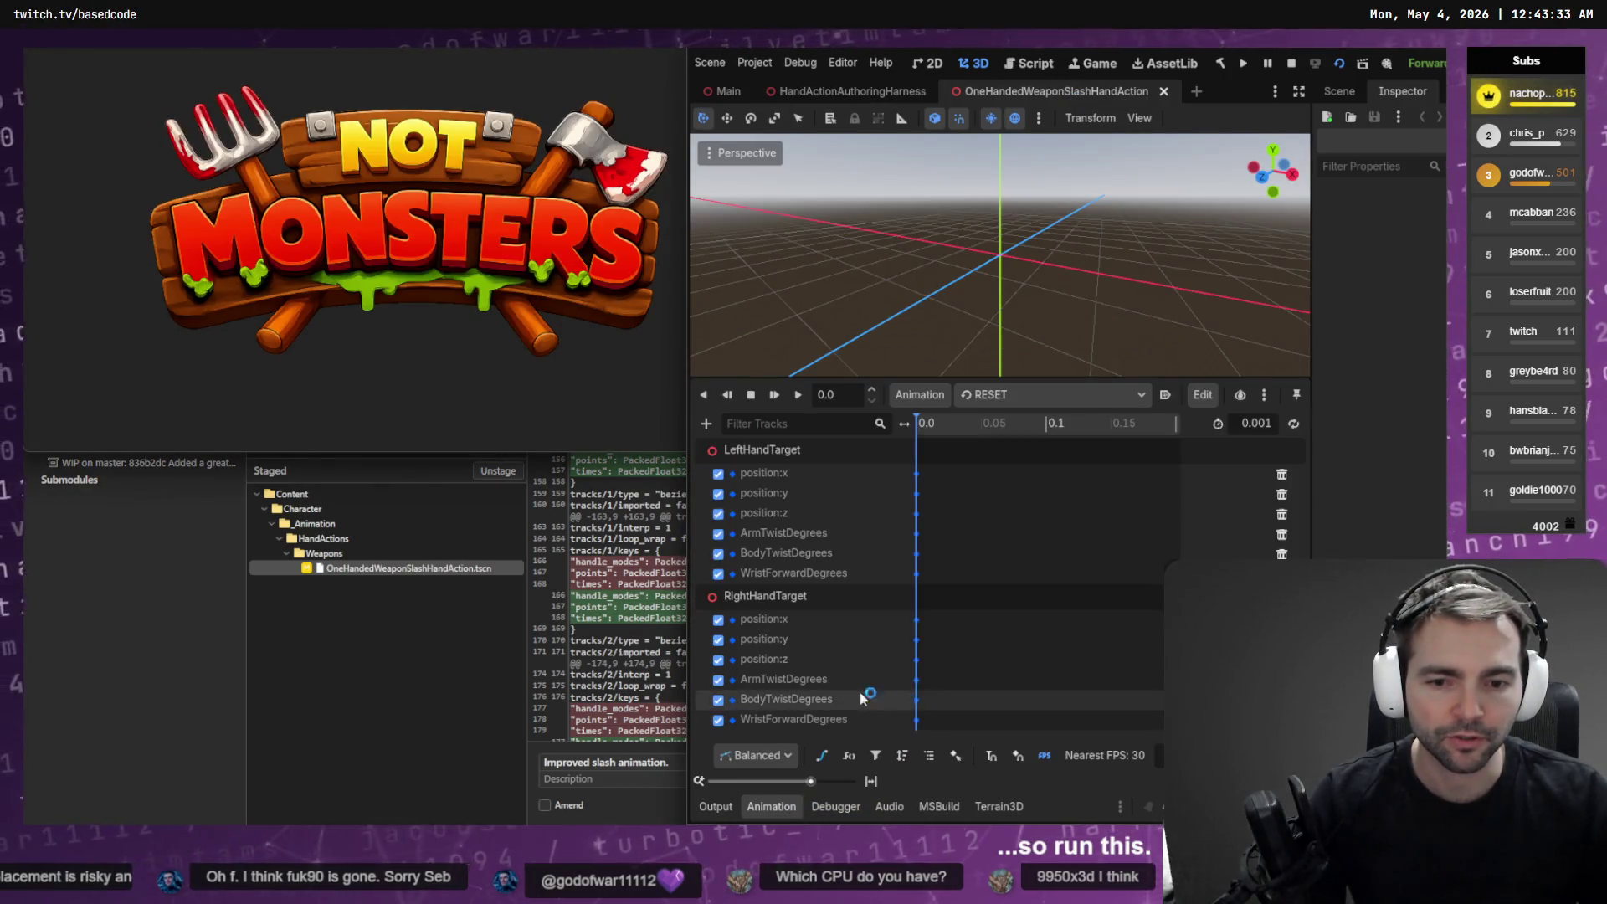
{"action": "left_click", "coordinate": [1058, 398]}
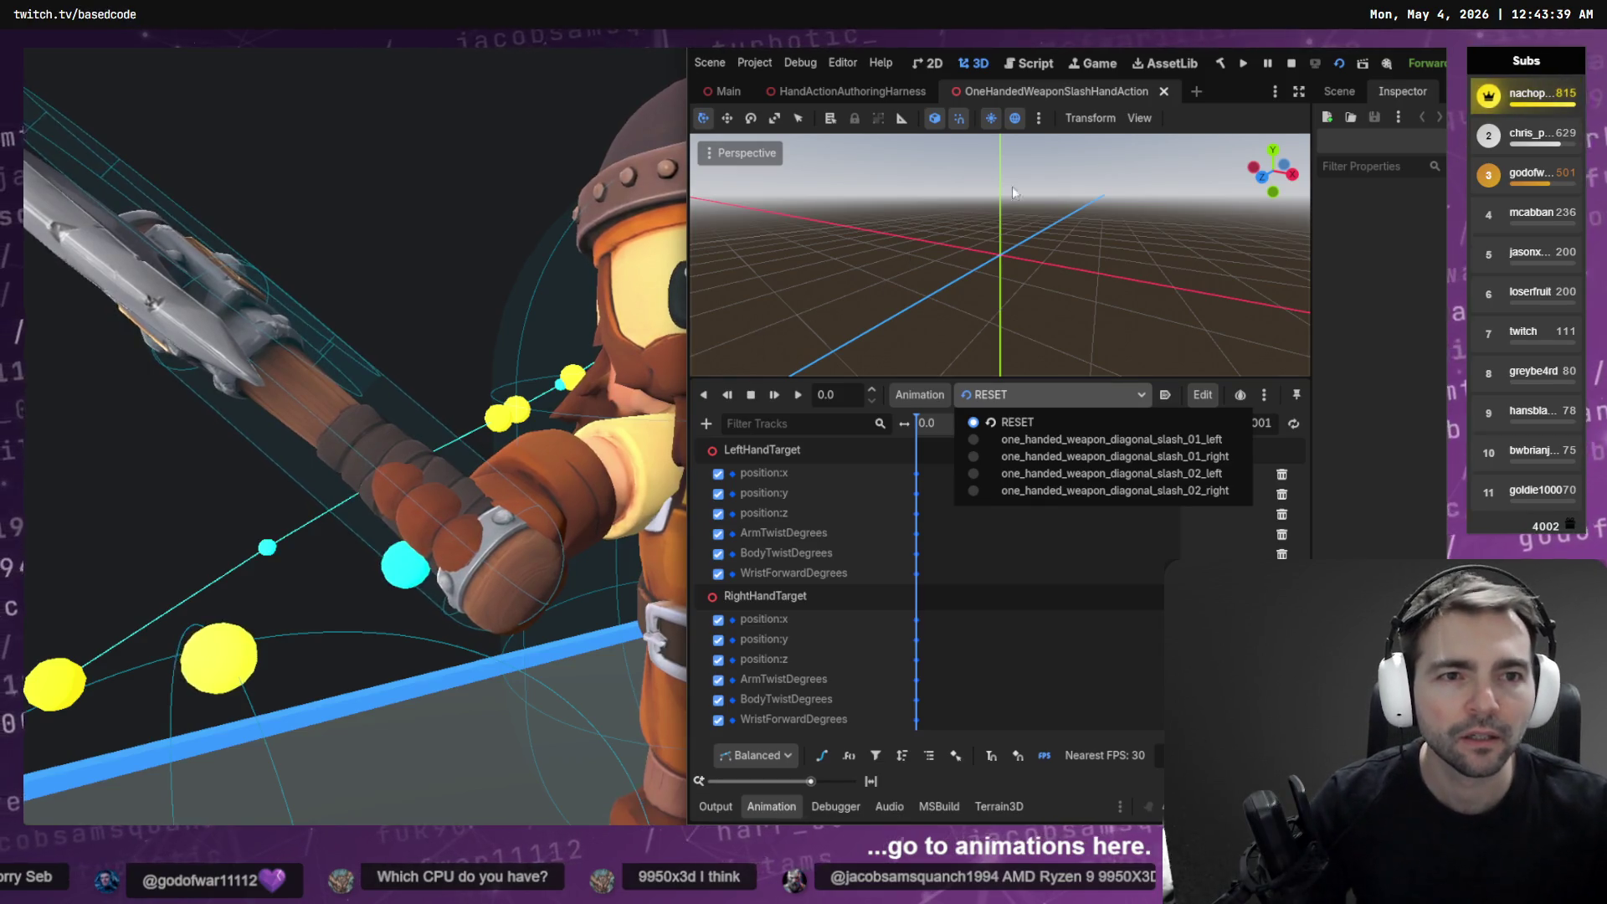
{"action": "left_click", "coordinate": [1164, 92]}
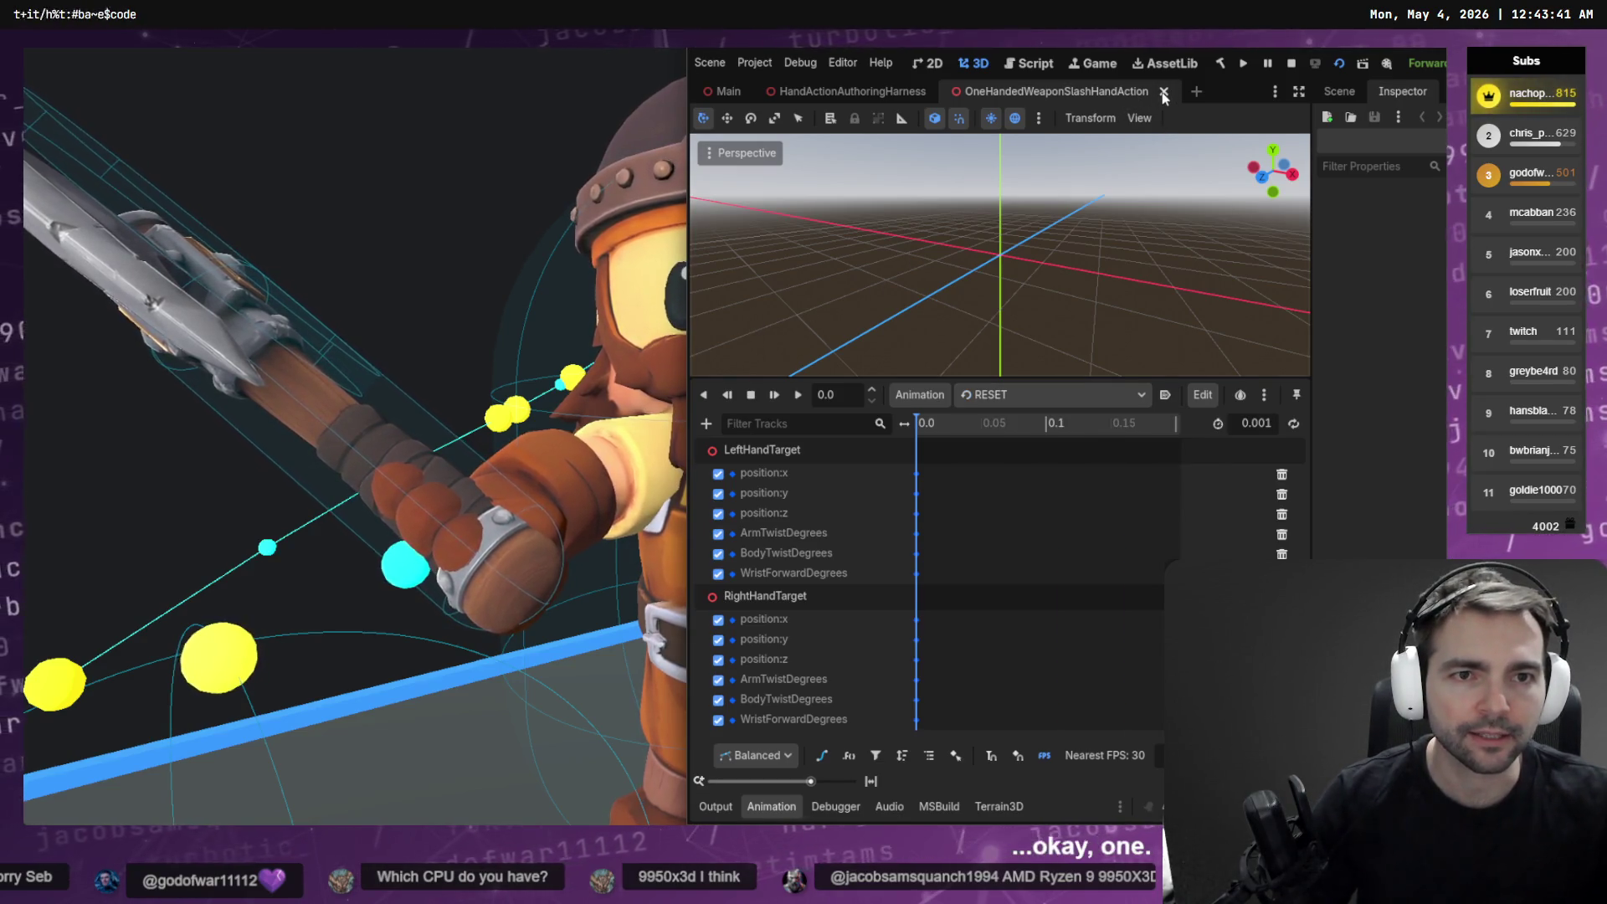
{"action": "left_click", "coordinate": [1164, 92]}
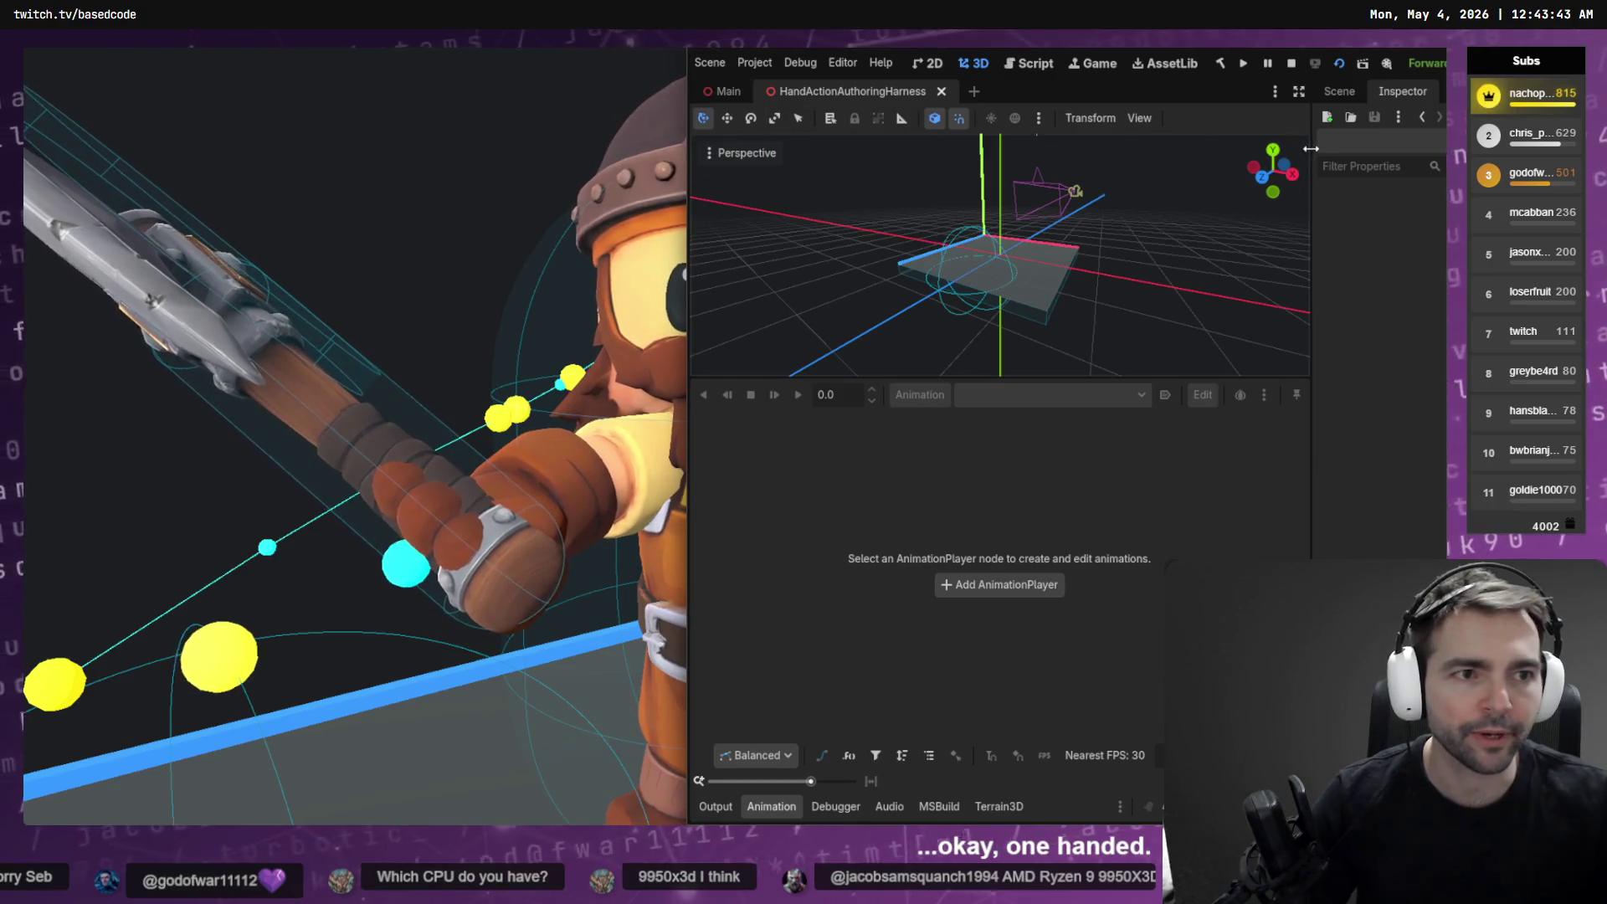
Reopen the FileSystem dock via Editor Docks, dock it on the right, and maximise the editor
{"action": "left_click", "coordinate": [1346, 92]}
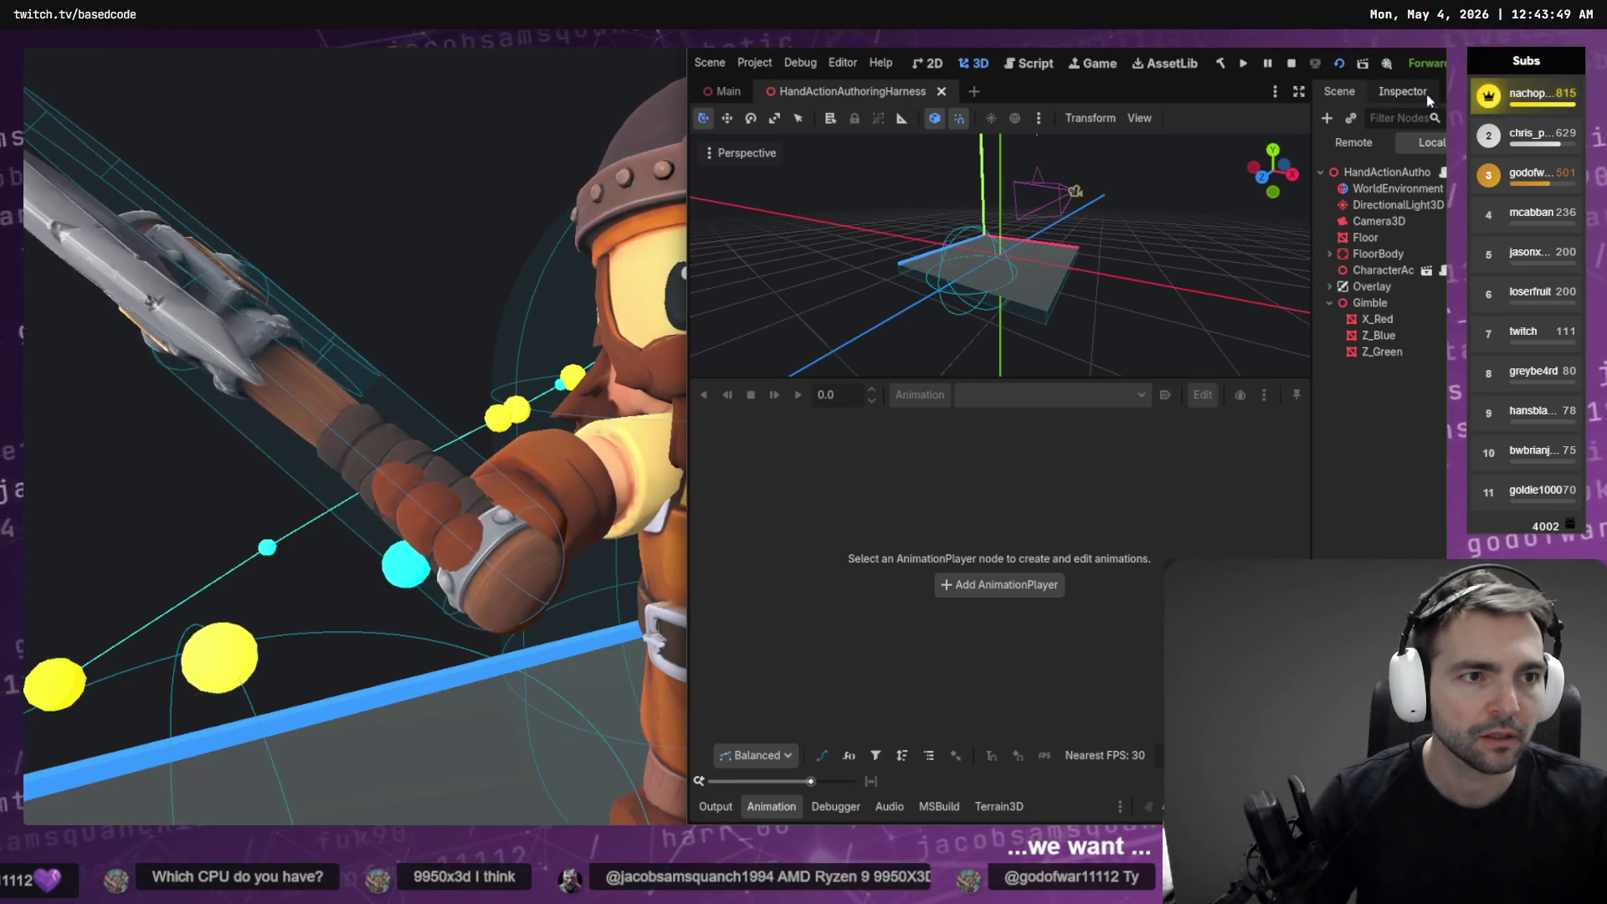
{"action": "left_click", "coordinate": [816, 63]}
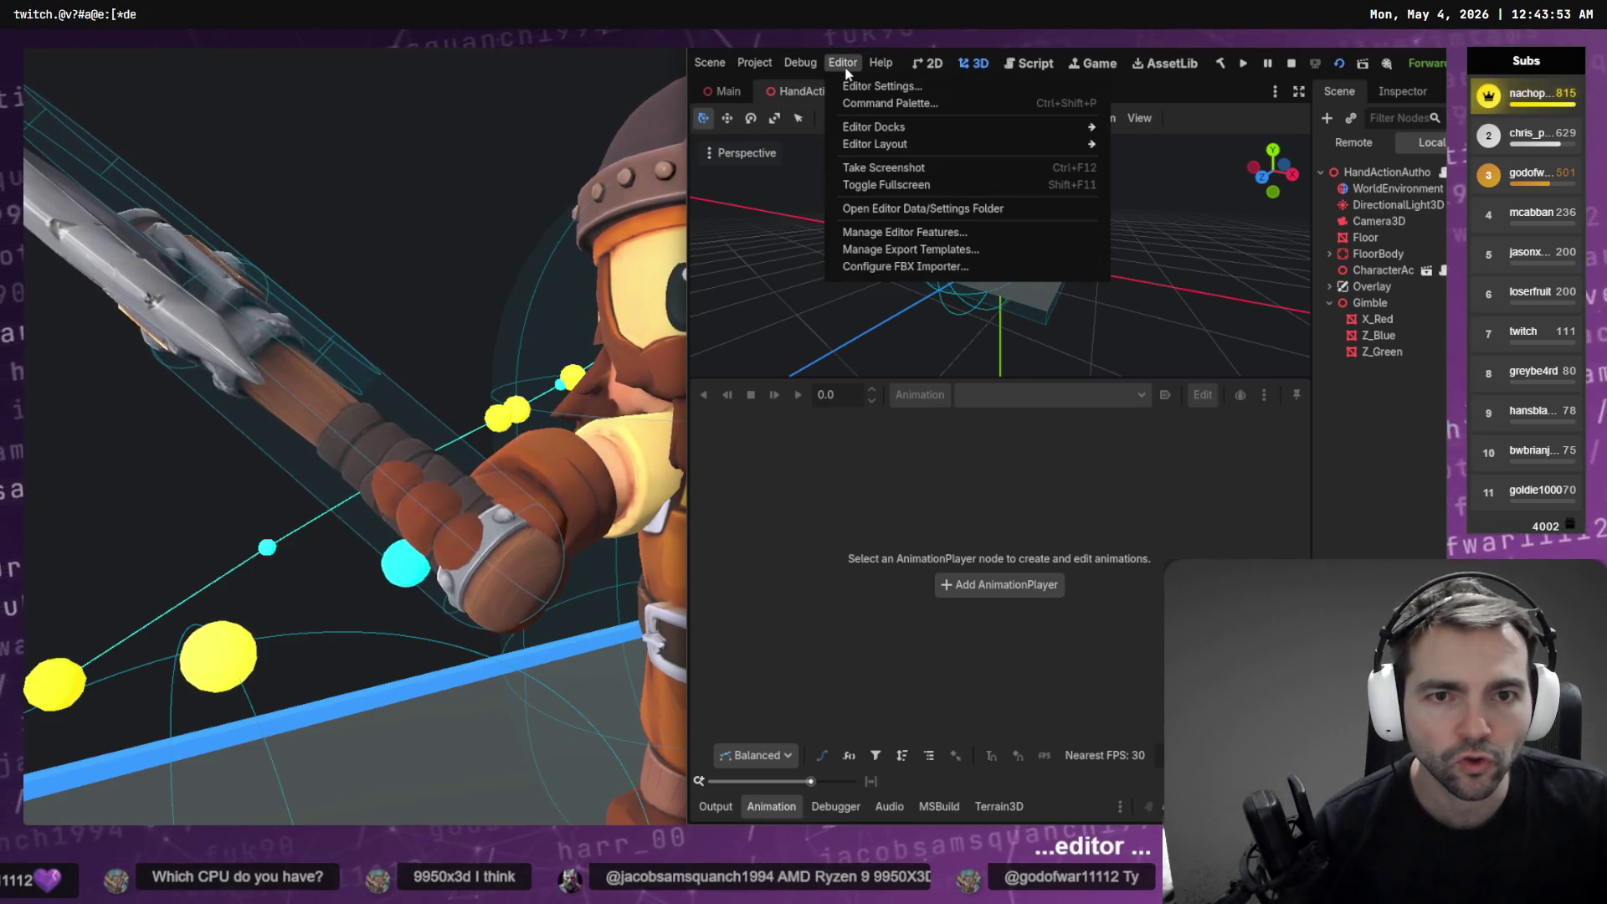
{"action": "mouse_move", "coordinate": [1045, 129]}
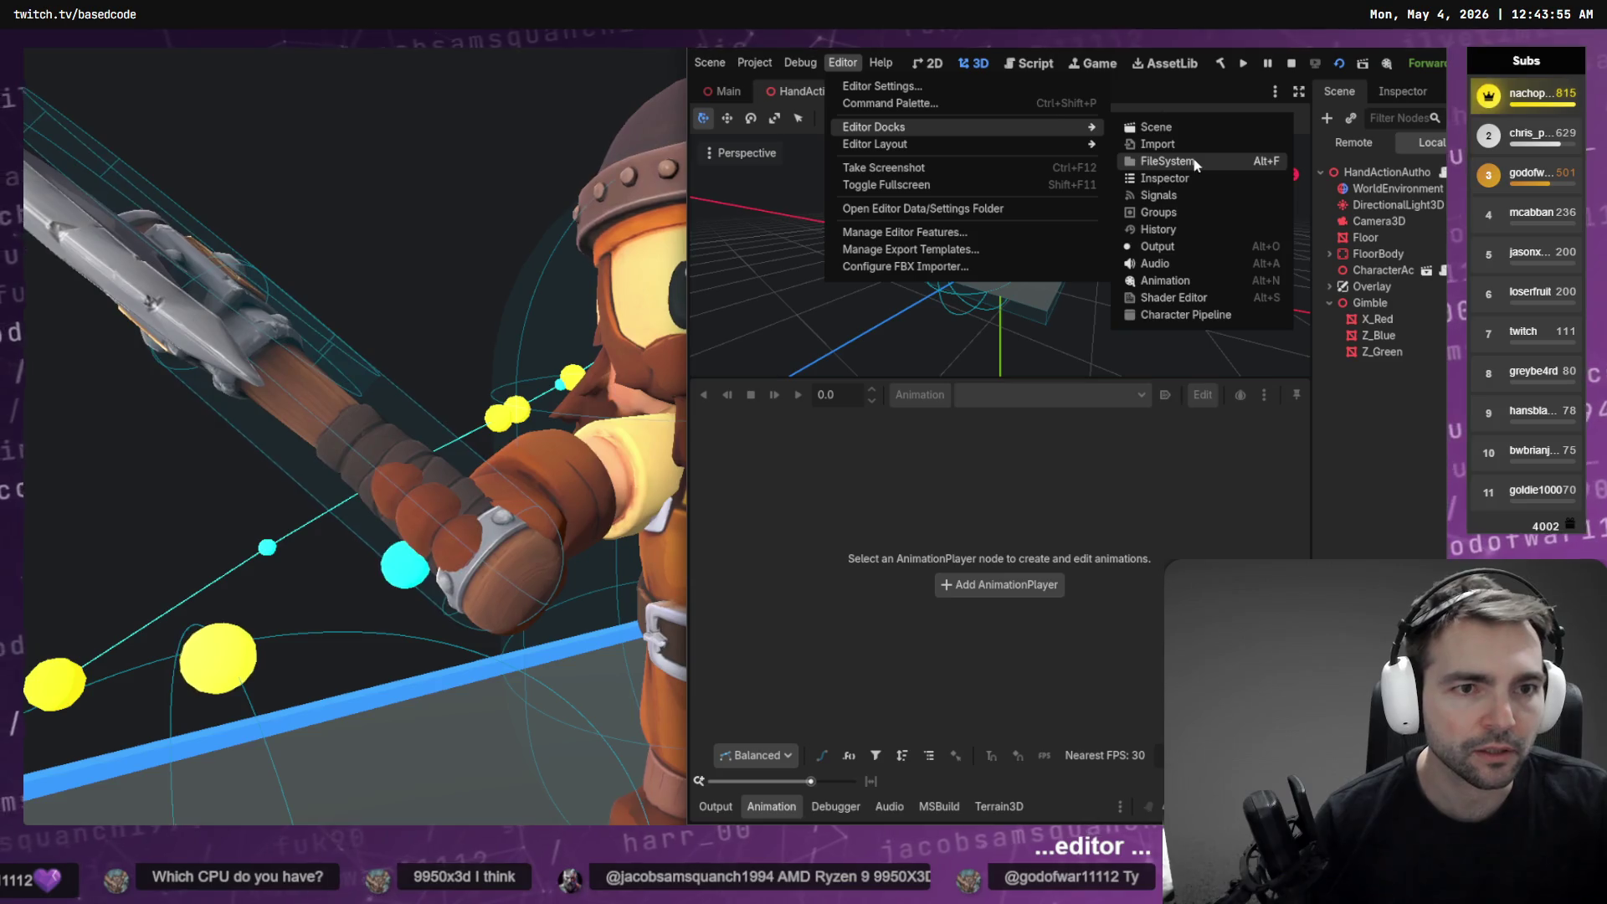
{"action": "left_click", "coordinate": [1239, 161]}
{"action": "key", "text": "Escape"}
{"action": "key", "text": "Escape"}
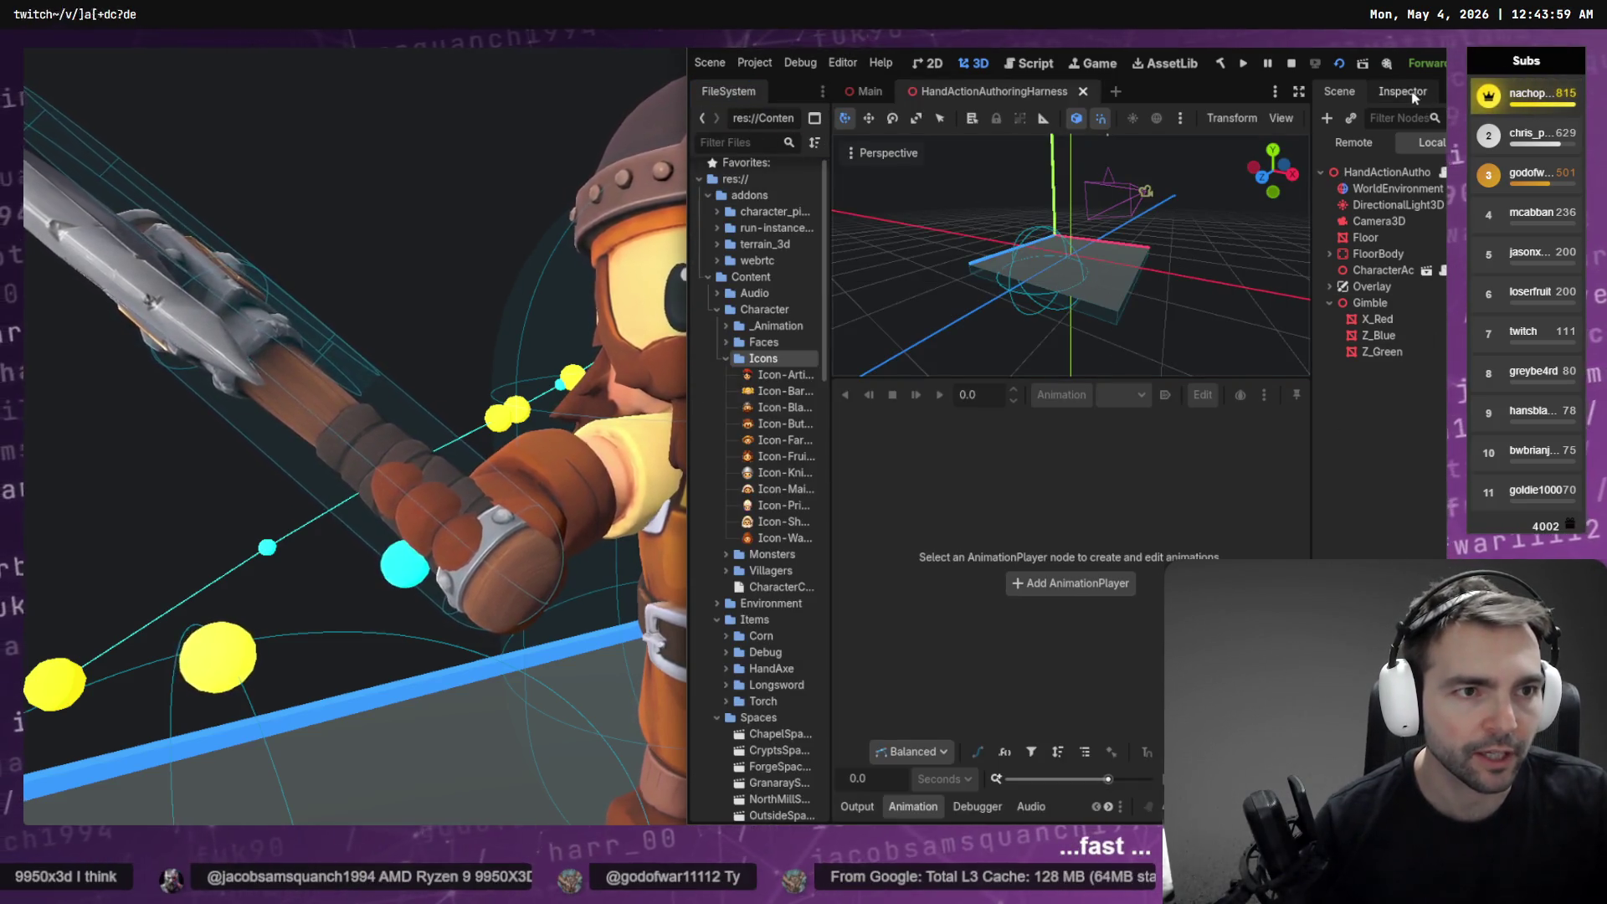
{"action": "mouse_move", "coordinate": [711, 89]}
{"action": "left_mouse_down"}
{"action": "mouse_move", "coordinate": [1390, 210]}
{"action": "mouse_move", "coordinate": [1398, 159]}
{"action": "left_mouse_up"}
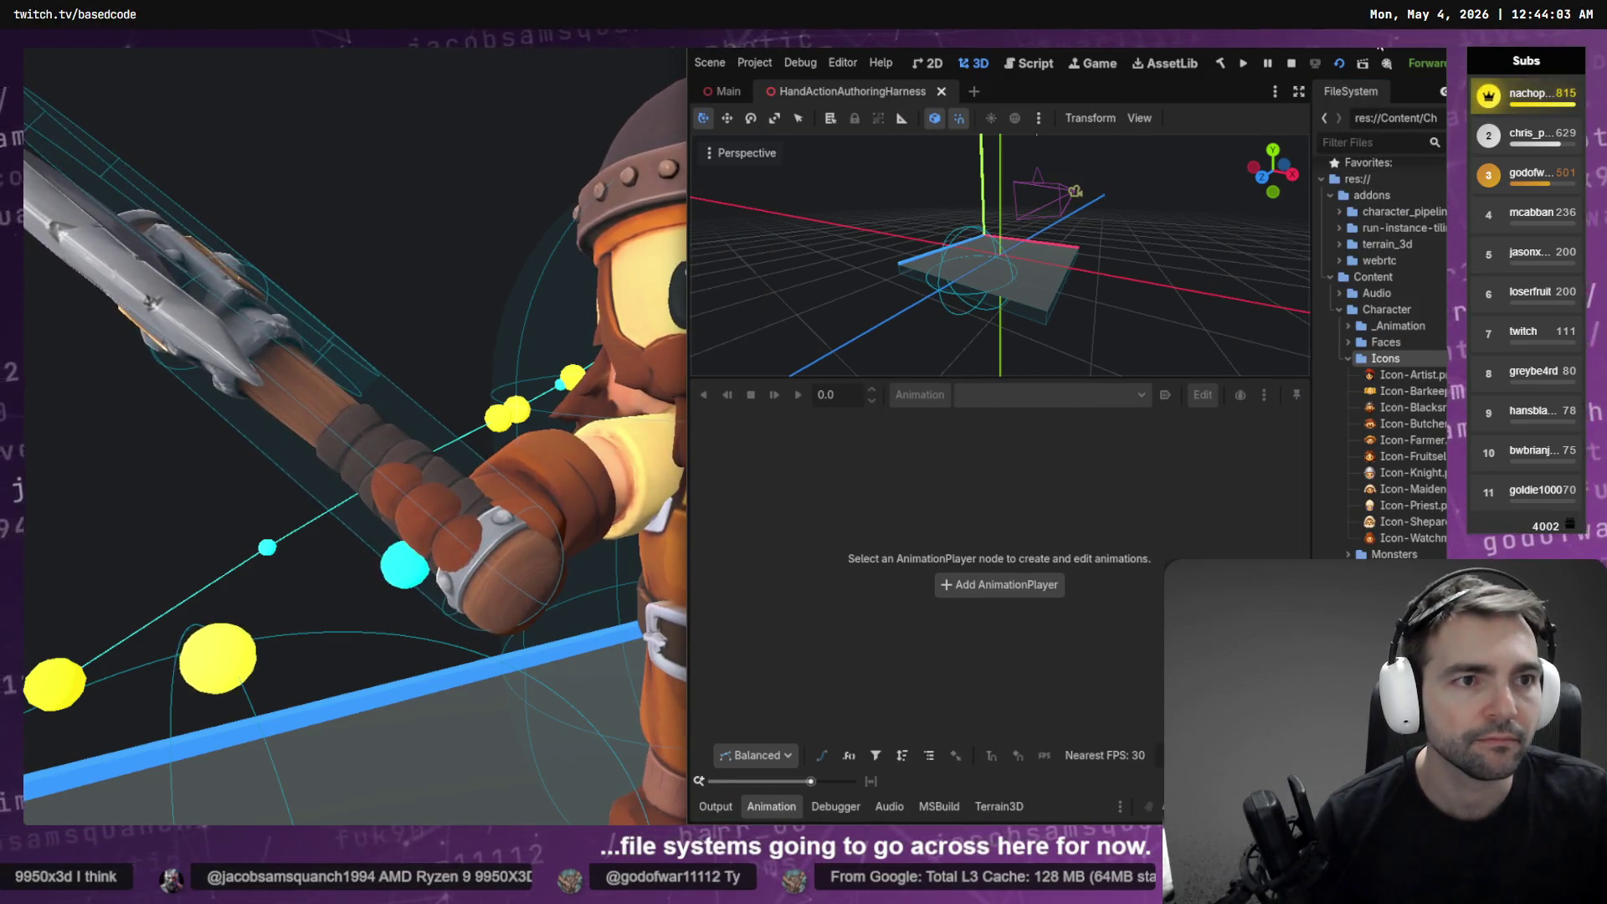
{"action": "double_click", "coordinate": [1363, 62]}
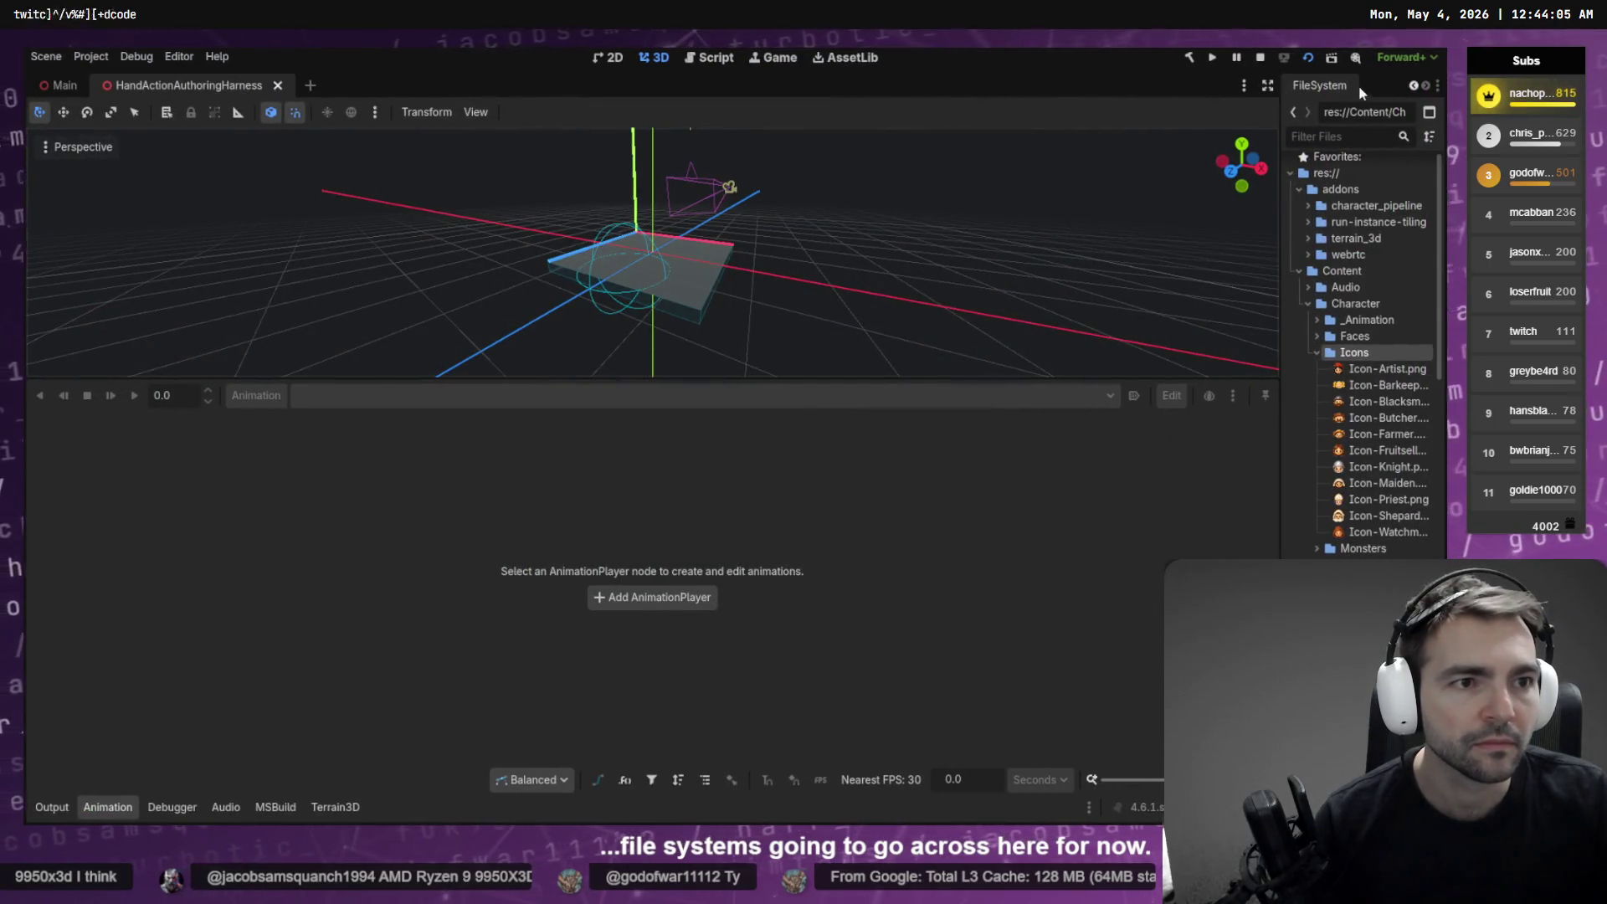
{"action": "scroll", "coordinate": [1357, 464], "scroll_direction": "down", "scroll_amount": 4}
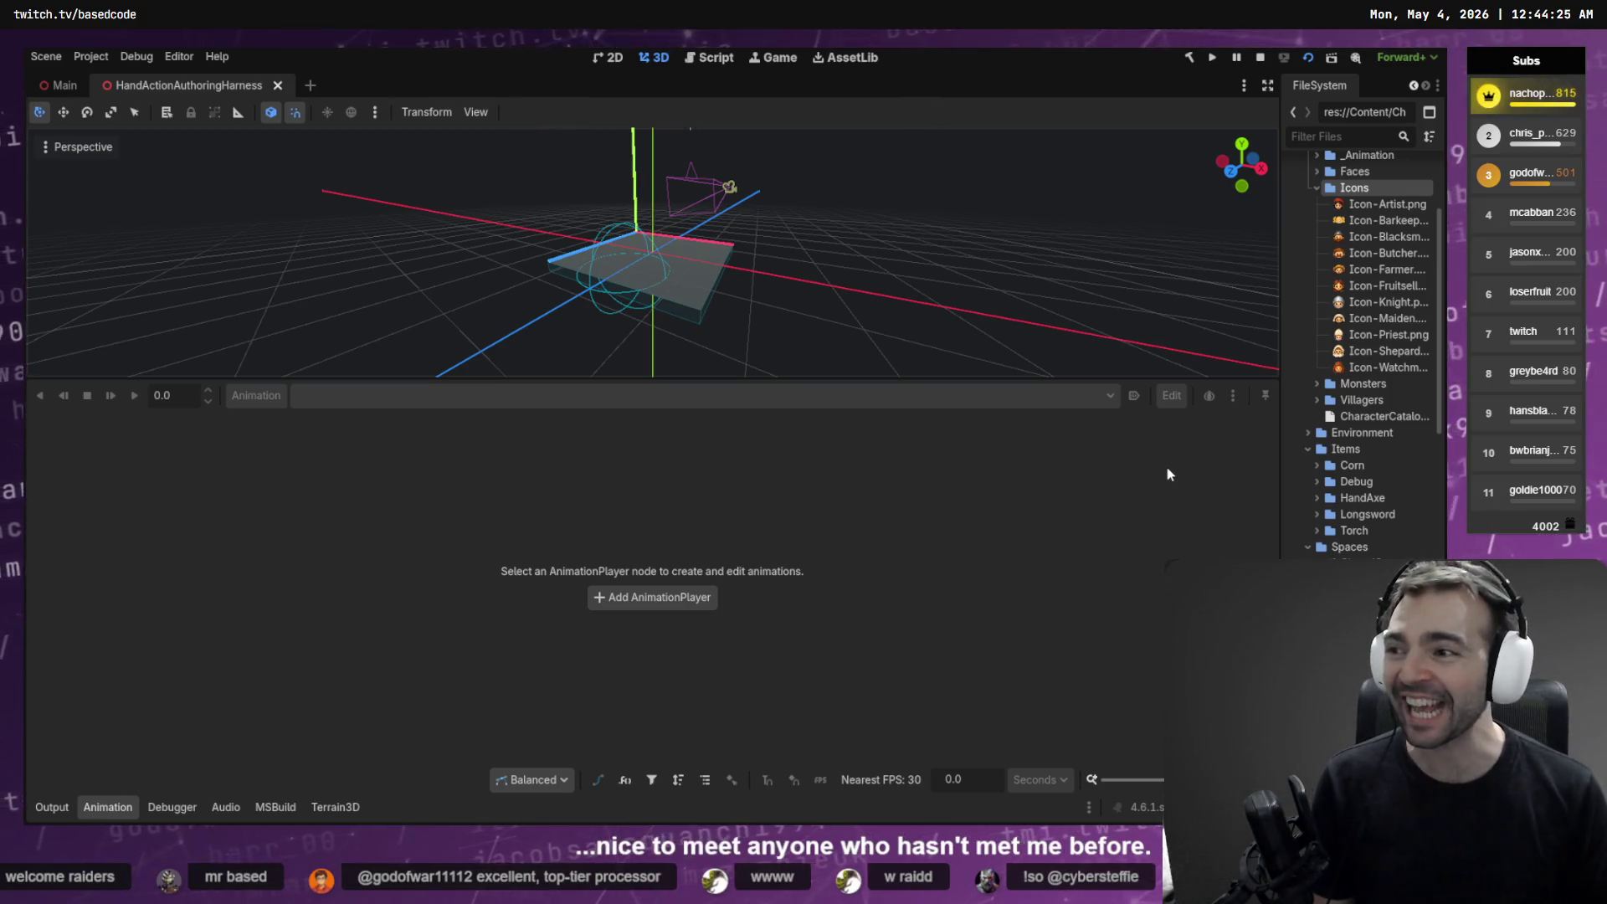
Drag the viewport splitter down so the 3D harness view fills most of the editor
{"action": "mouse_move", "coordinate": [827, 378]}
{"action": "left_mouse_down"}
{"action": "mouse_move", "coordinate": [835, 534]}
{"action": "mouse_move", "coordinate": [865, 612]}
{"action": "left_mouse_up"}
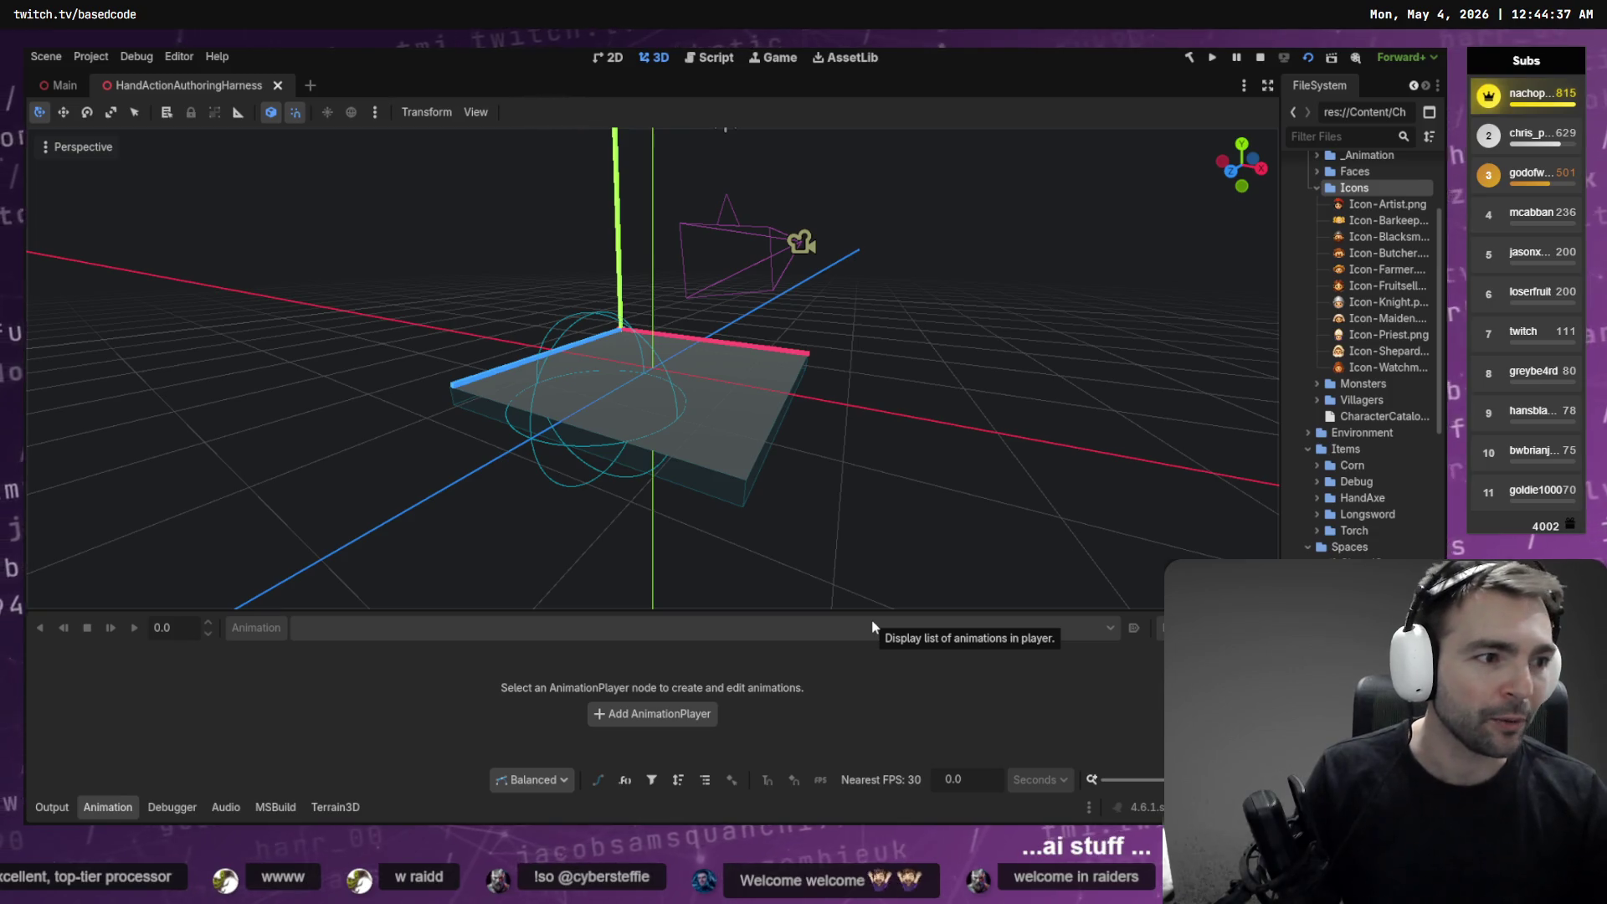
{"action": "key", "text": "alt+Tab"}
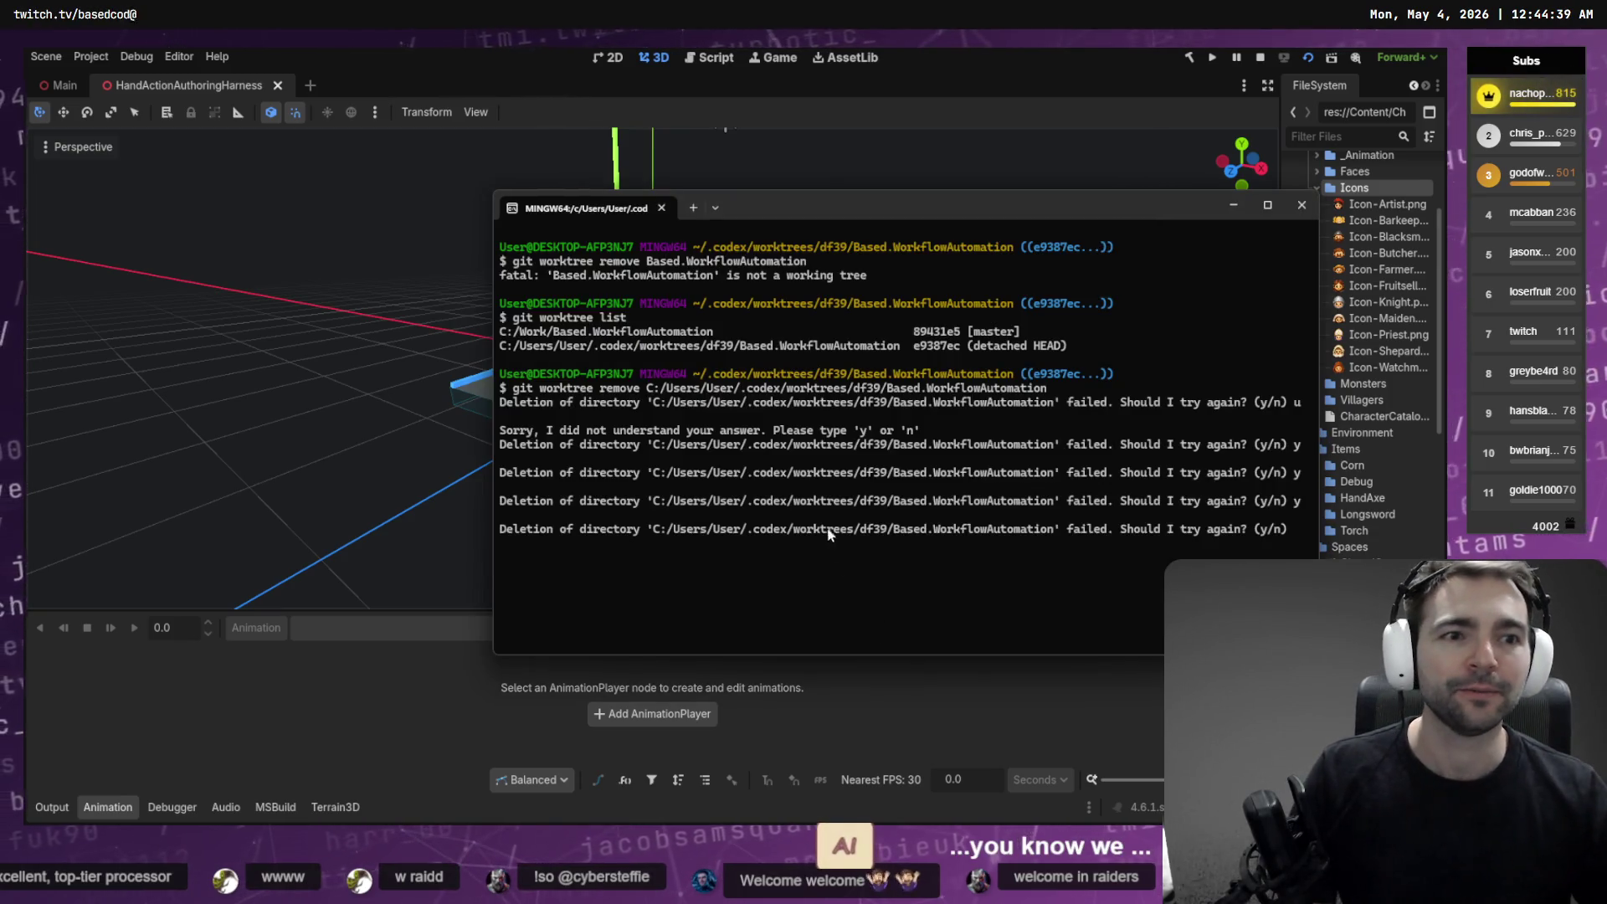
{"action": "key", "text": "alt+Tab"}
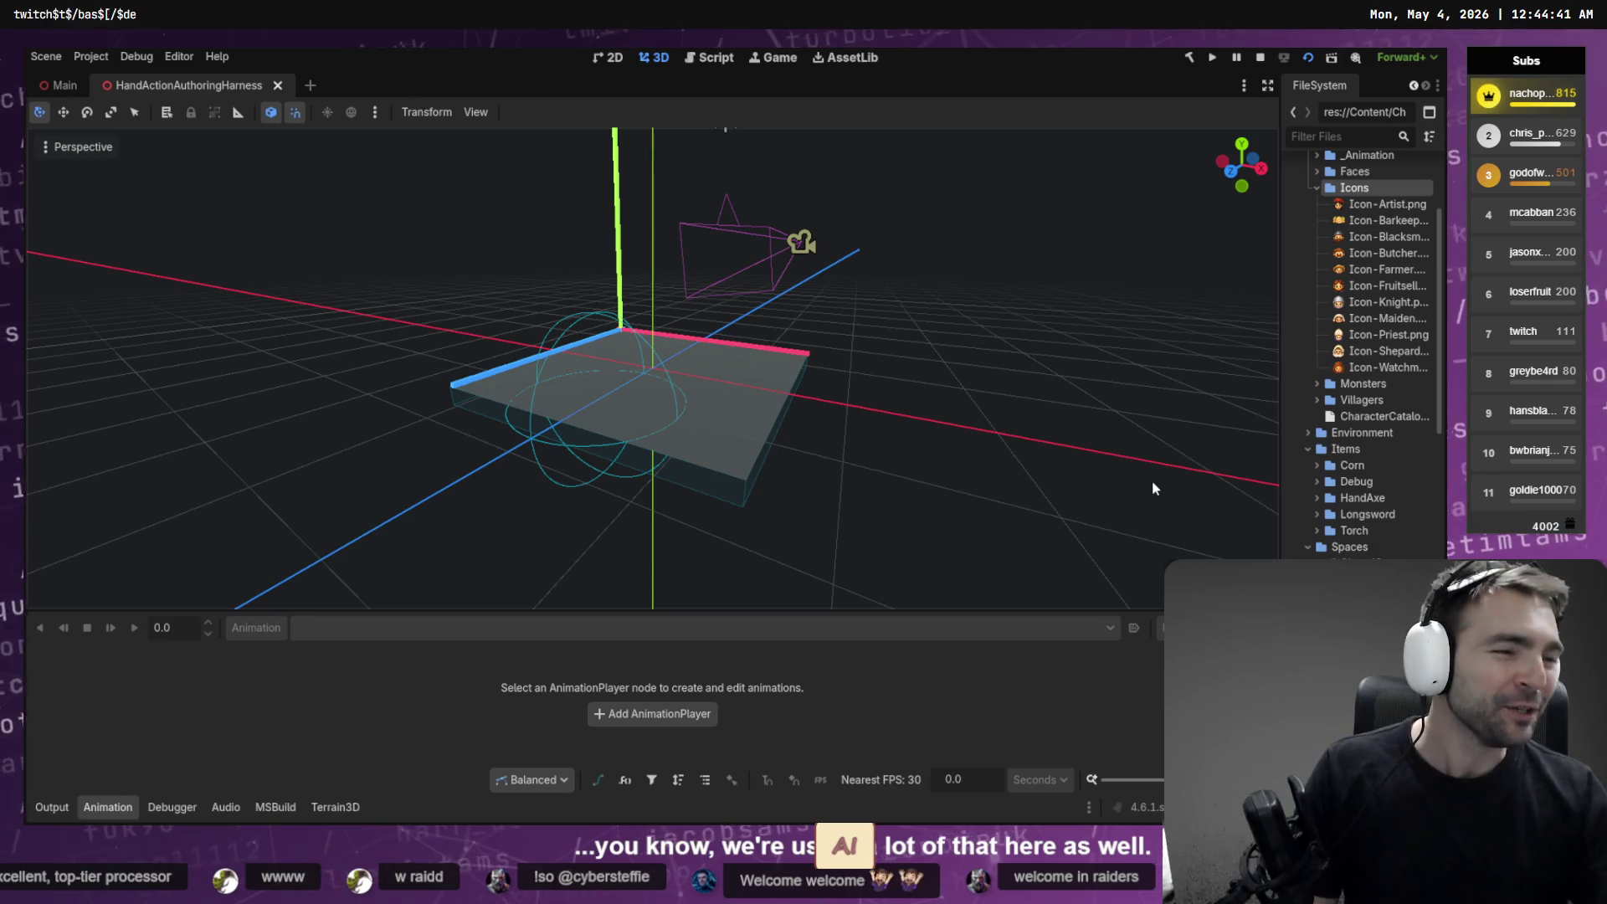
{"action": "key", "text": "alt+Tab"}
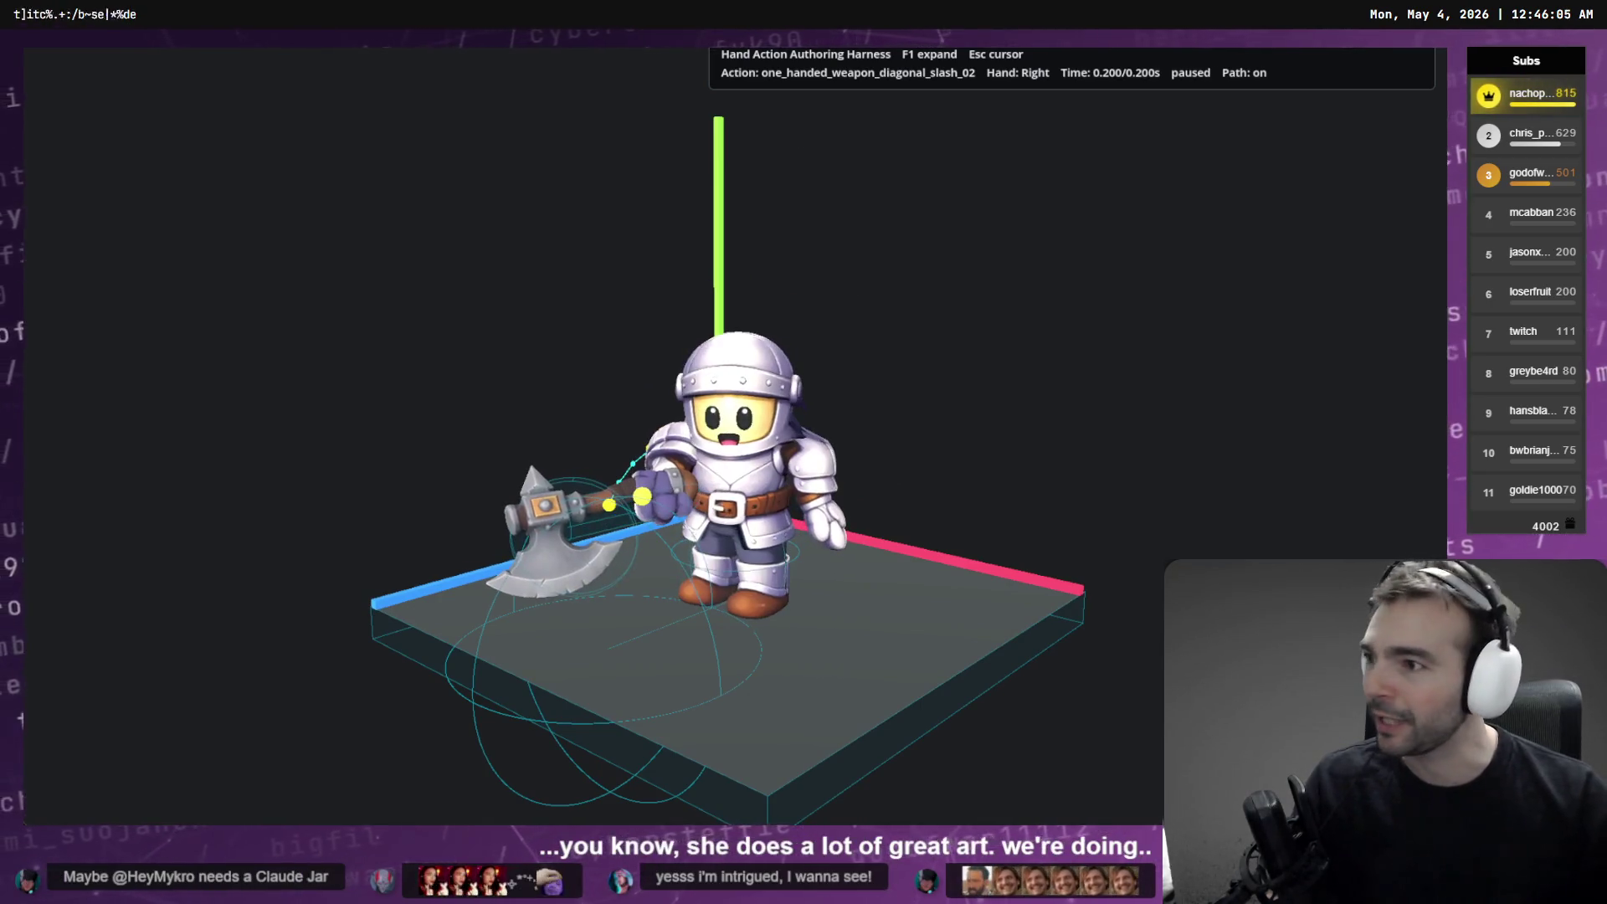
Cycle the preview through the zombie and other characters, then rewind and replay the diagonal slash
{"action": "key", "text": "Tab"}
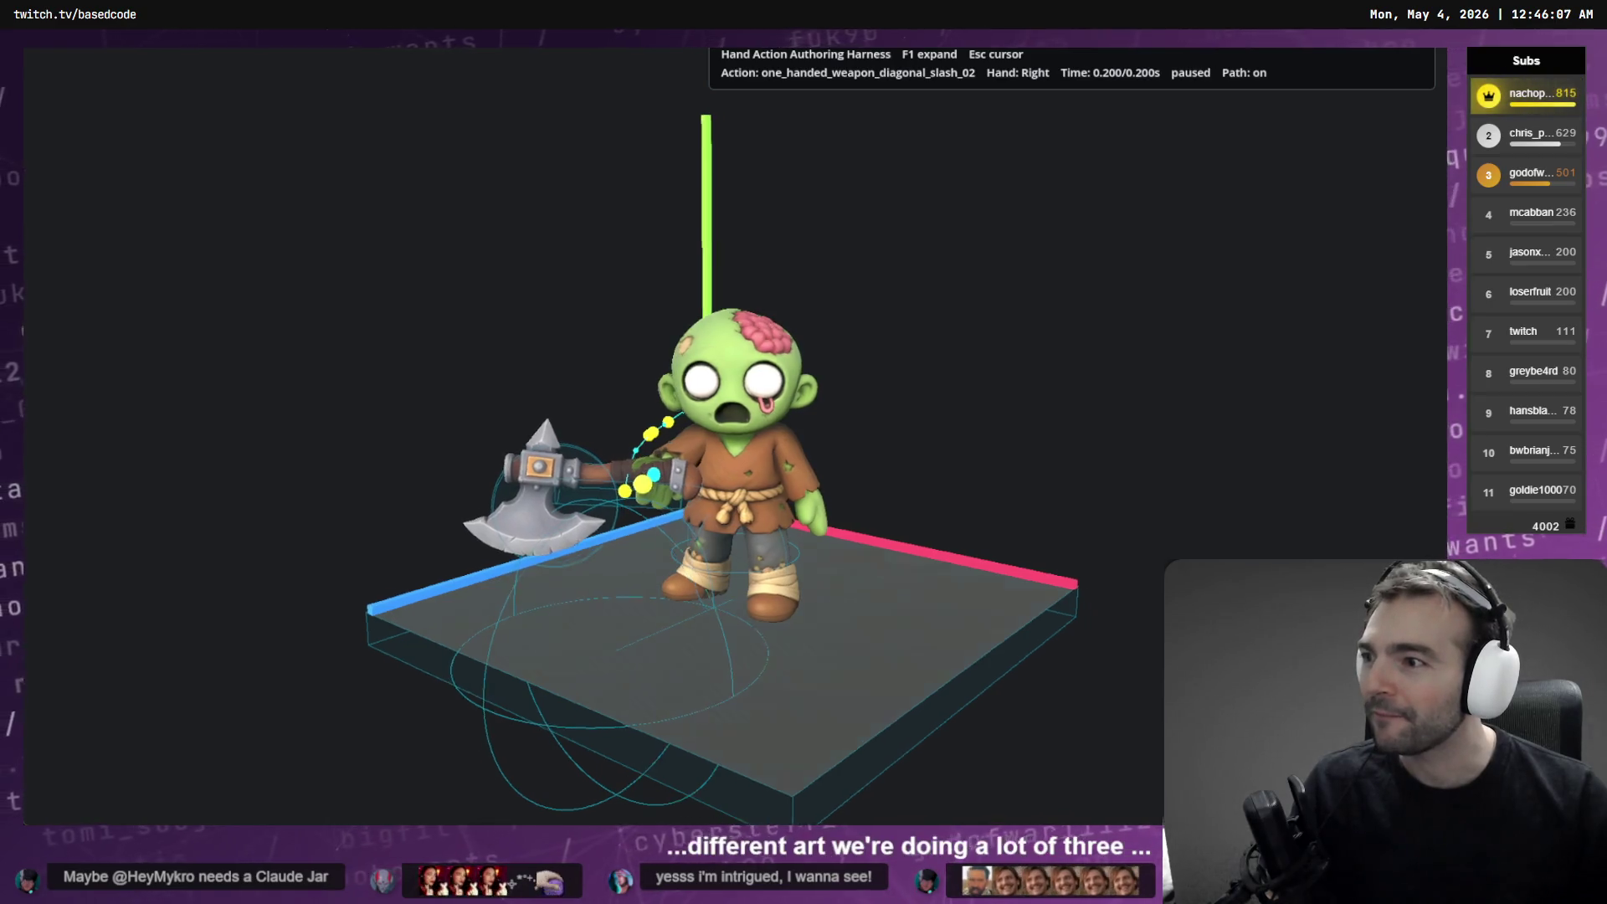
{"action": "key", "text": "Tab"}
{"action": "key", "text": "Tab"}
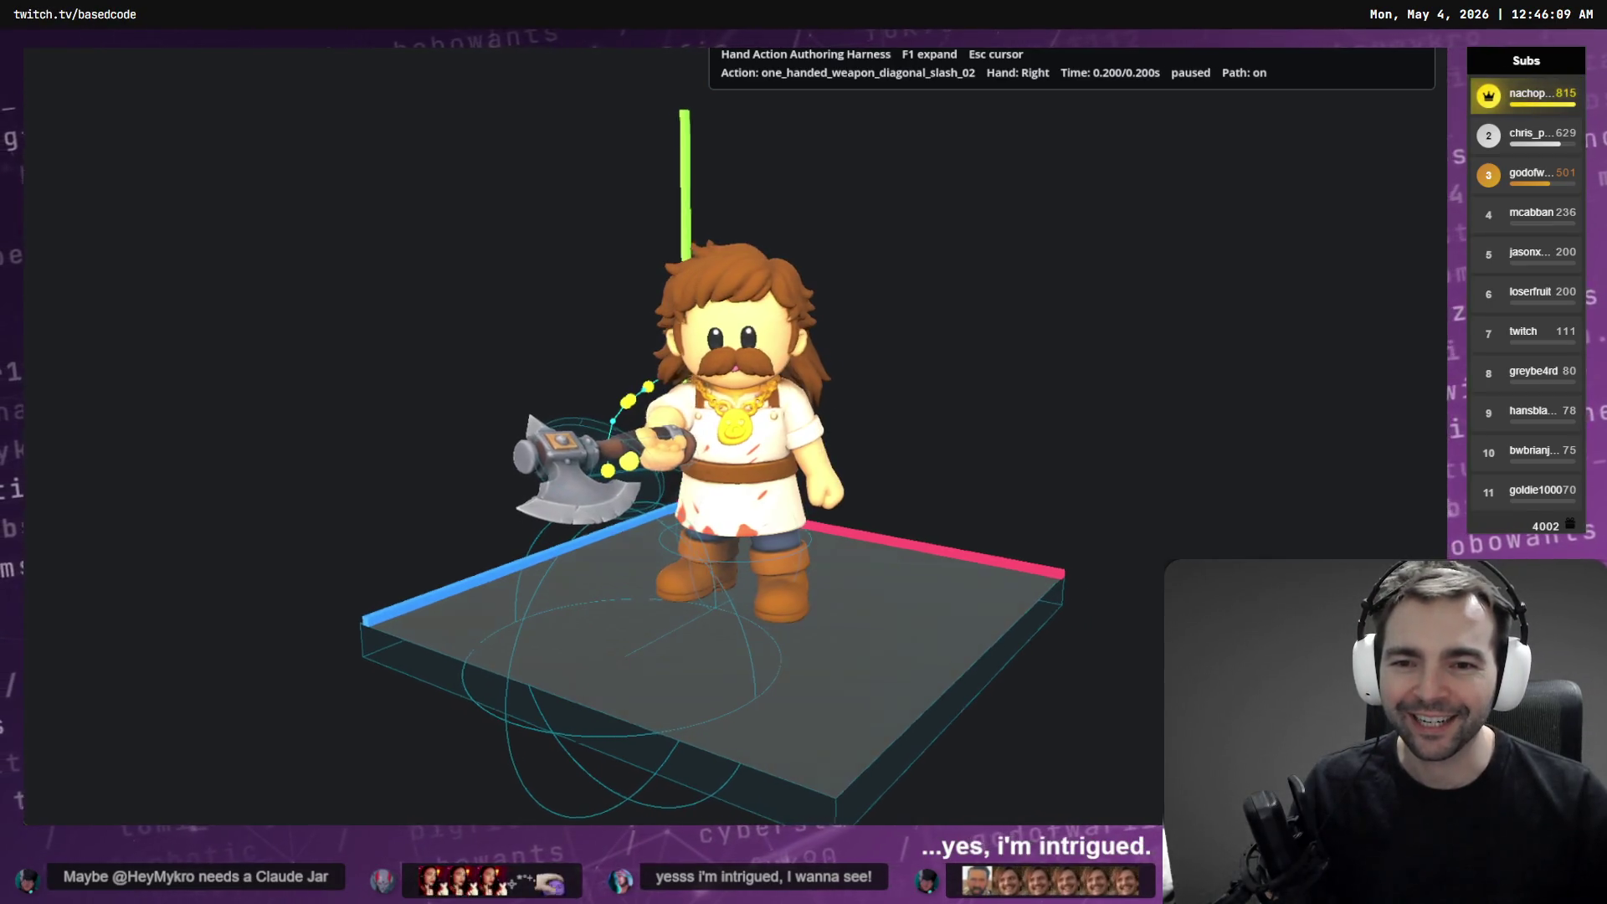
{"action": "key", "text": "Home"}
{"action": "key", "text": "space"}
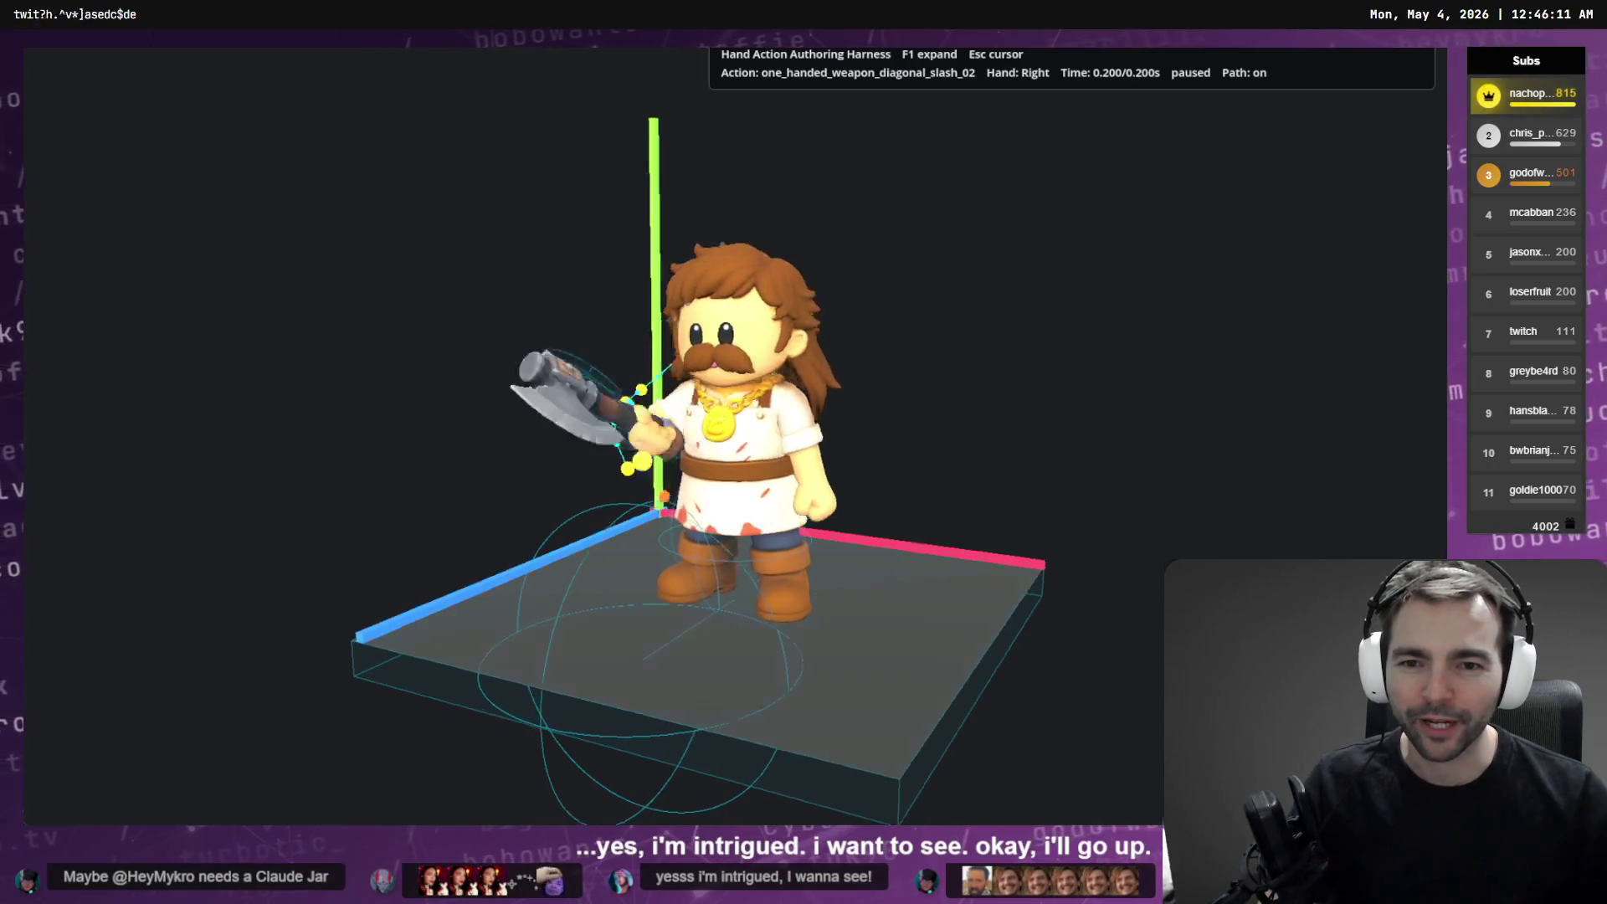
{"action": "key", "text": "space"}
{"action": "key", "text": "space"}
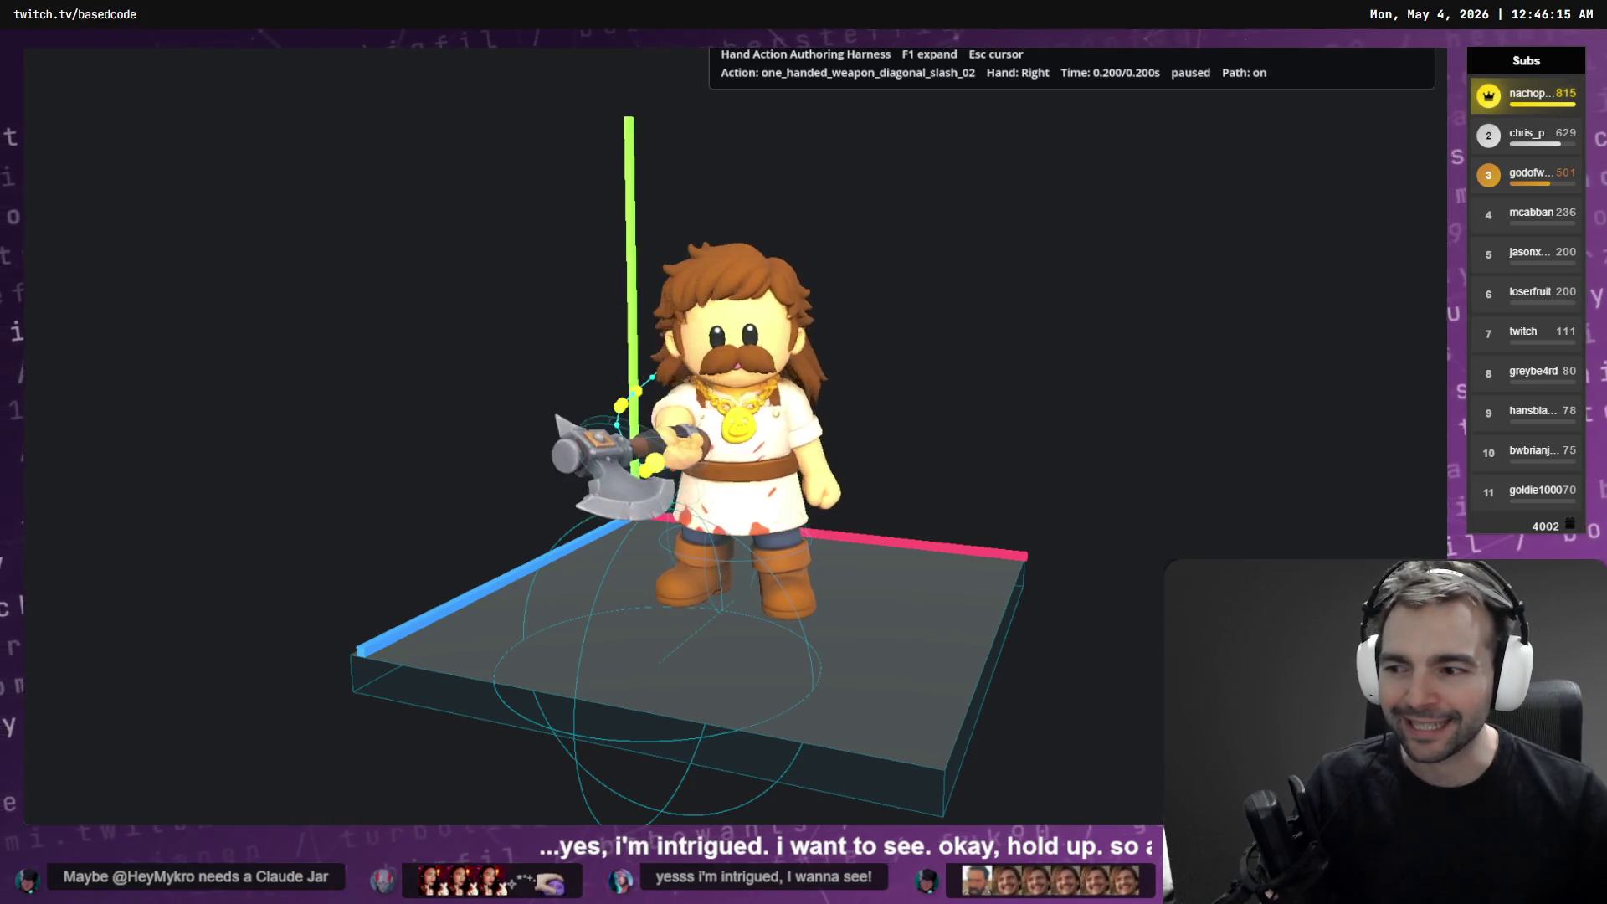
{"action": "key", "text": "alt+Tab"}
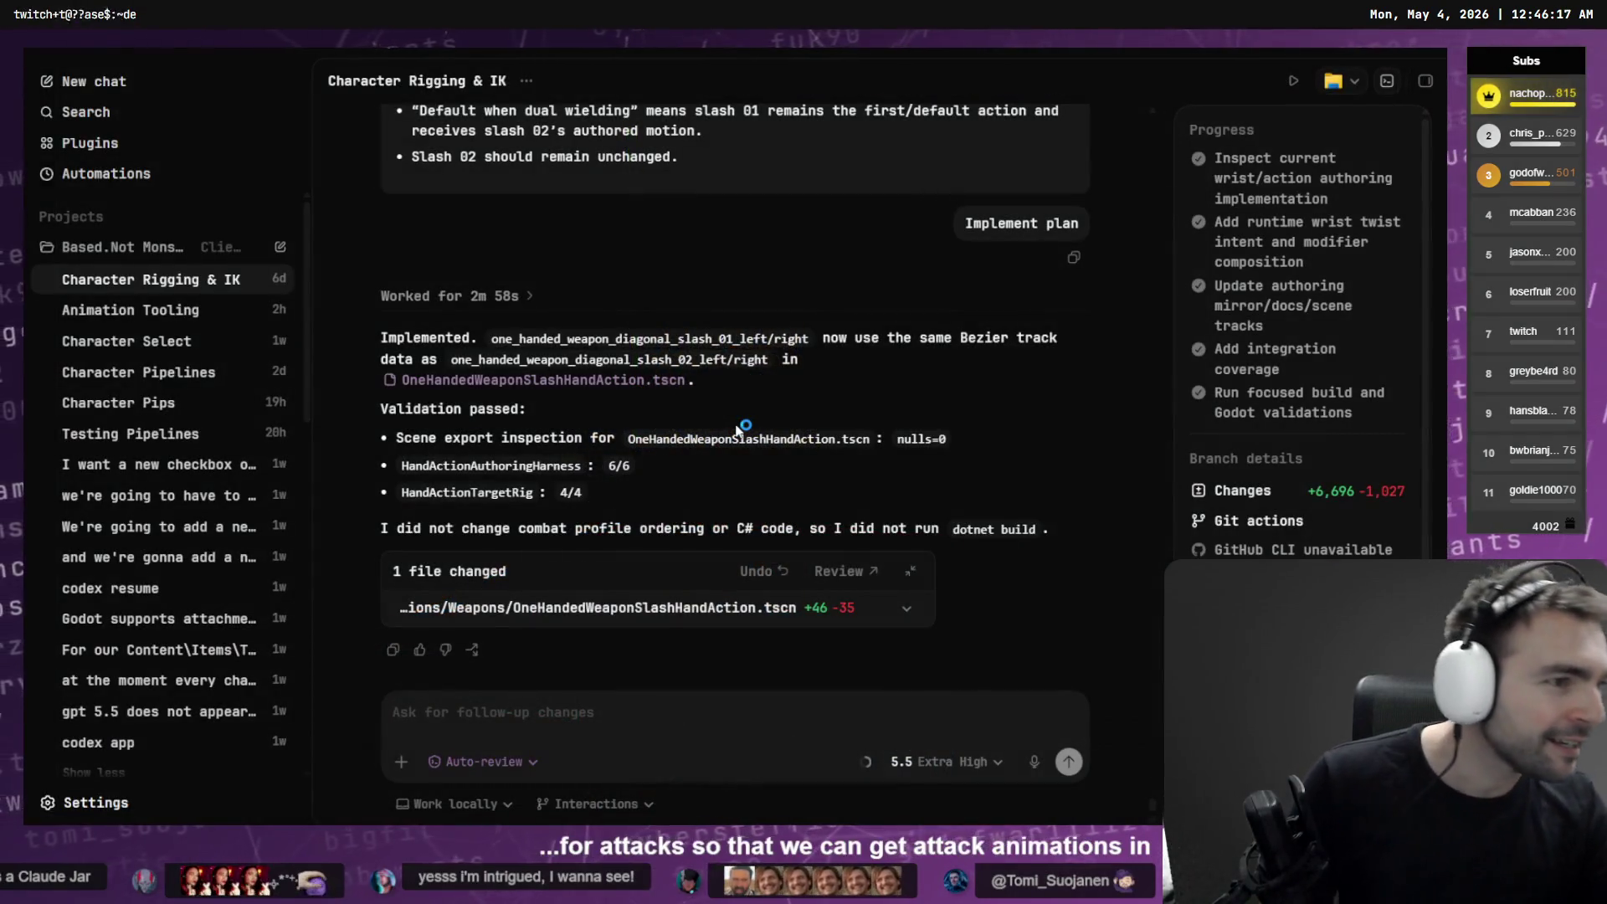
Rerun .\run.bat for the BLINK dev build and maximise the Not Monsters Art window
{"action": "key", "text": "alt+Tab"}
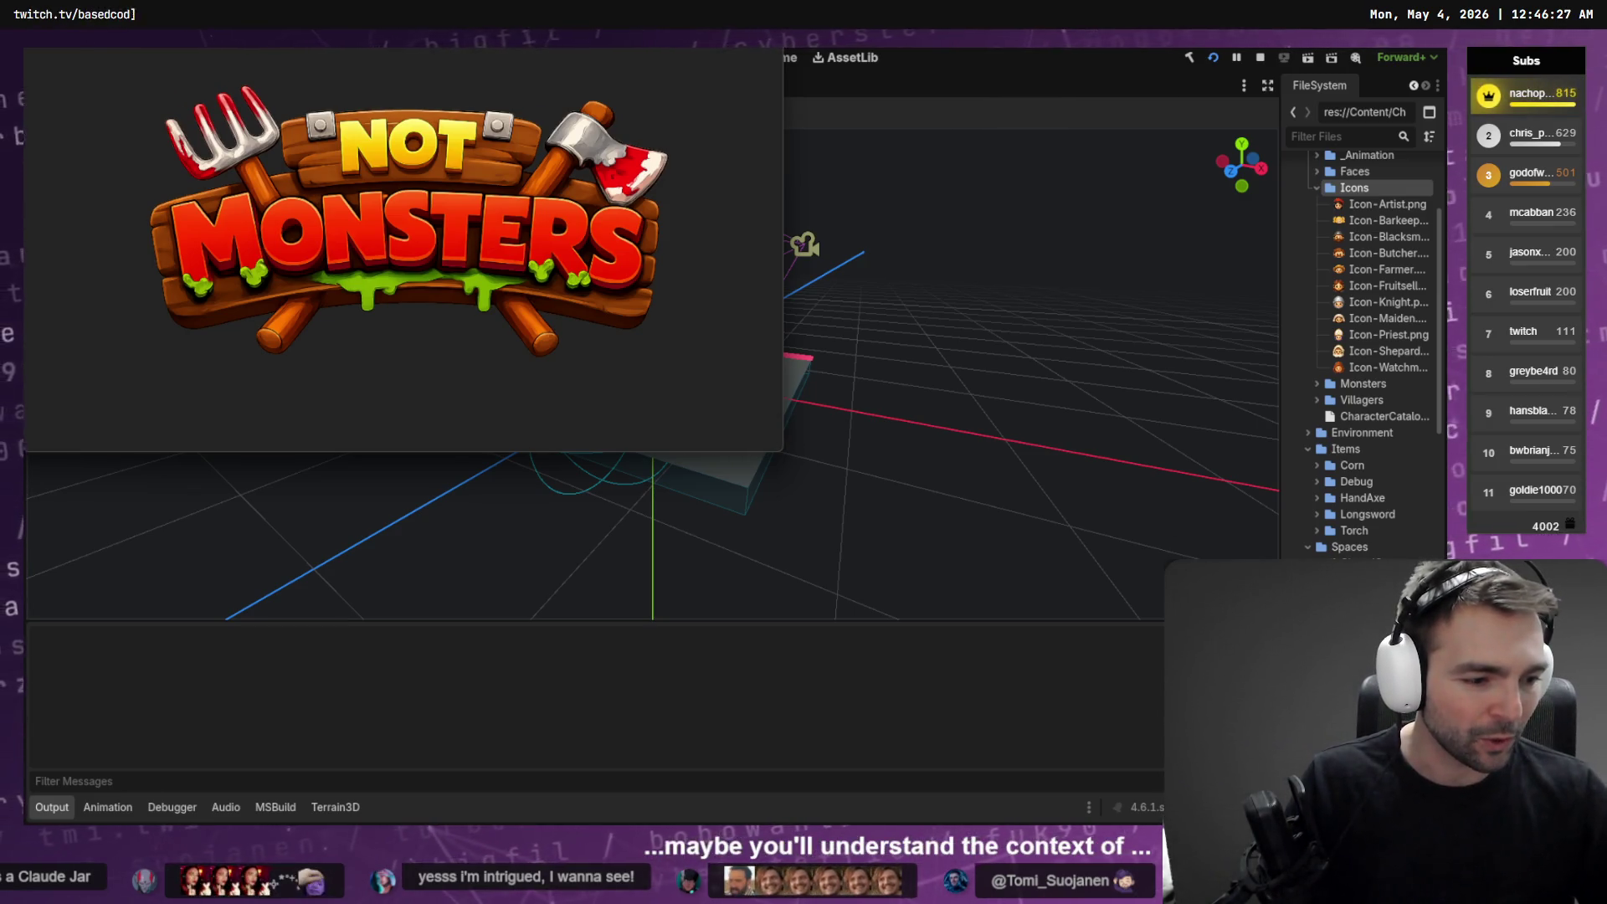
{"action": "key", "text": "alt+Tab"}
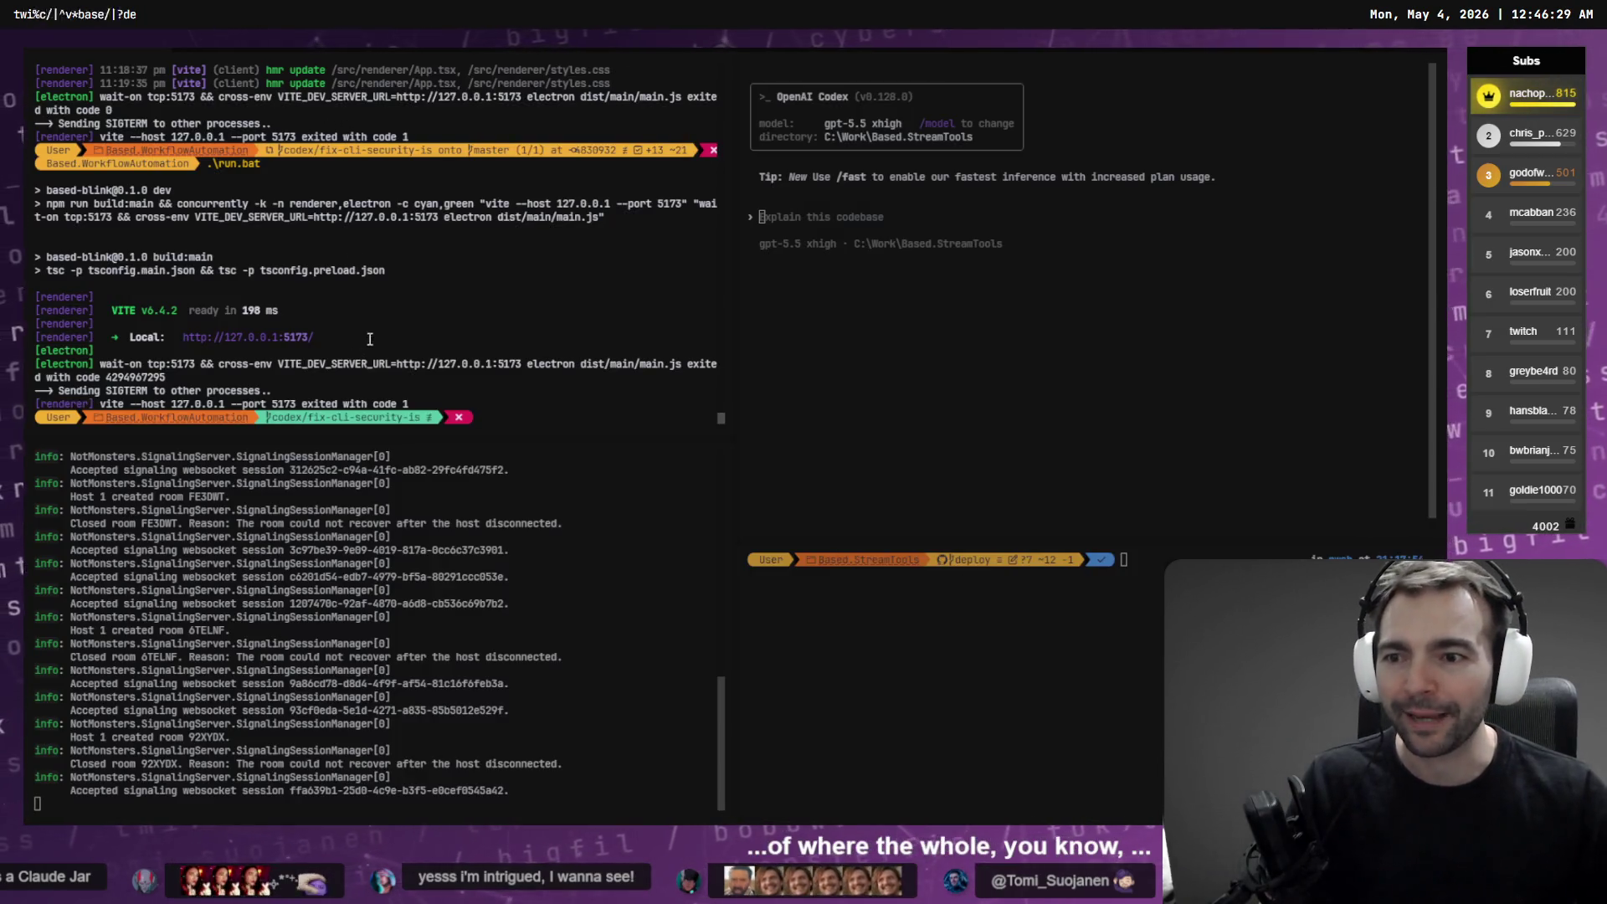
{"action": "key", "text": "Return"}
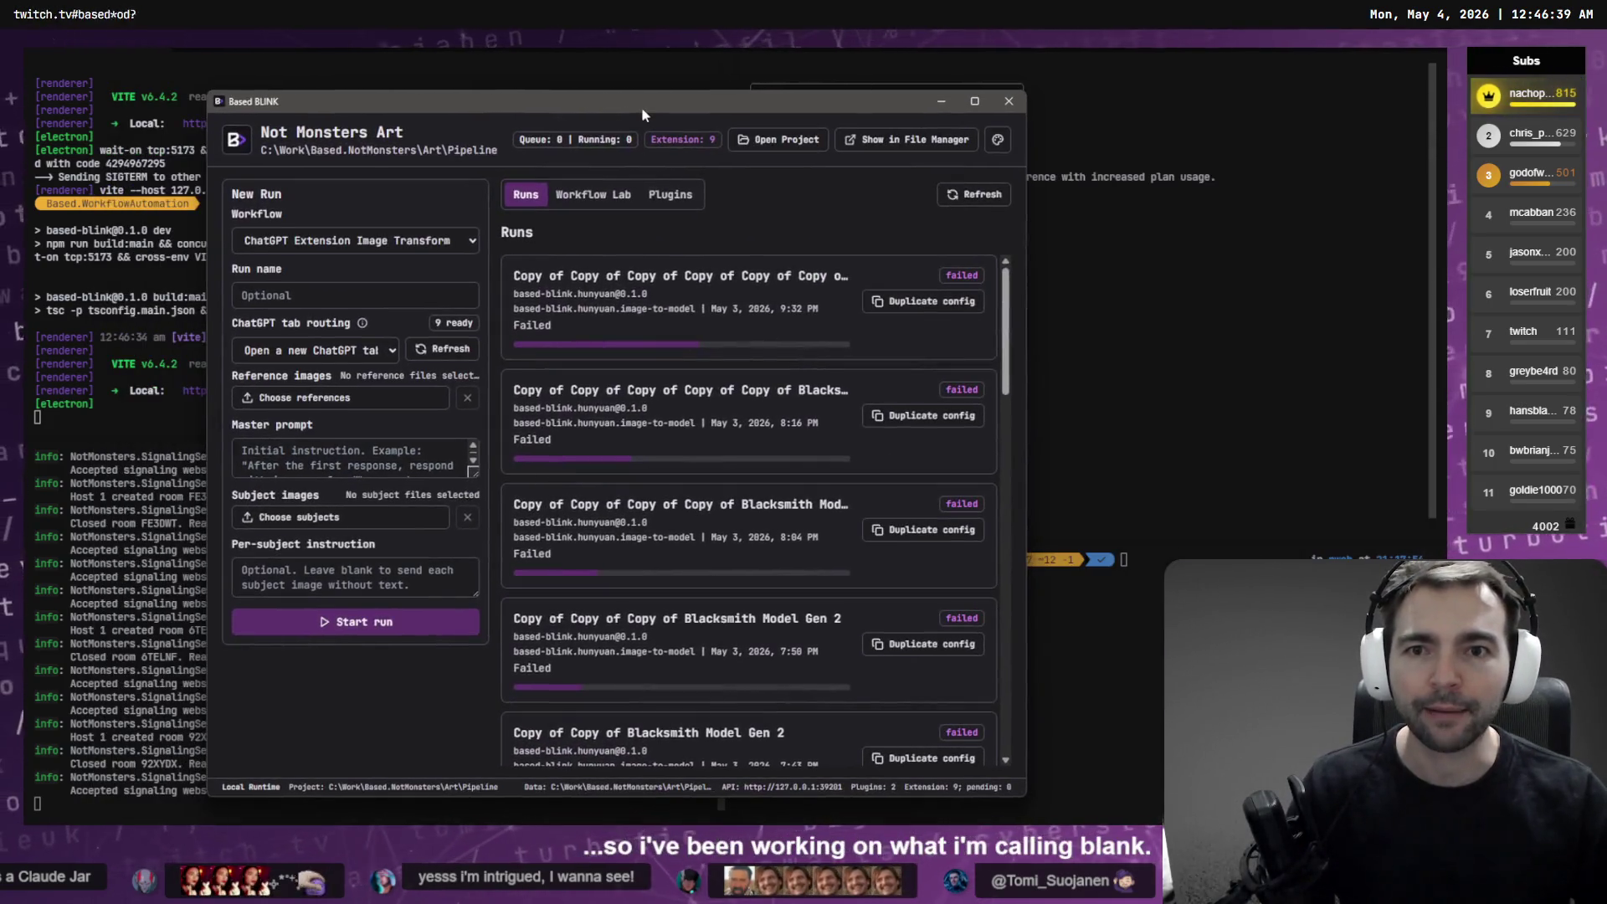
{"action": "double_click", "coordinate": [643, 113]}
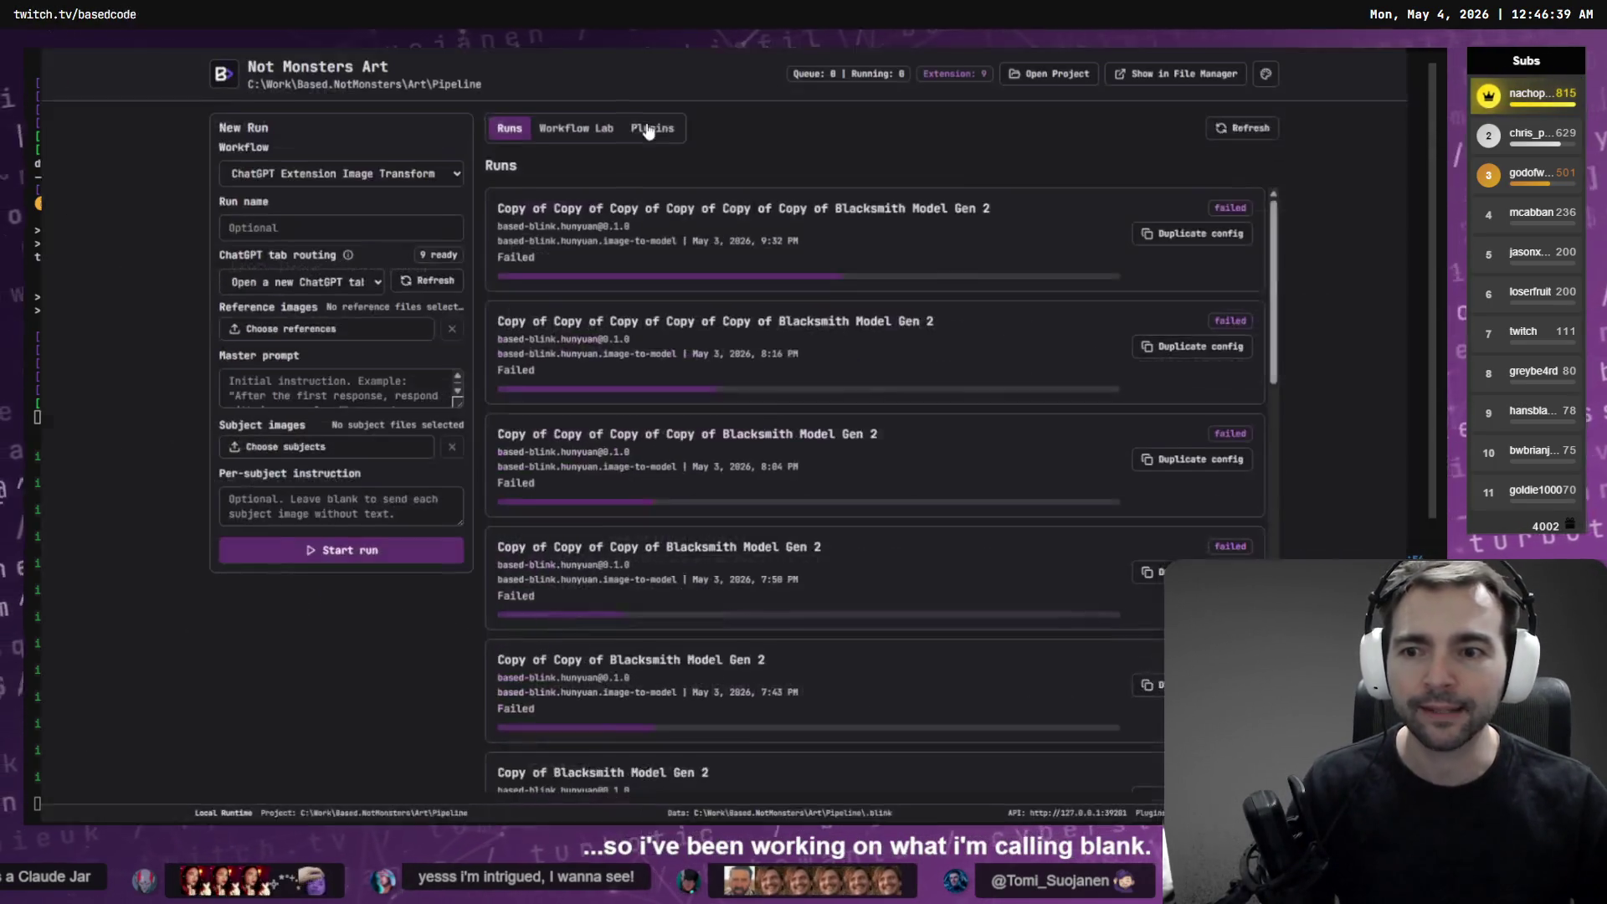
{"action": "scroll", "coordinate": [656, 255], "scroll_direction": "down", "scroll_amount": 10}
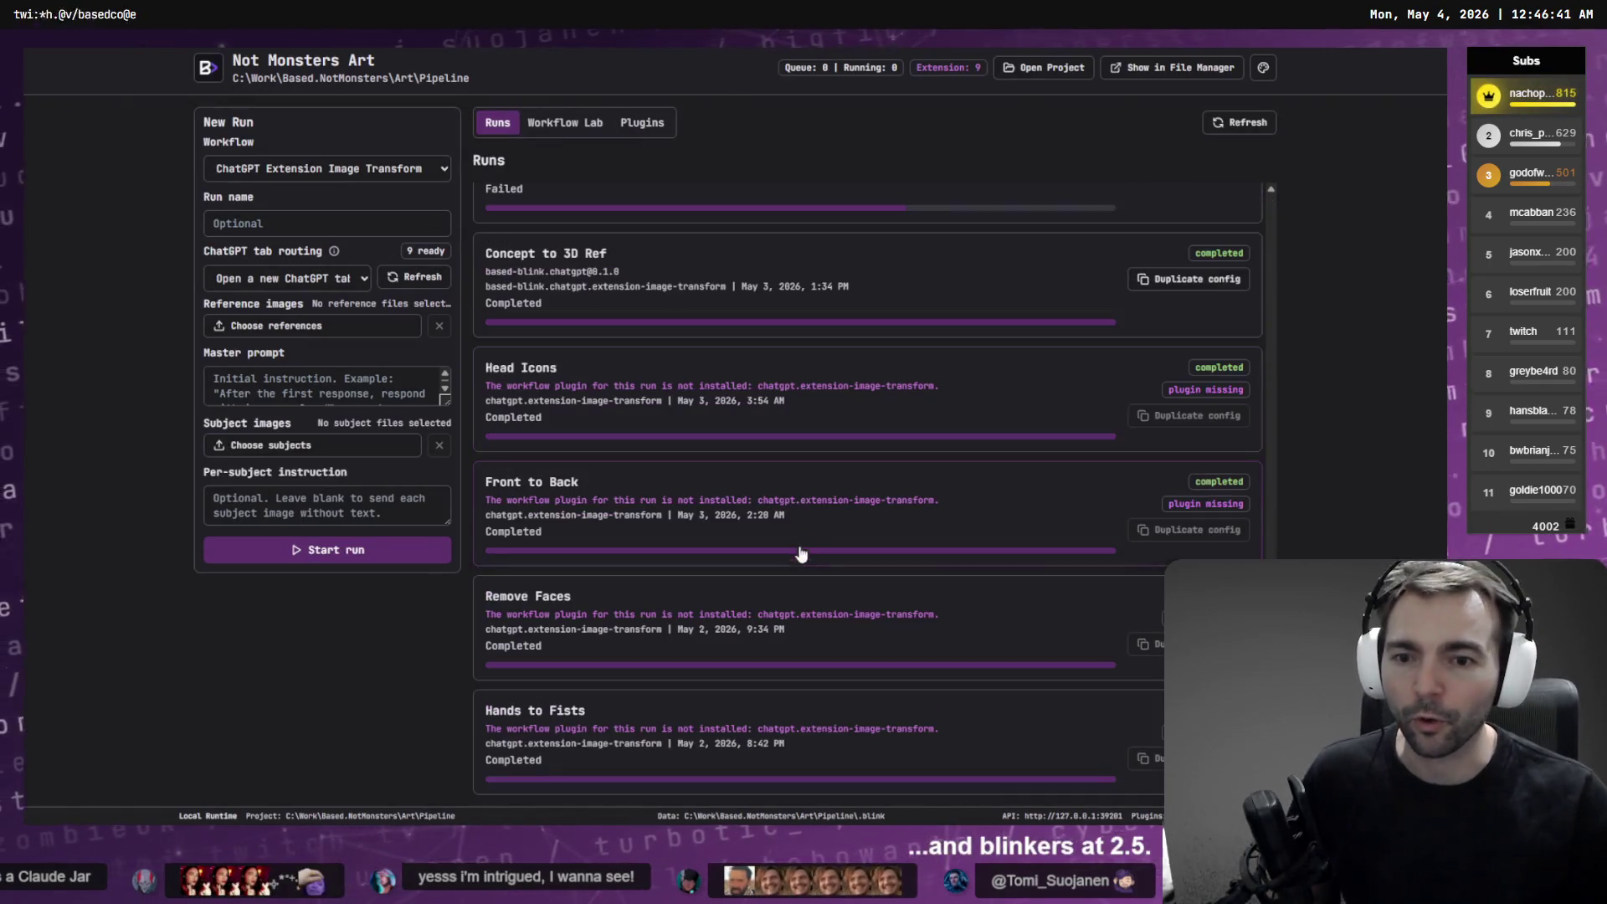
{"action": "scroll", "coordinate": [783, 570], "scroll_direction": "up", "scroll_amount": 10}
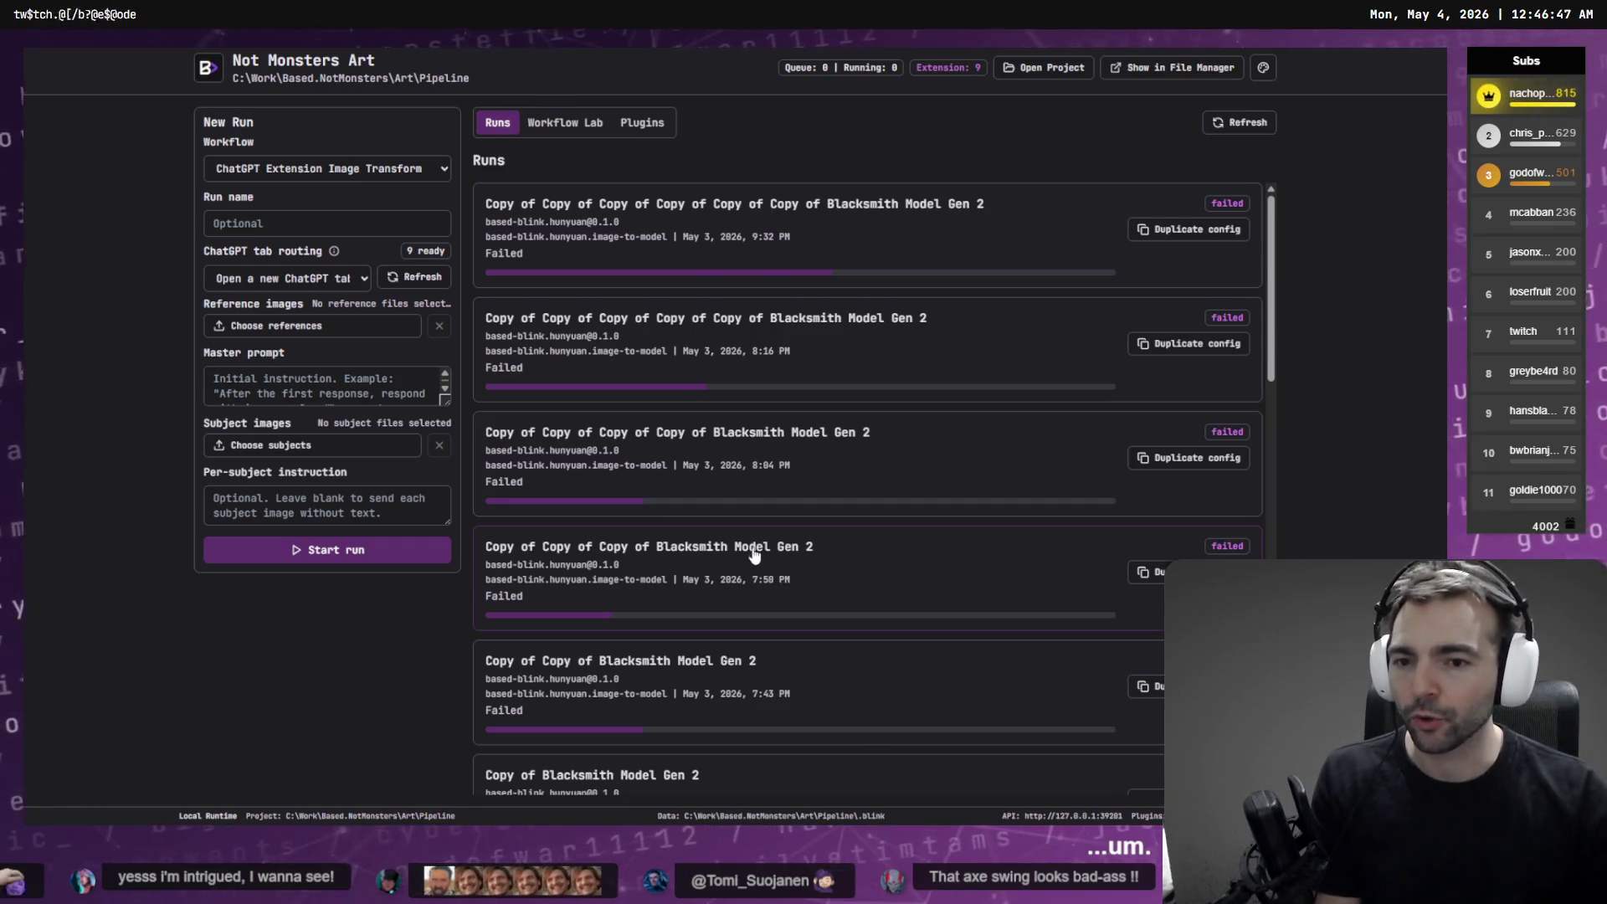
{"action": "scroll", "coordinate": [754, 555], "scroll_direction": "down", "scroll_amount": 5}
{"action": "scroll", "coordinate": [753, 555], "scroll_direction": "down", "scroll_amount": 3}
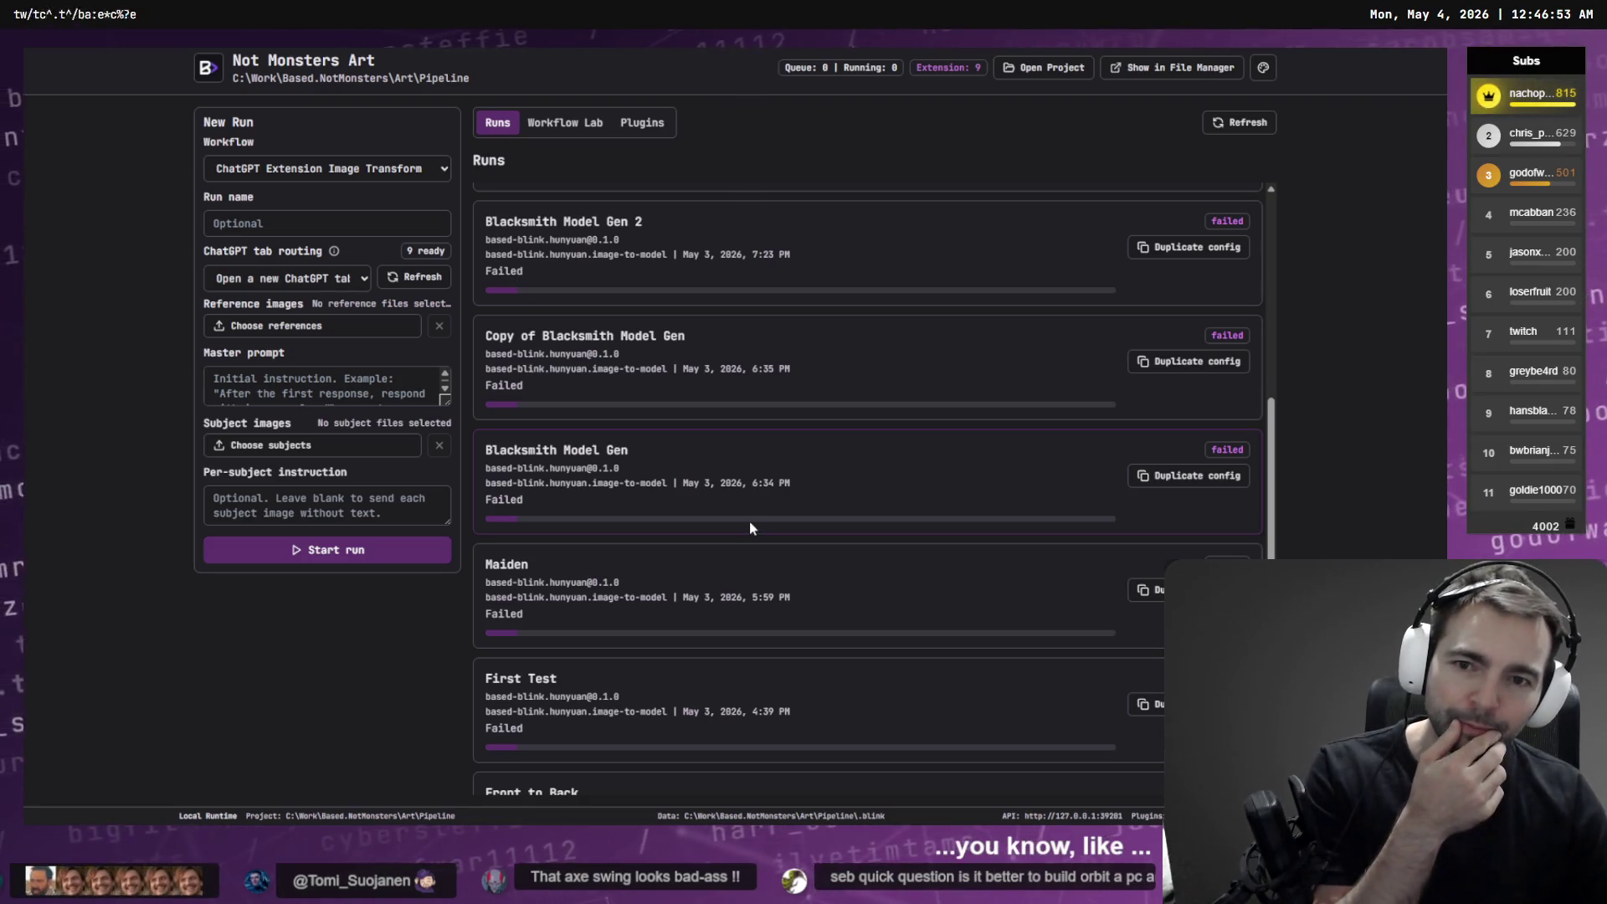
{"action": "scroll", "coordinate": [1182, 373], "scroll_direction": "down", "scroll_amount": 1}
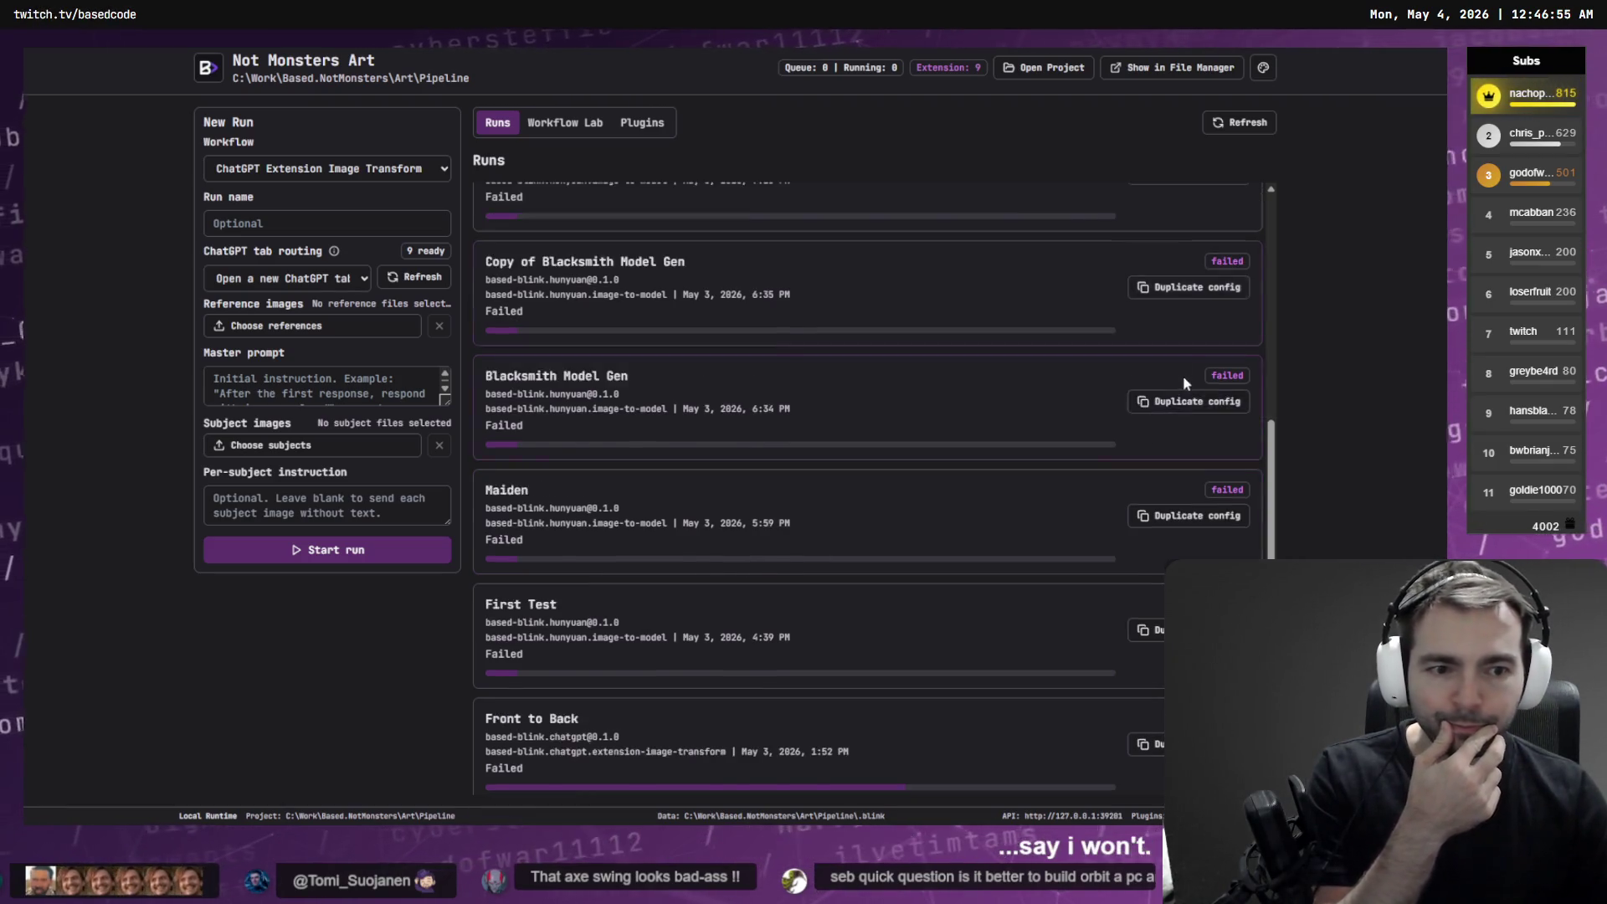
{"action": "scroll", "coordinate": [1165, 402], "scroll_direction": "up", "scroll_amount": 9}
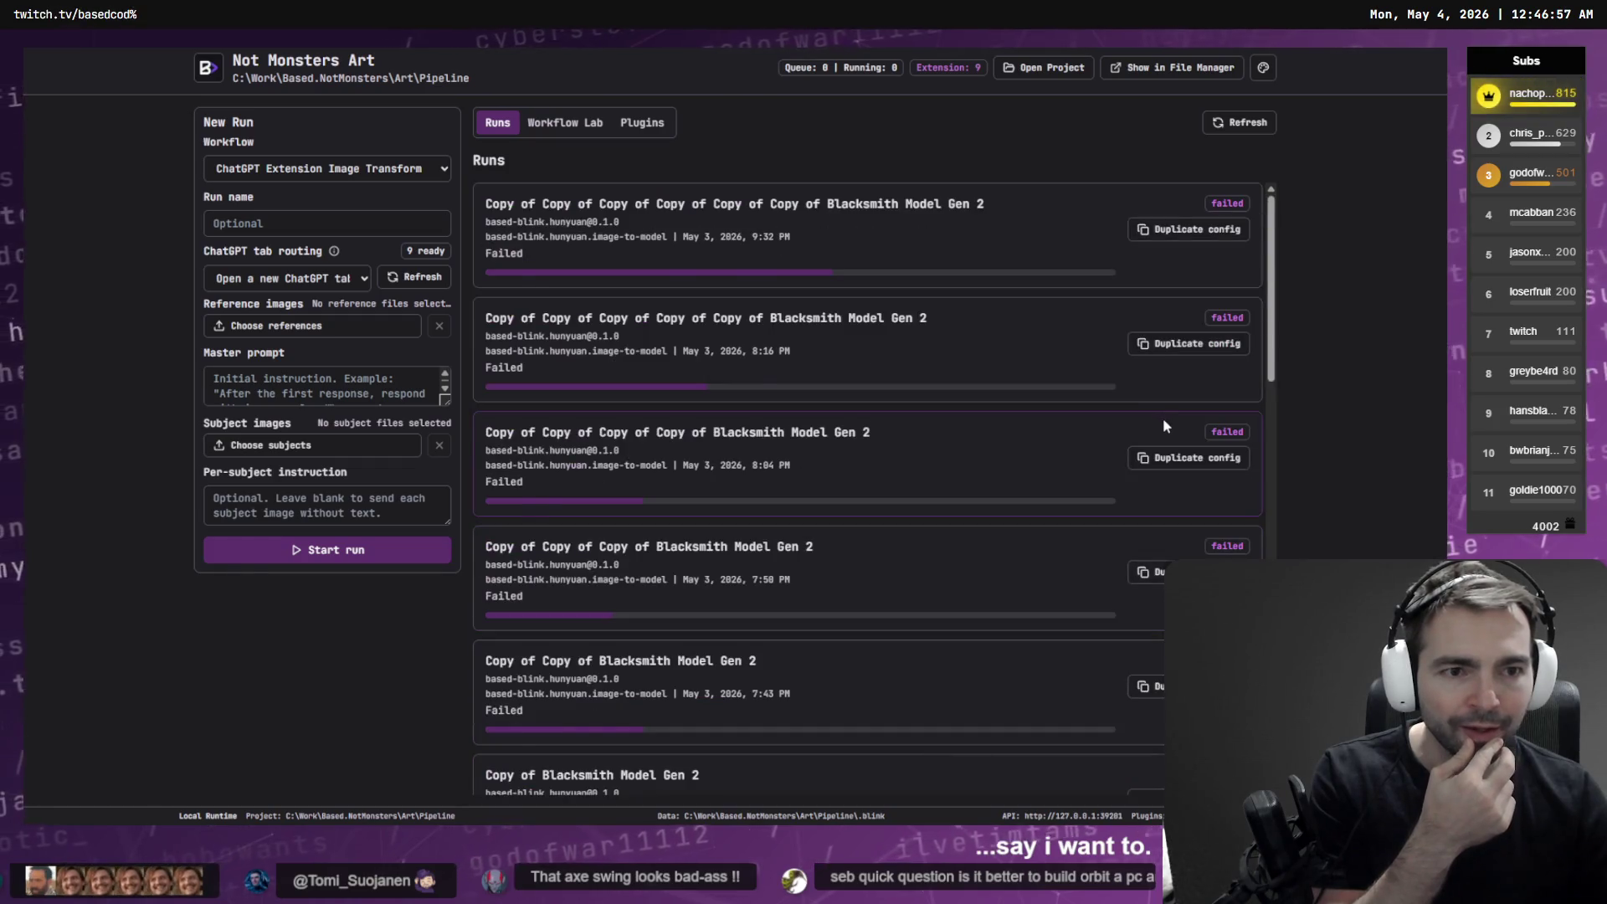
{"action": "scroll", "coordinate": [1163, 418], "scroll_direction": "down", "scroll_amount": 10}
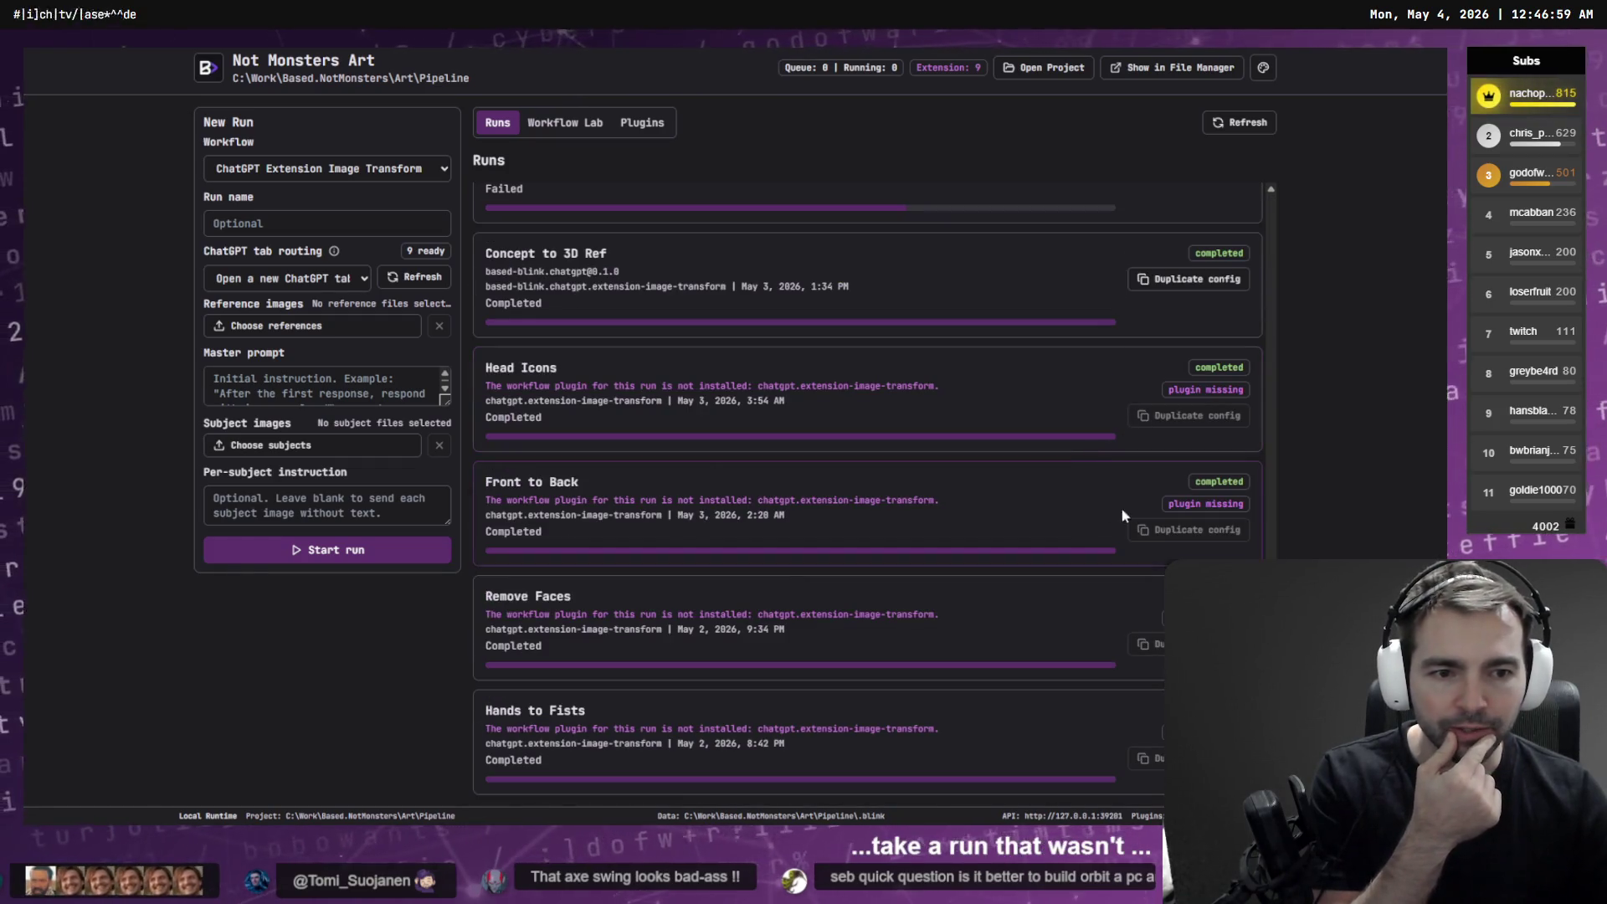
{"action": "scroll", "coordinate": [1177, 435], "scroll_direction": "up", "scroll_amount": 3}
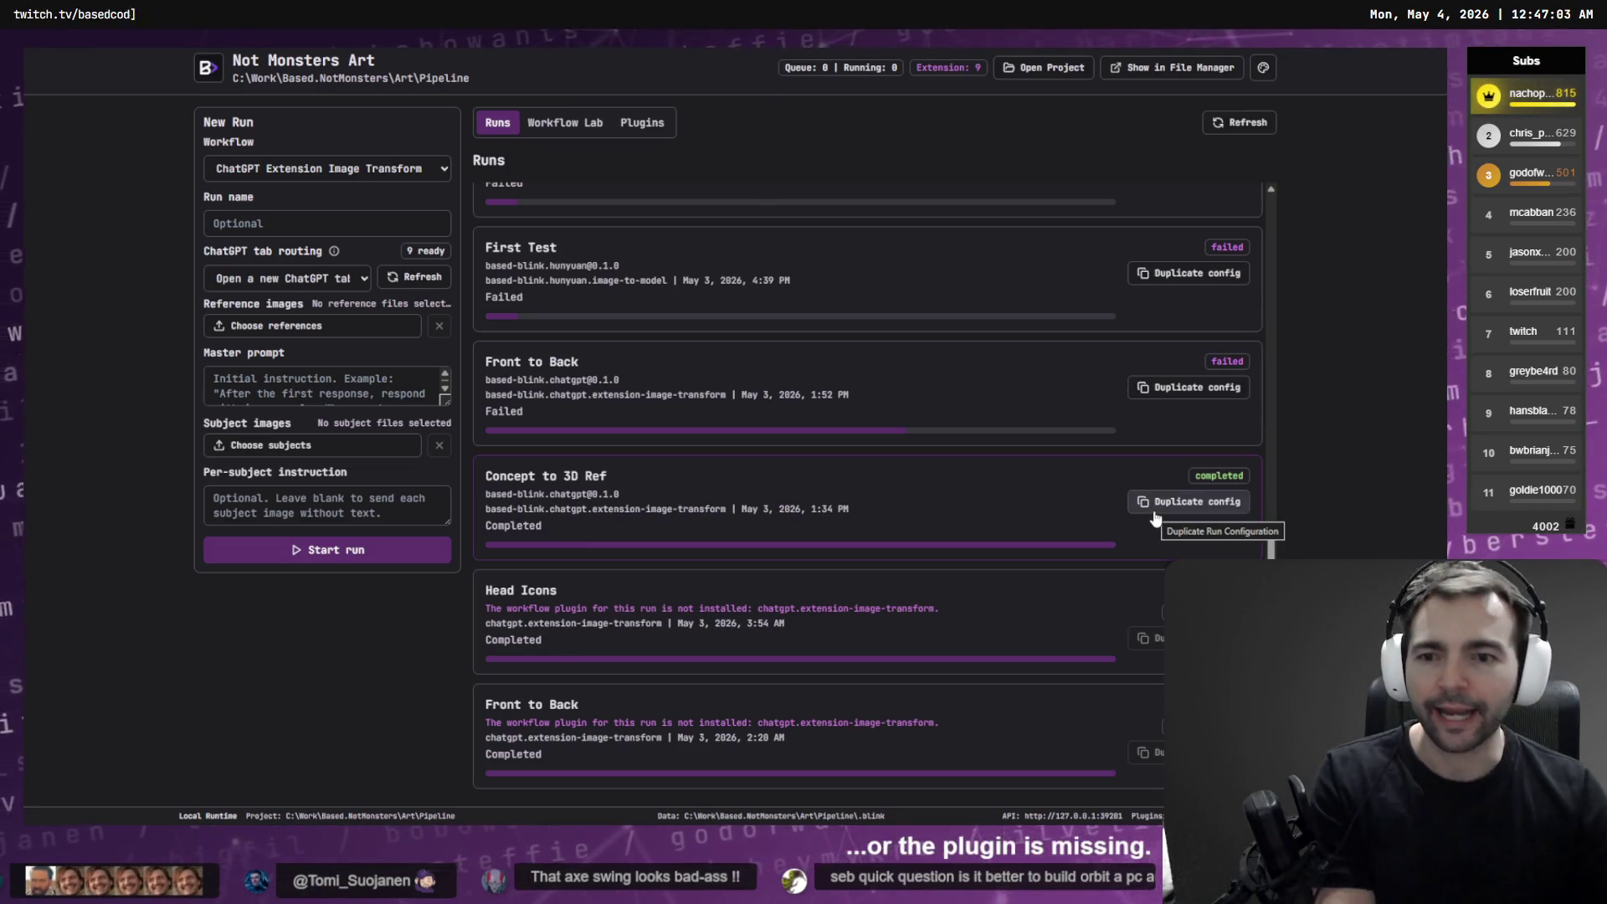
{"action": "left_click", "coordinate": [1155, 507]}
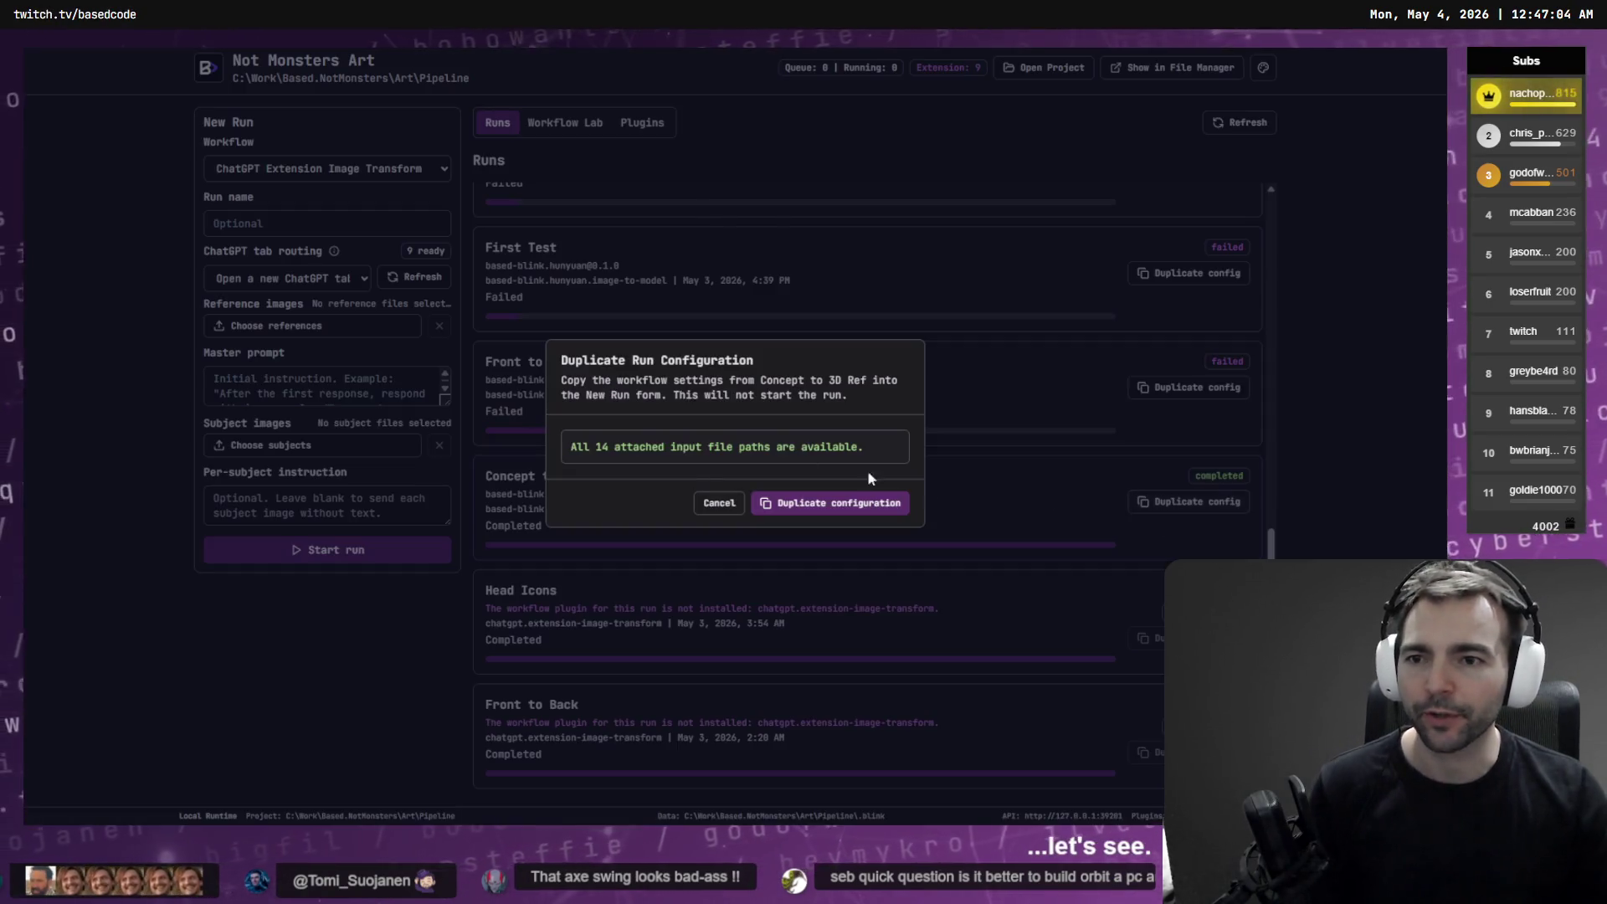
Confirm duplicating the Concept to 3D Ref config, expand both prompt boxes, and start the copy
{"action": "left_click", "coordinate": [839, 506]}
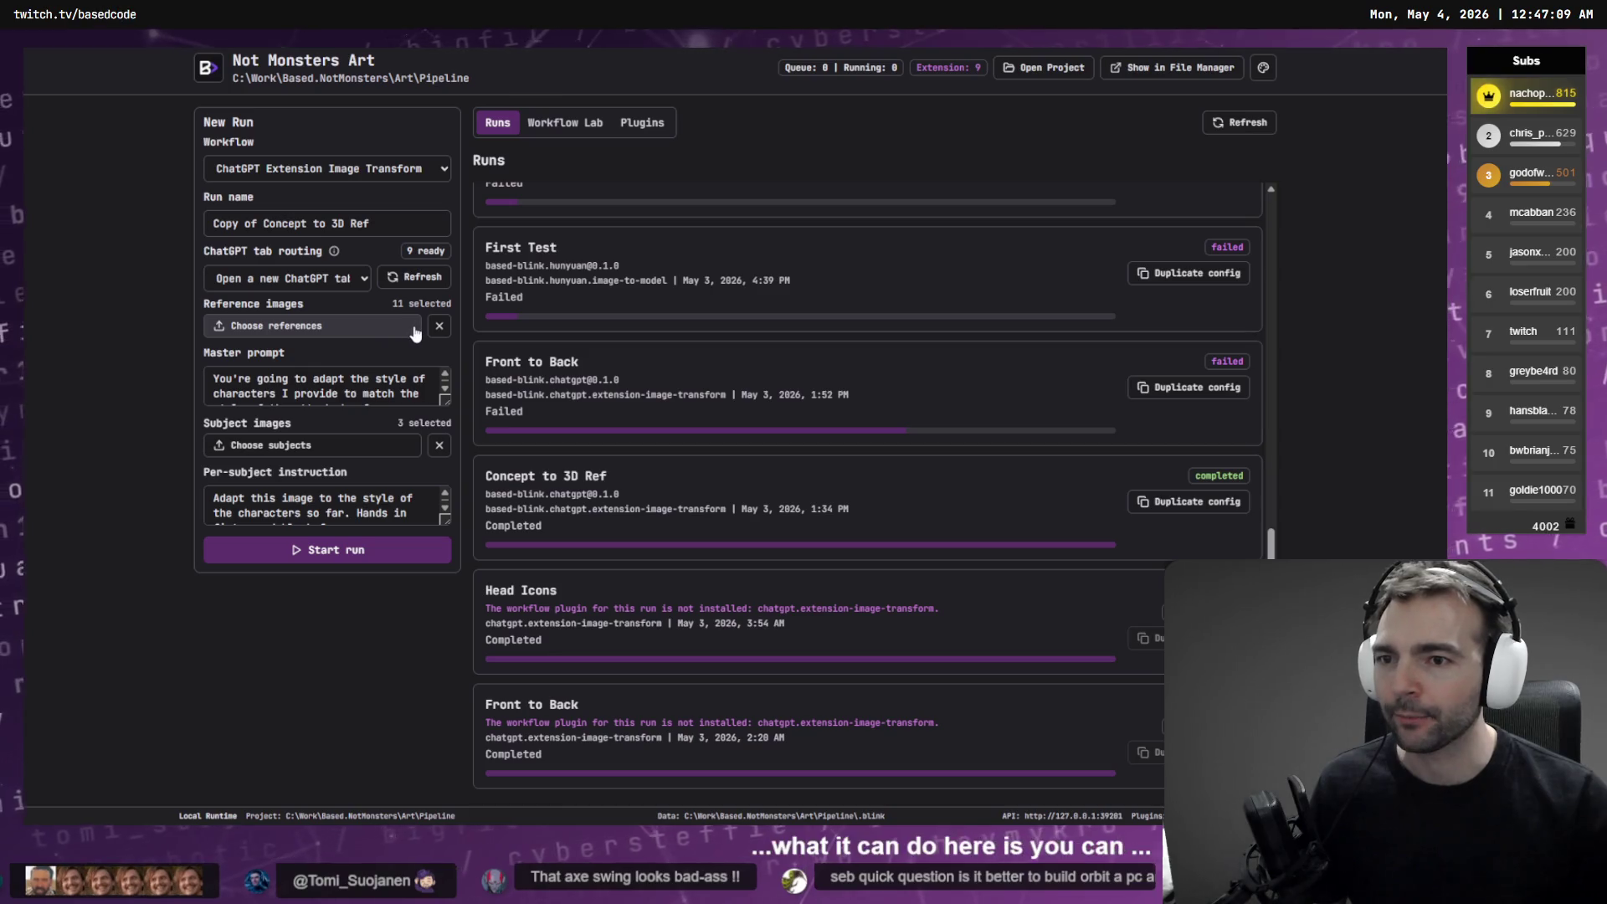
{"action": "left_click_drag", "start_coordinate": [445, 400], "coordinate": [445, 525]}
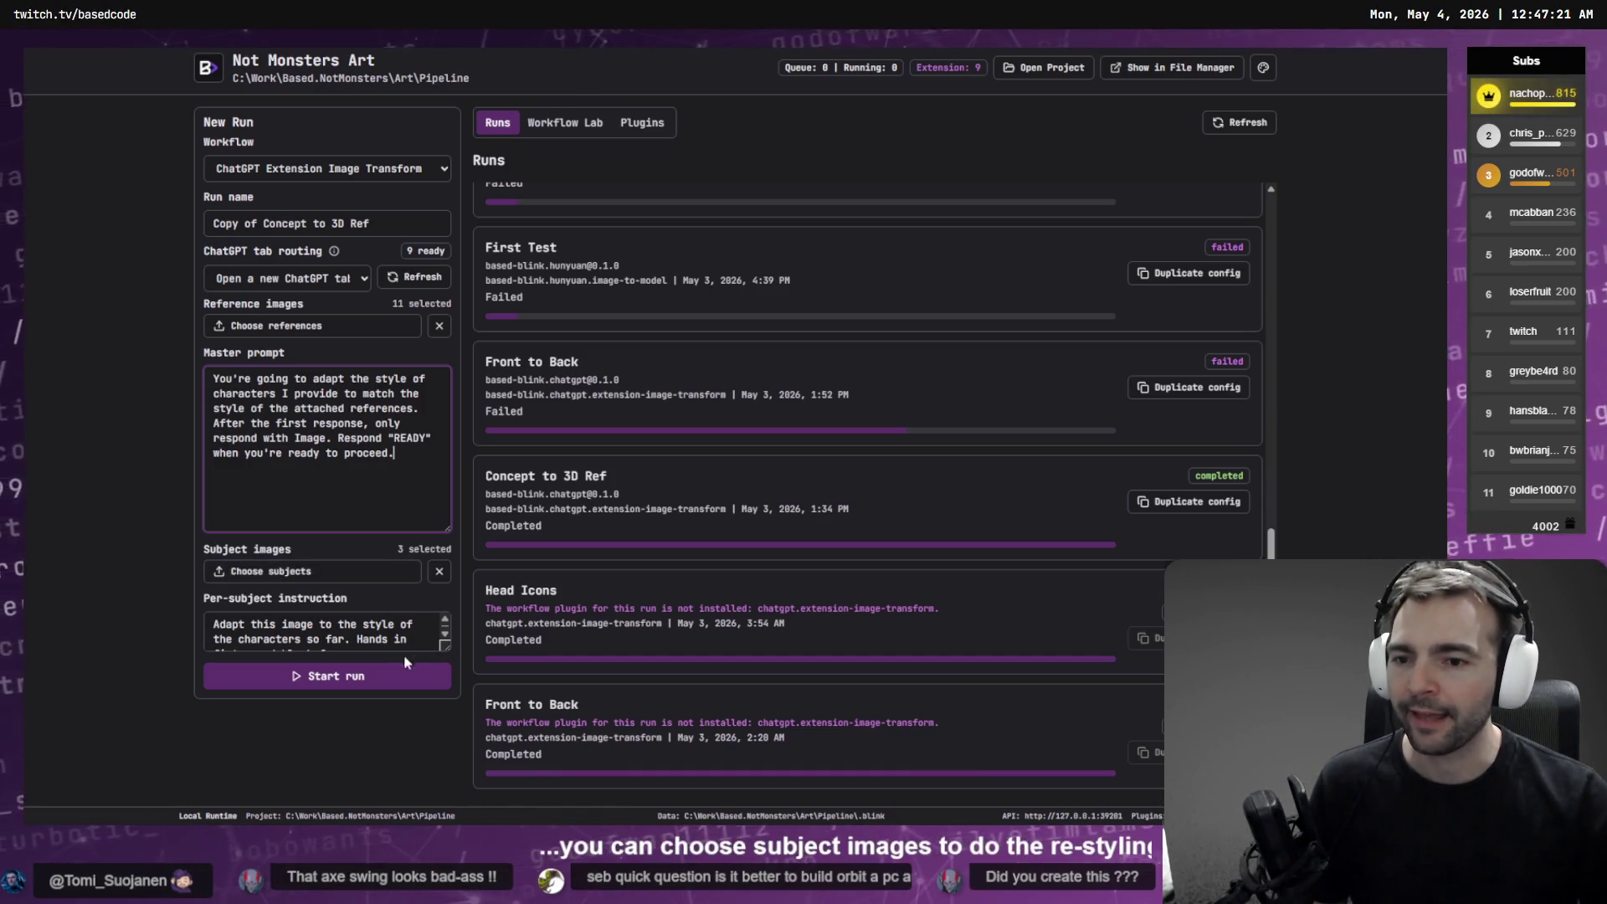
{"action": "left_click_drag", "start_coordinate": [441, 647], "coordinate": [447, 674]}
{"action": "left_click", "coordinate": [350, 710]}
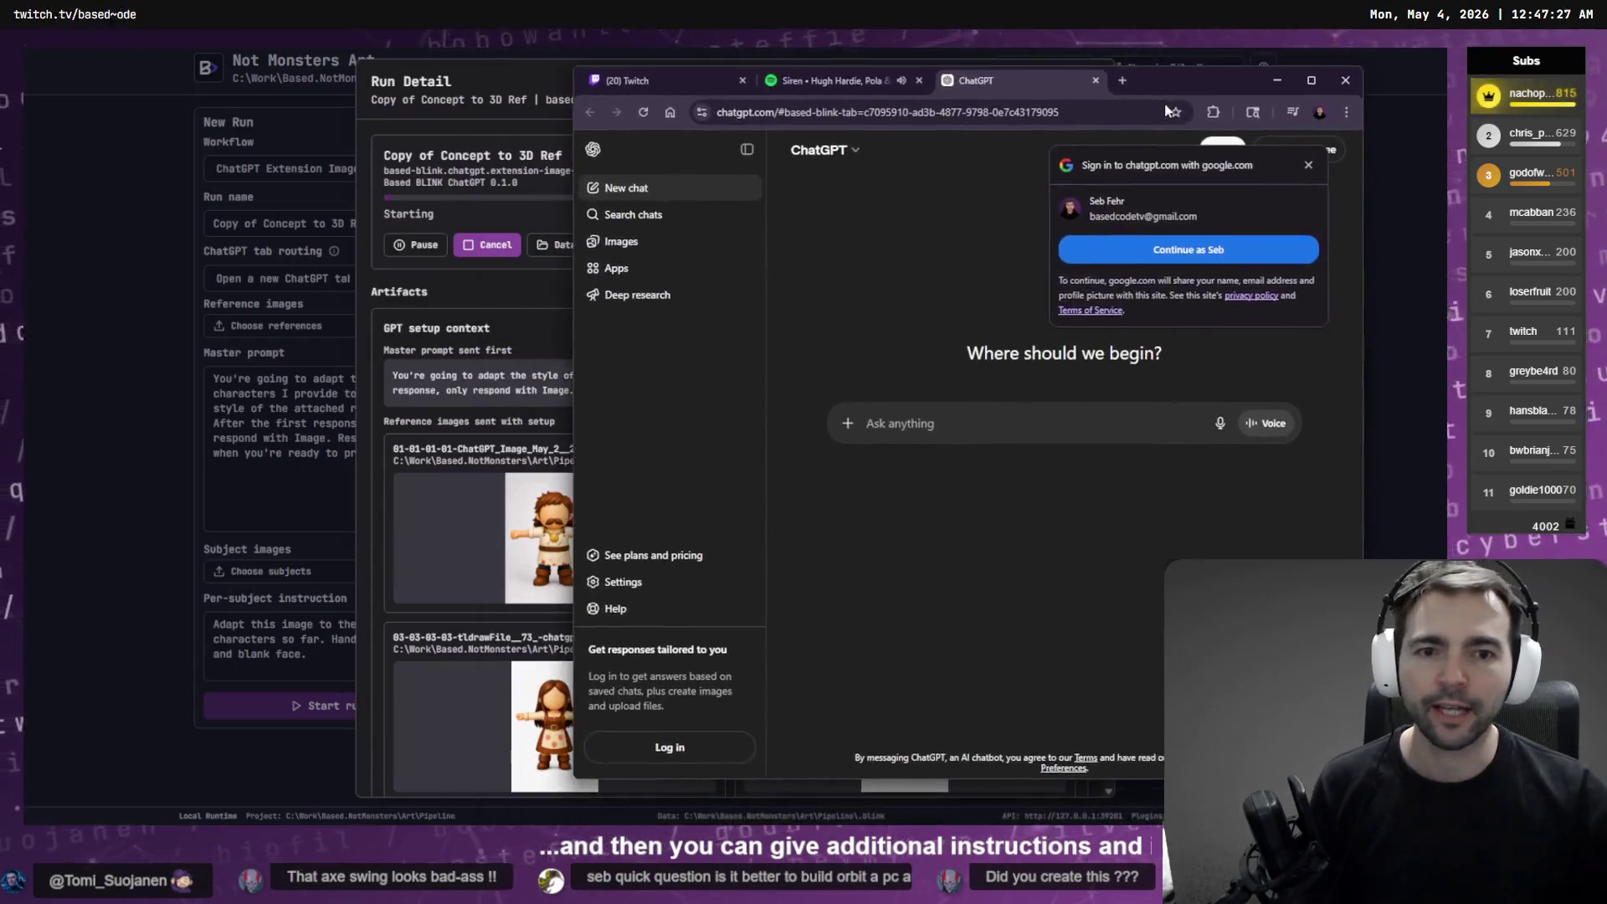
Cancel and delete the running Copy of Concept to 3D Ref run
{"action": "left_click", "coordinate": [487, 245]}
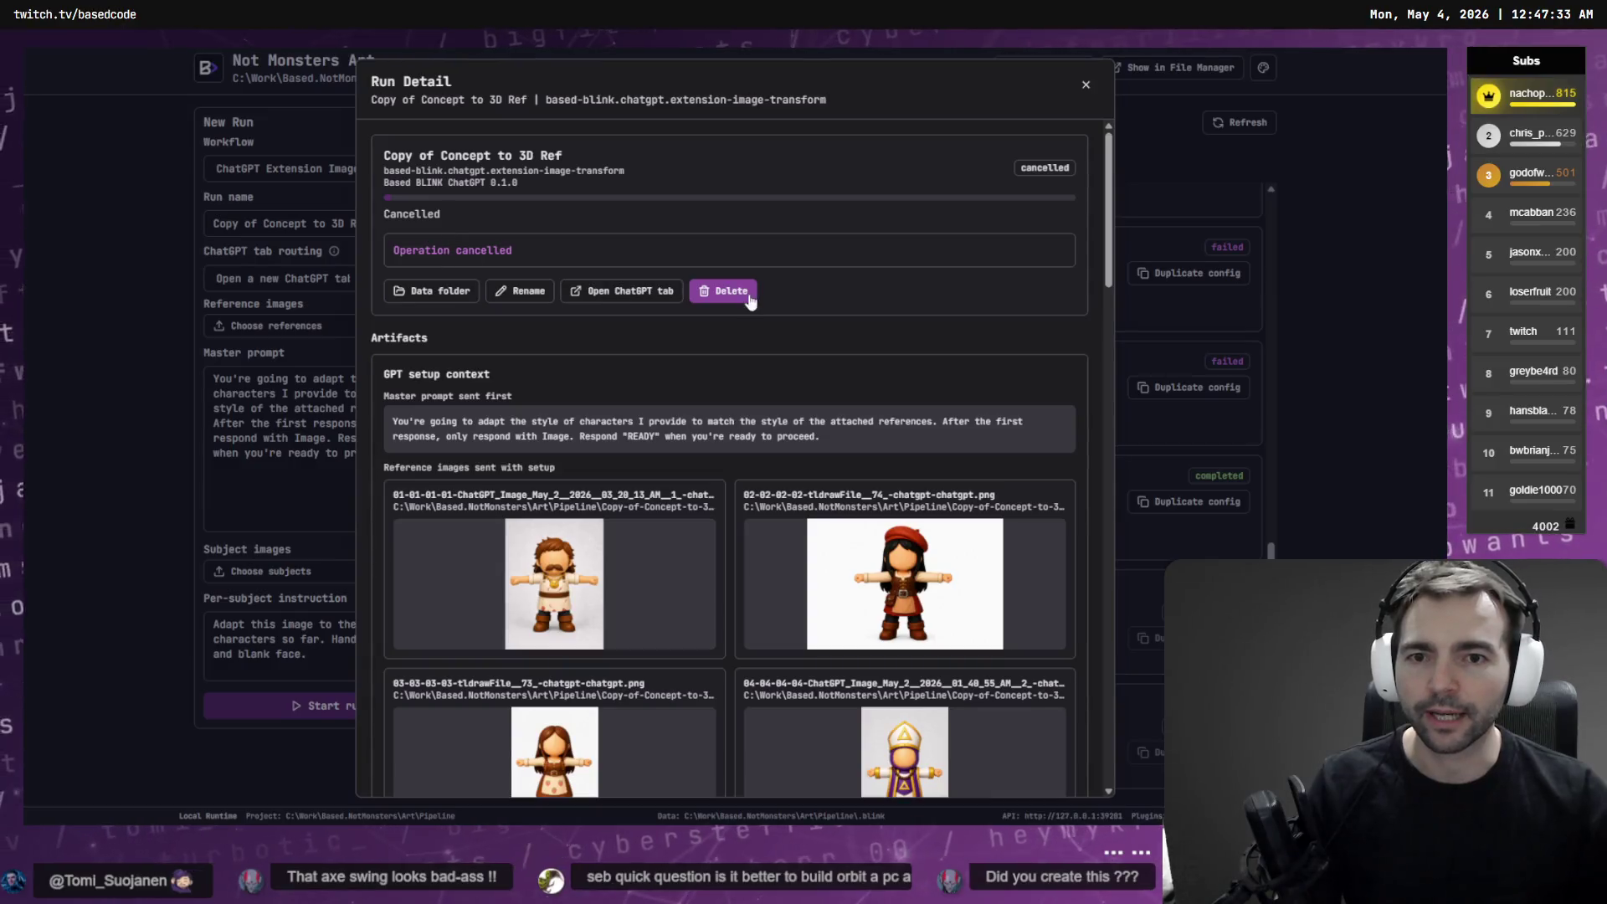
{"action": "left_click", "coordinate": [737, 293]}
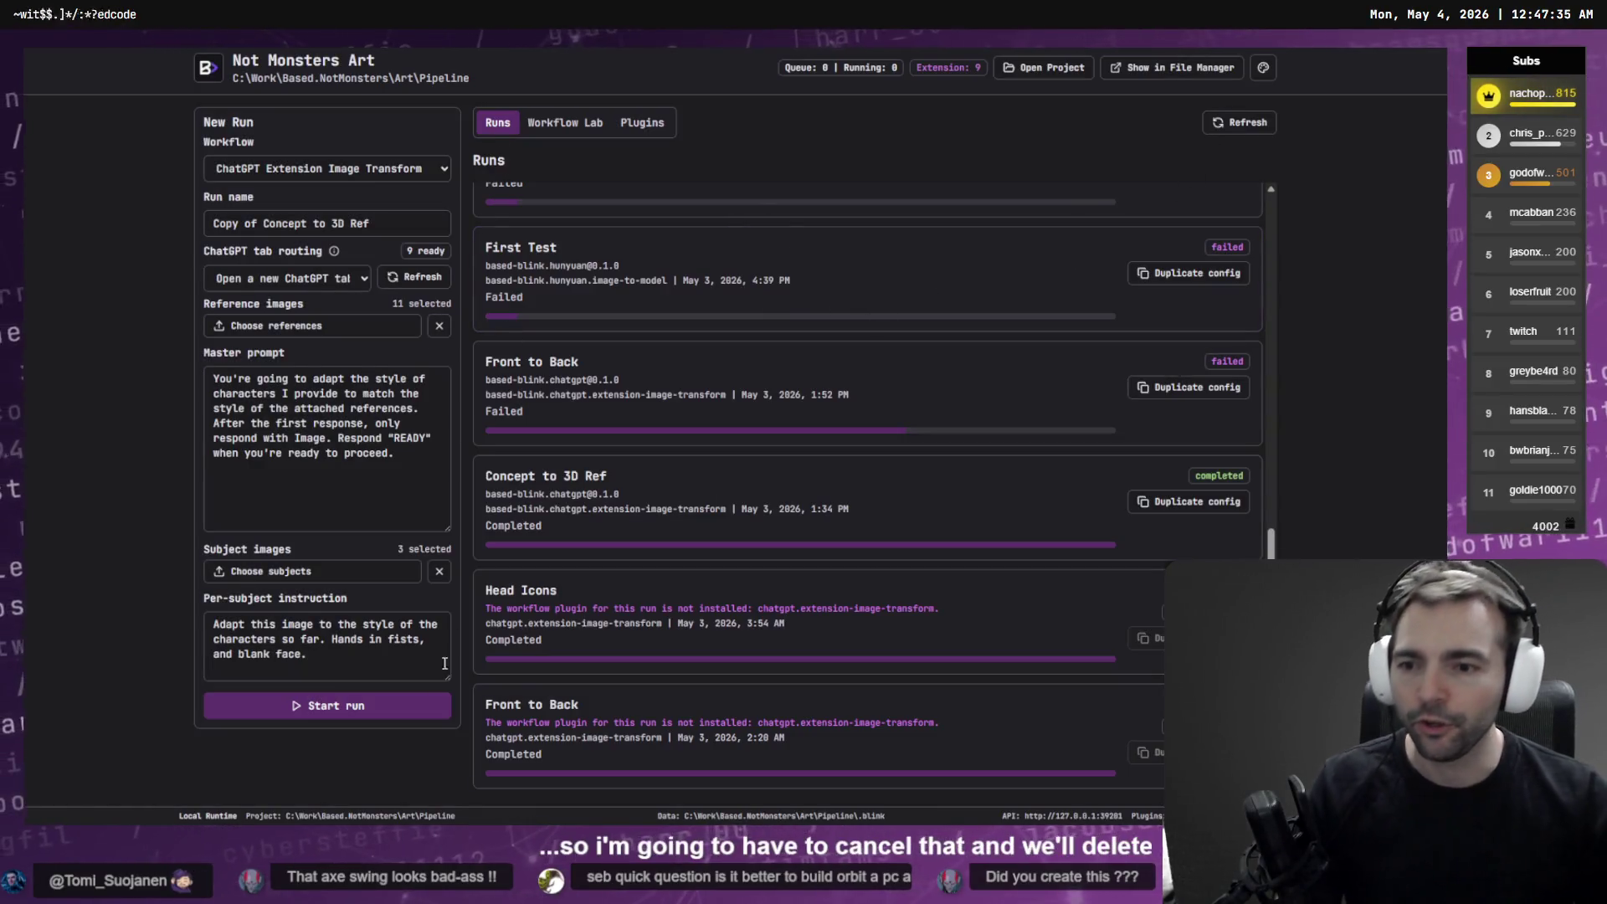
{"action": "left_click", "coordinate": [353, 283]}
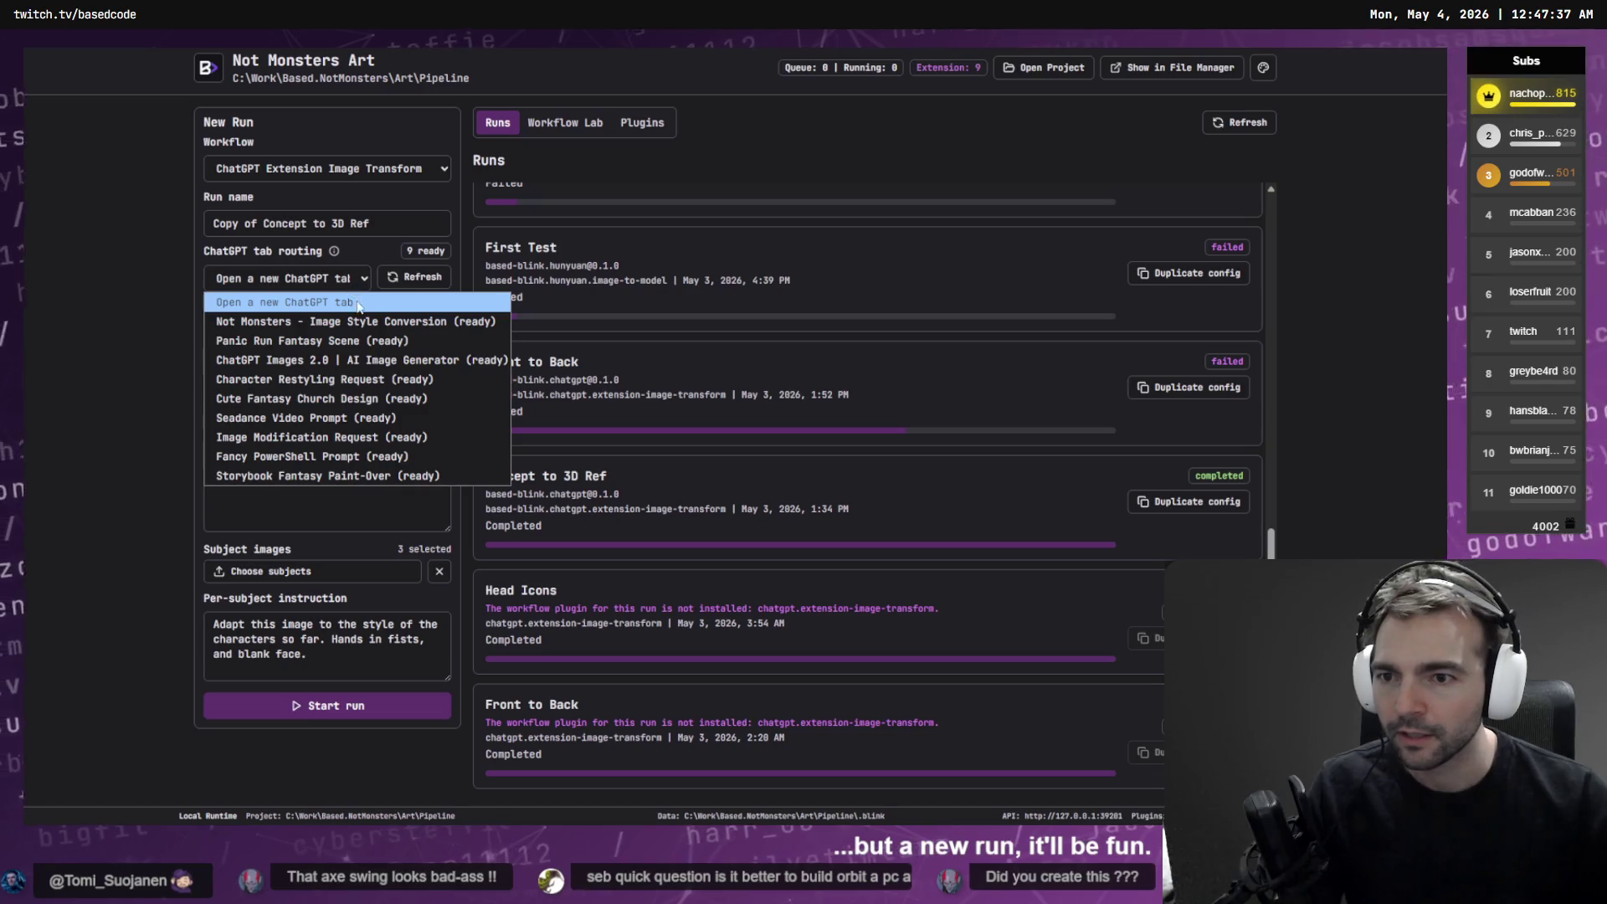
{"action": "left_click", "coordinate": [335, 276]}
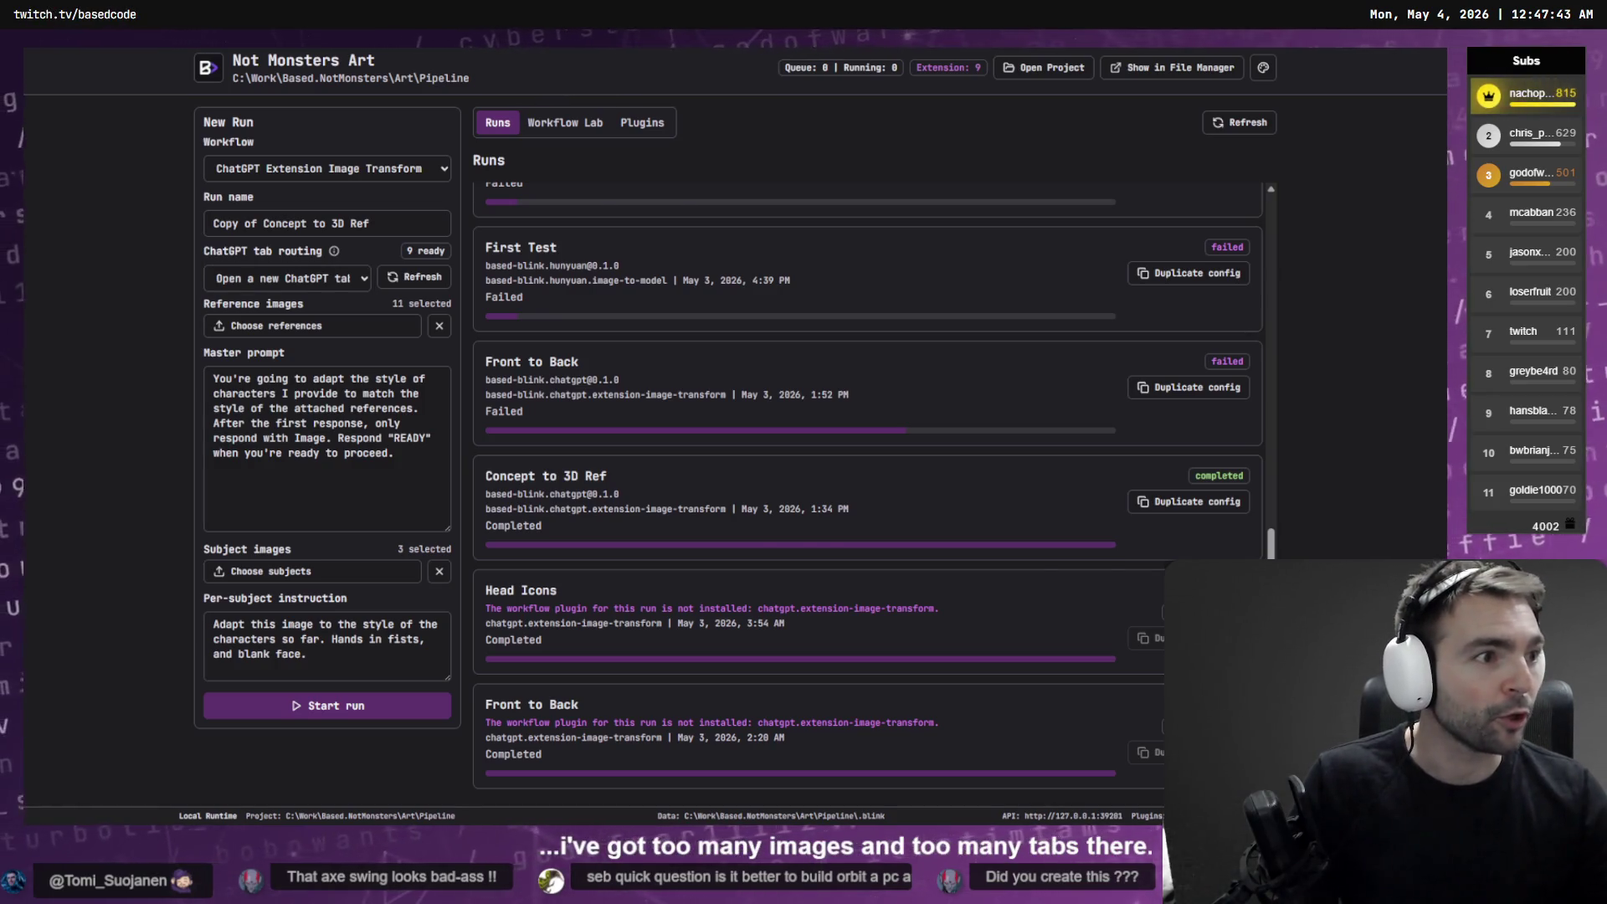
Open chatgpt.com in a new browser tab and confirm Blink lists it as ready
{"action": "key", "text": "alt+Tab"}
{"action": "key", "text": "ctrl+t"}
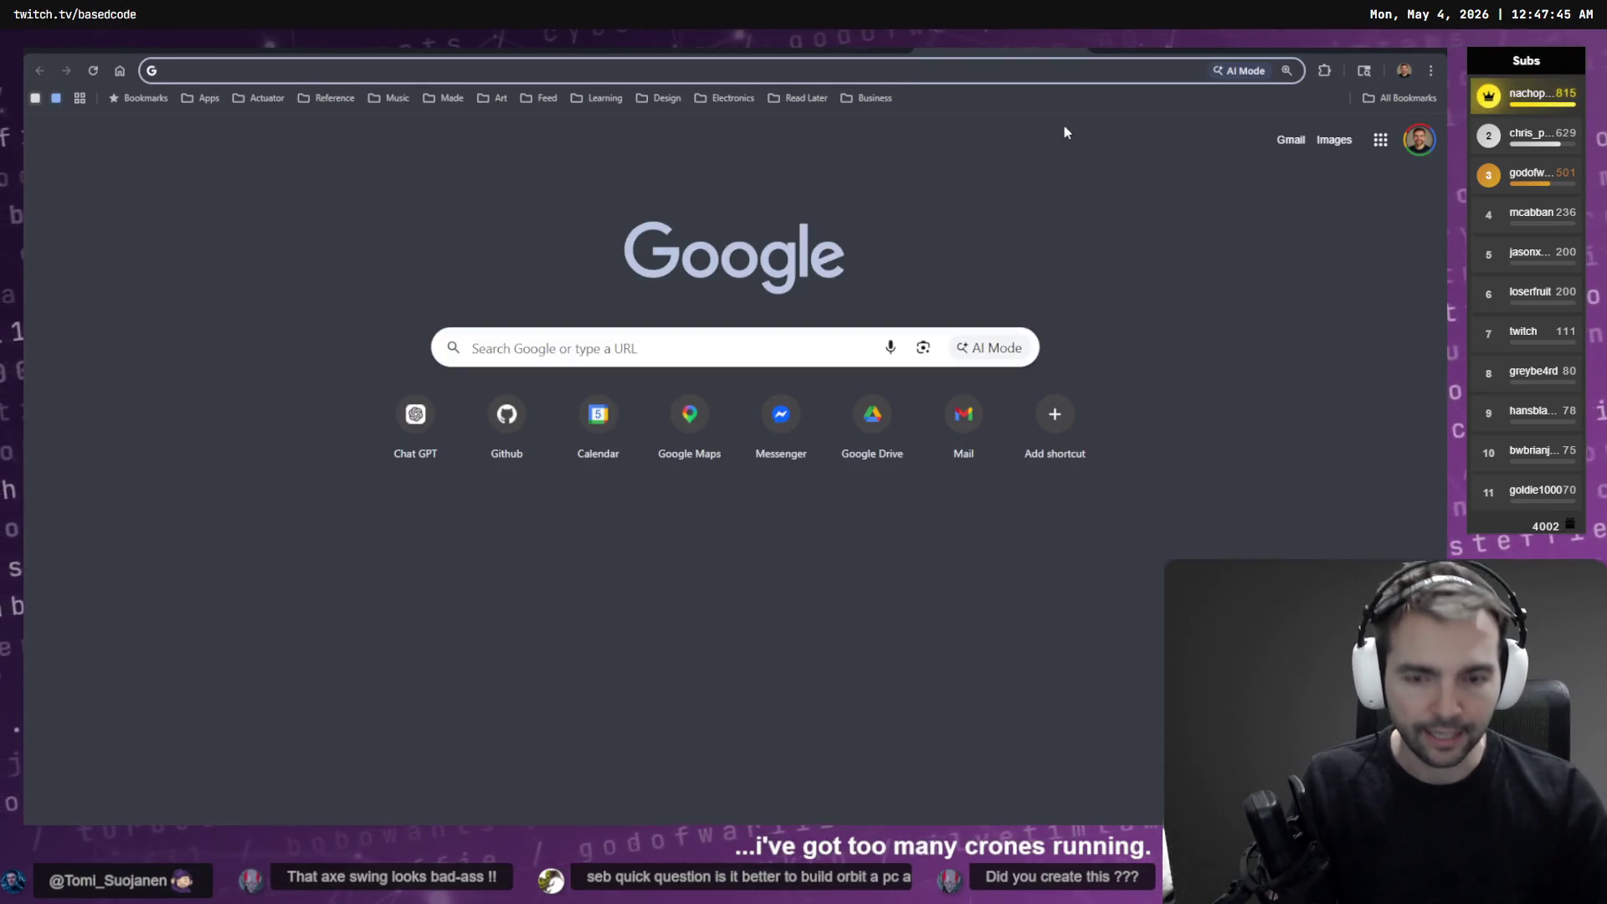
{"action": "type", "text": "chatgpt.com"}
{"action": "key", "text": "Return"}
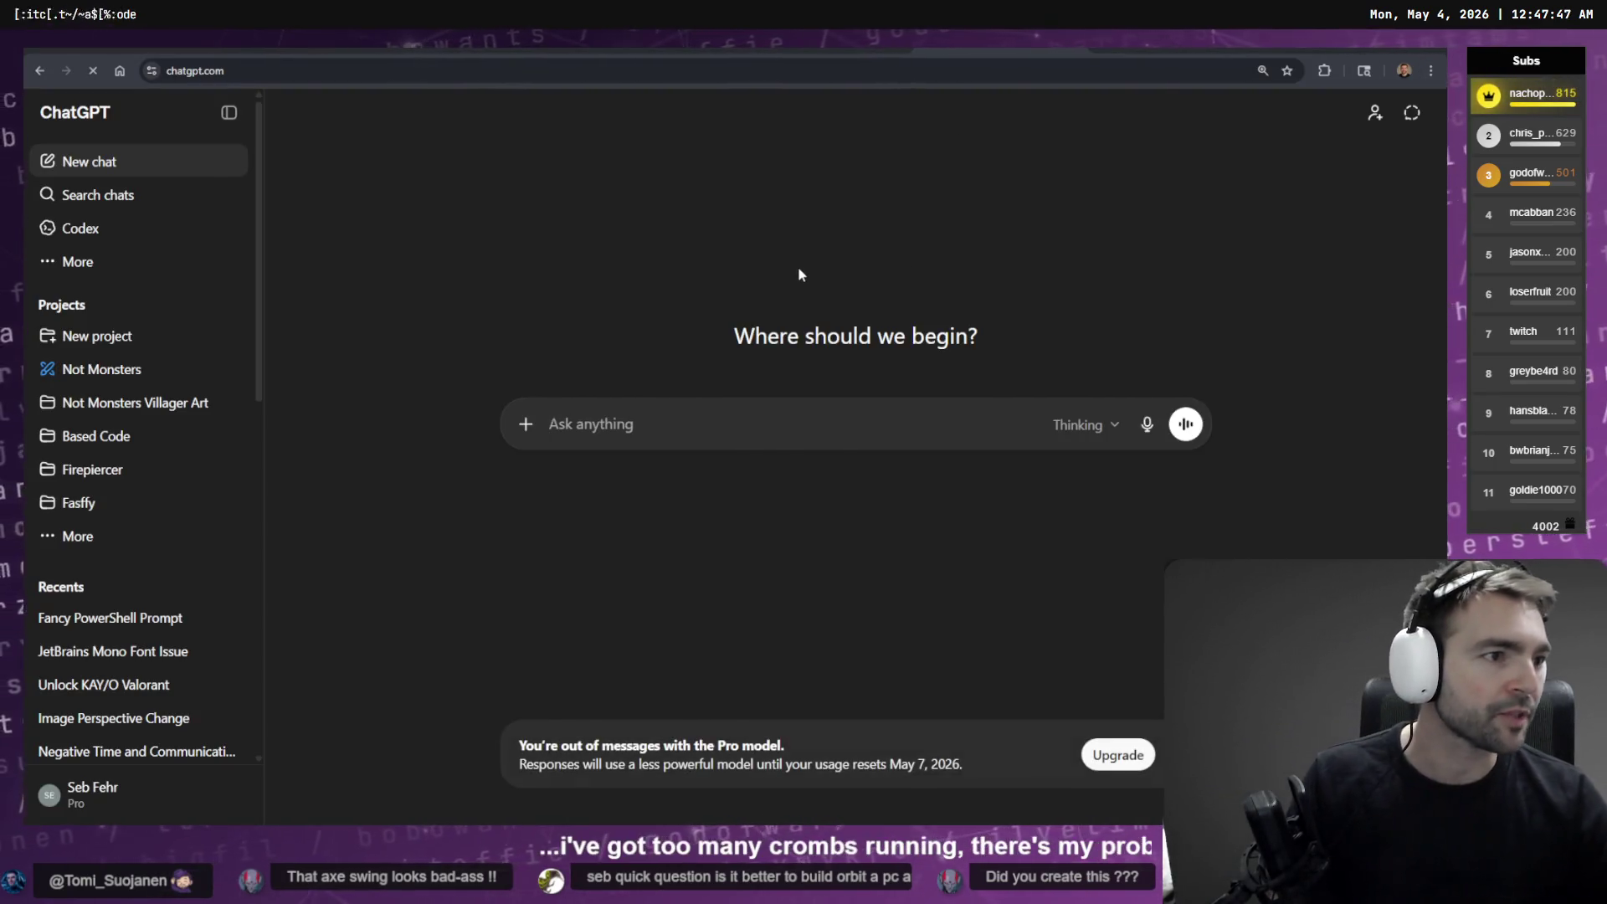
{"action": "key", "text": "alt+Tab"}
{"action": "left_click", "coordinate": [291, 282]}
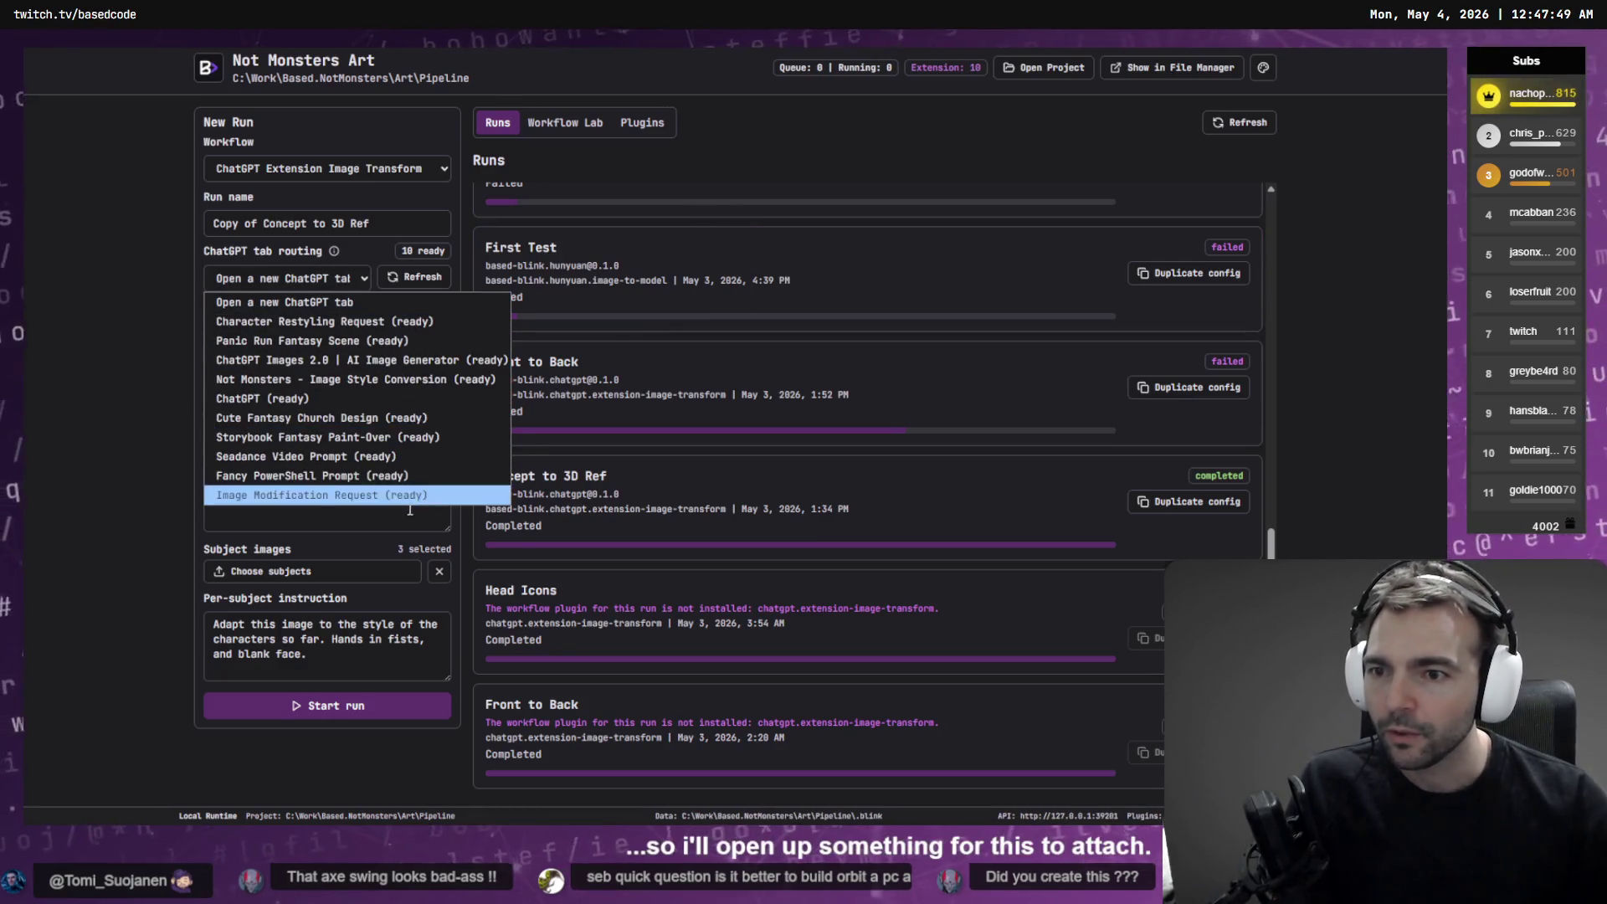
Route the run to the fresh ChatGPT tab, verify the linked tab, and start the run
{"action": "left_click", "coordinate": [333, 400]}
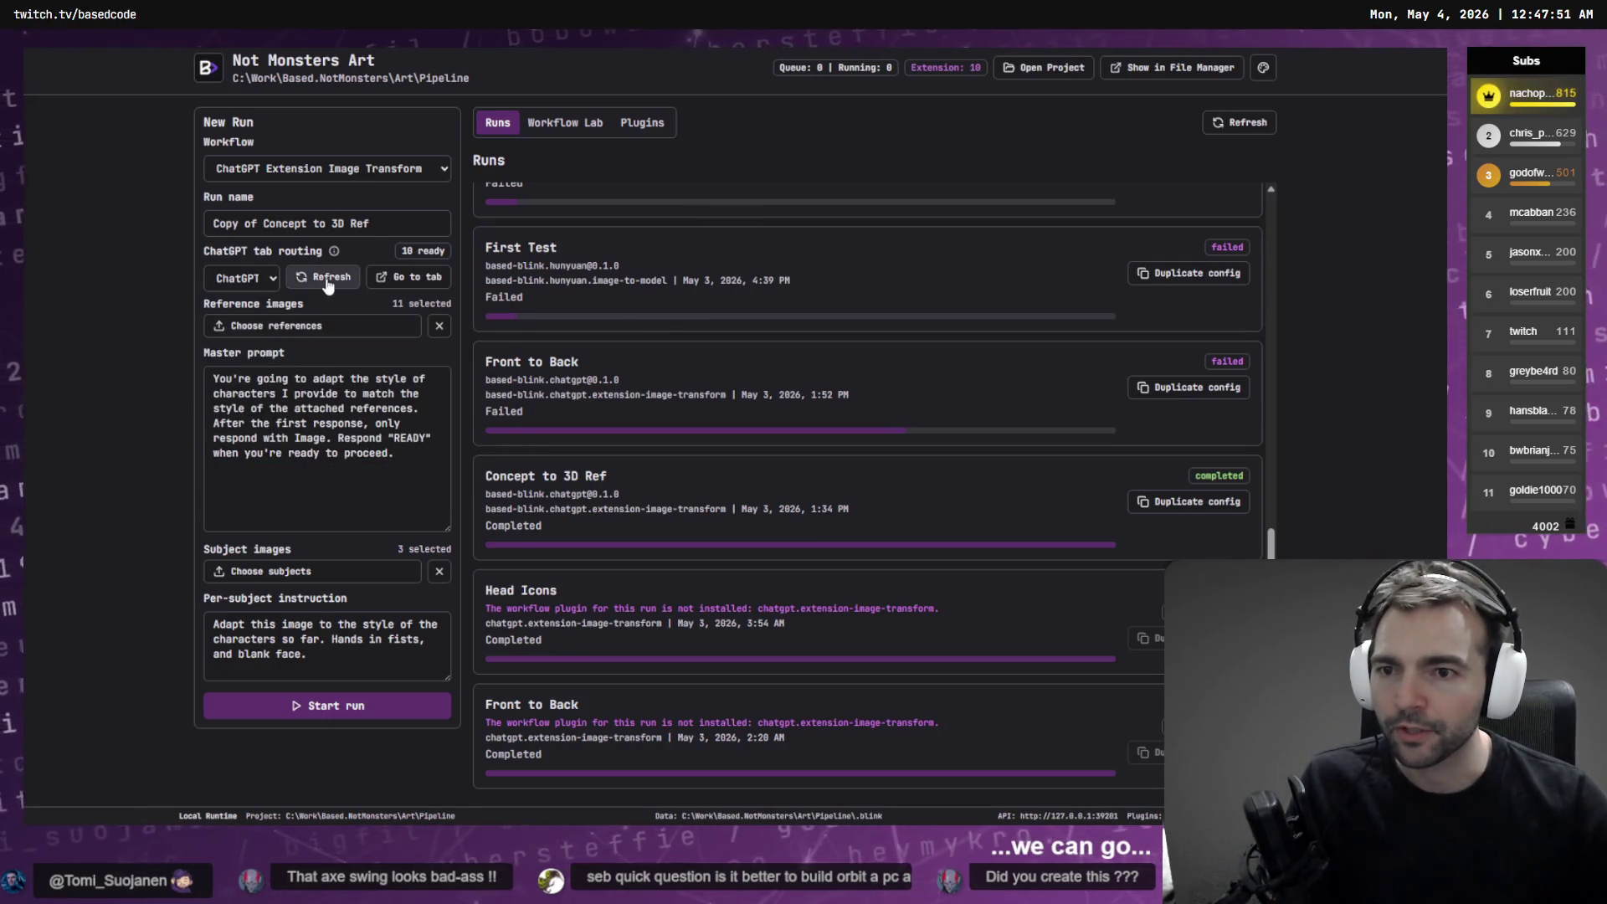
{"action": "left_click", "coordinate": [410, 277]}
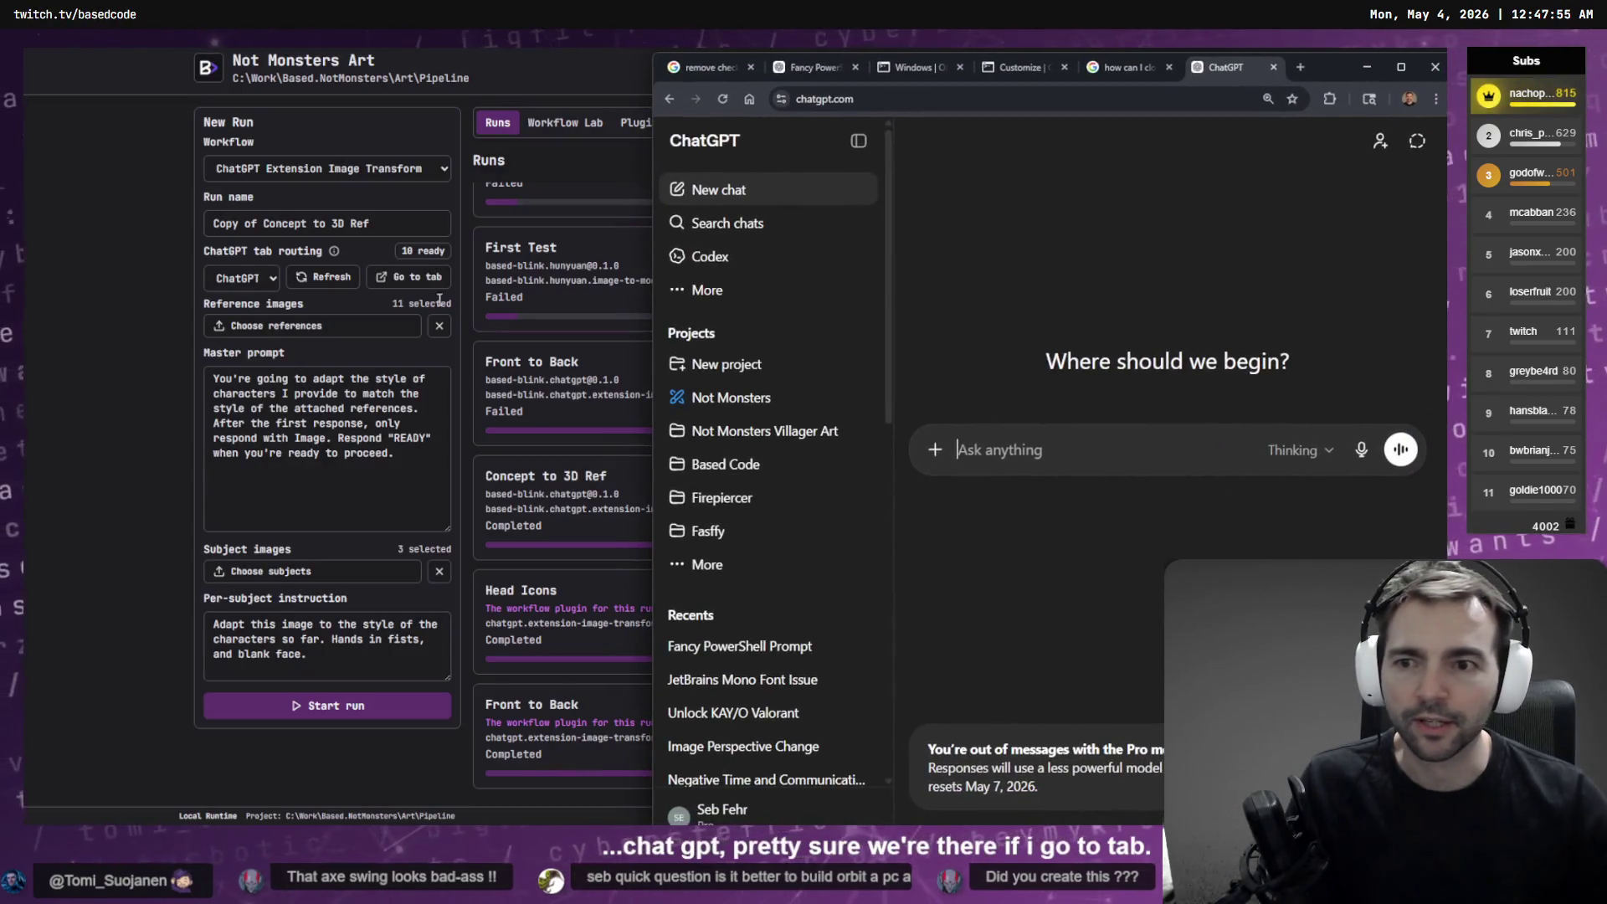
{"action": "left_click", "coordinate": [398, 286]}
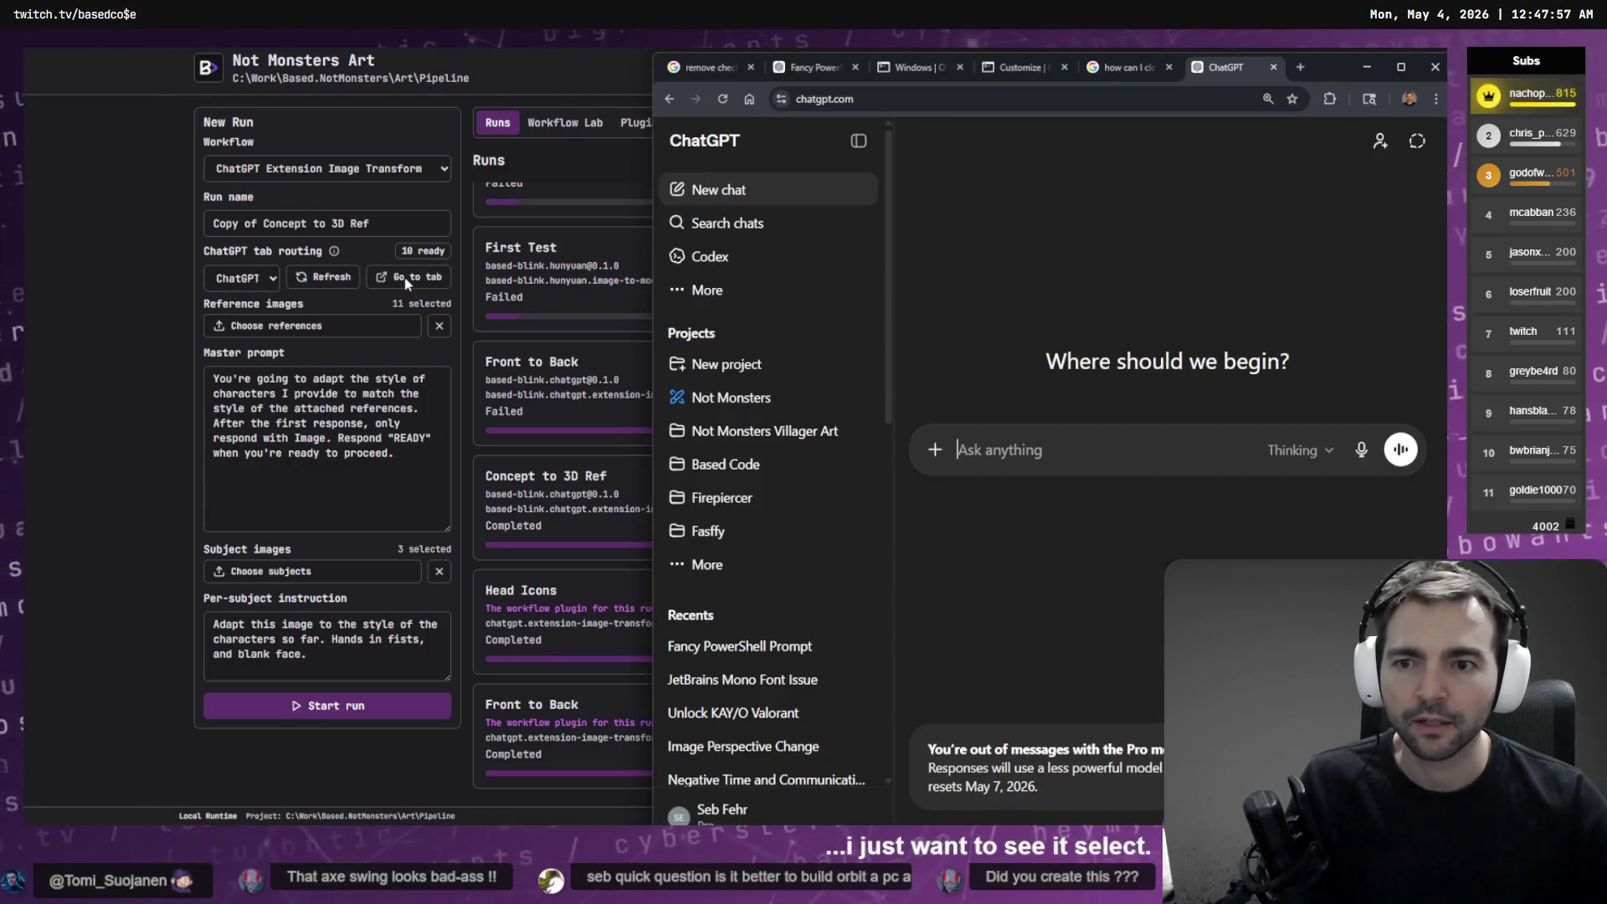
{"action": "left_click", "coordinate": [407, 284]}
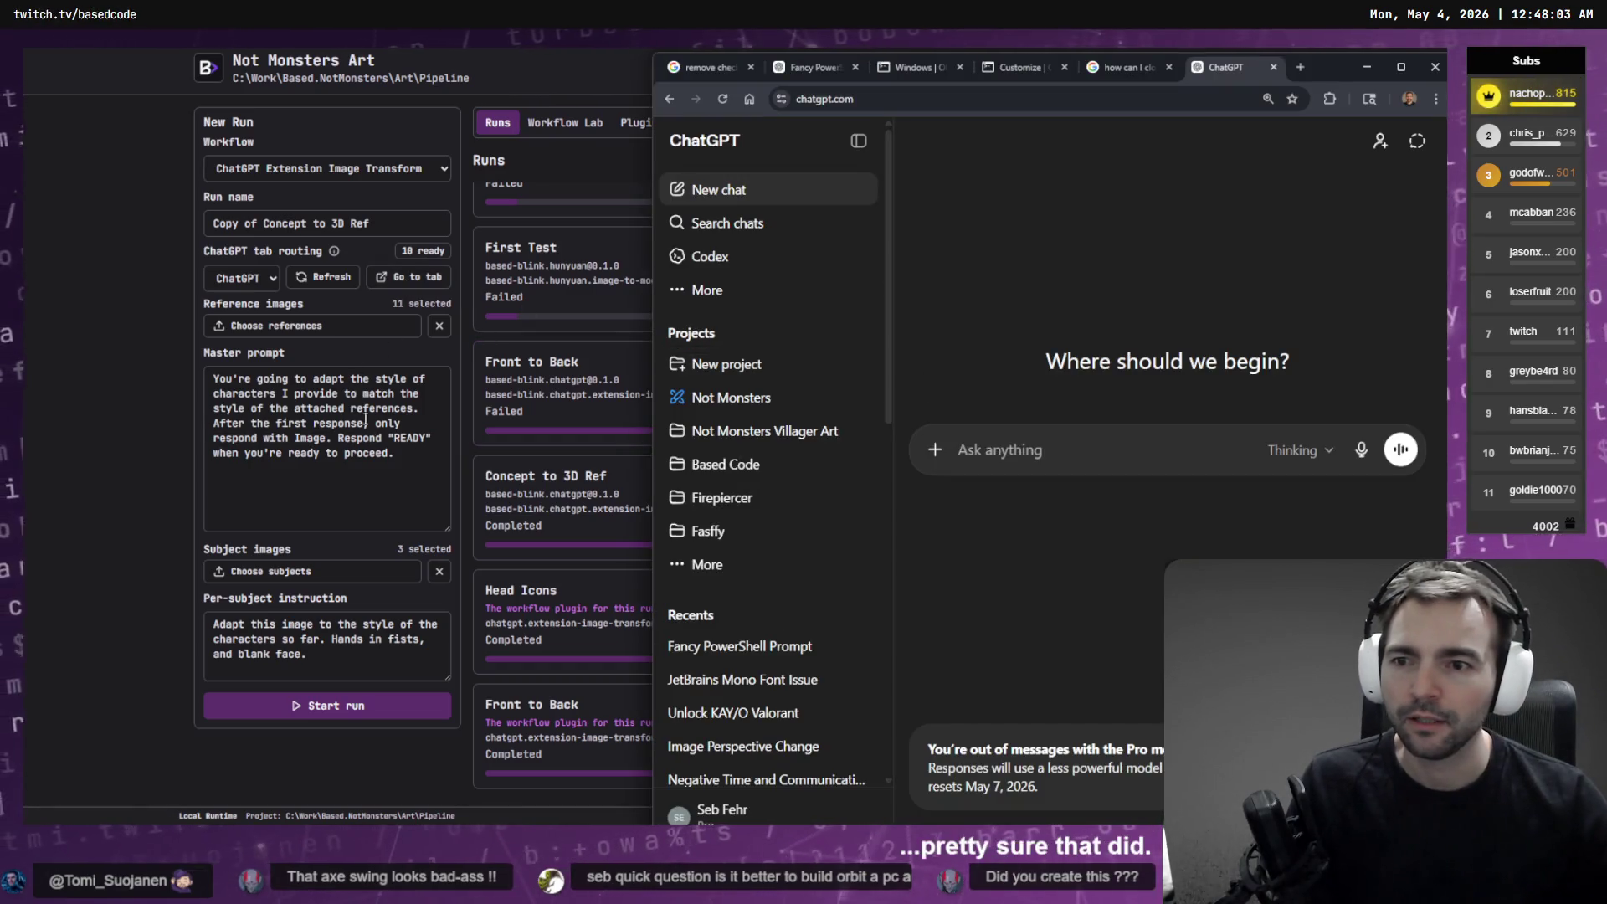
{"action": "left_click", "coordinate": [382, 709]}
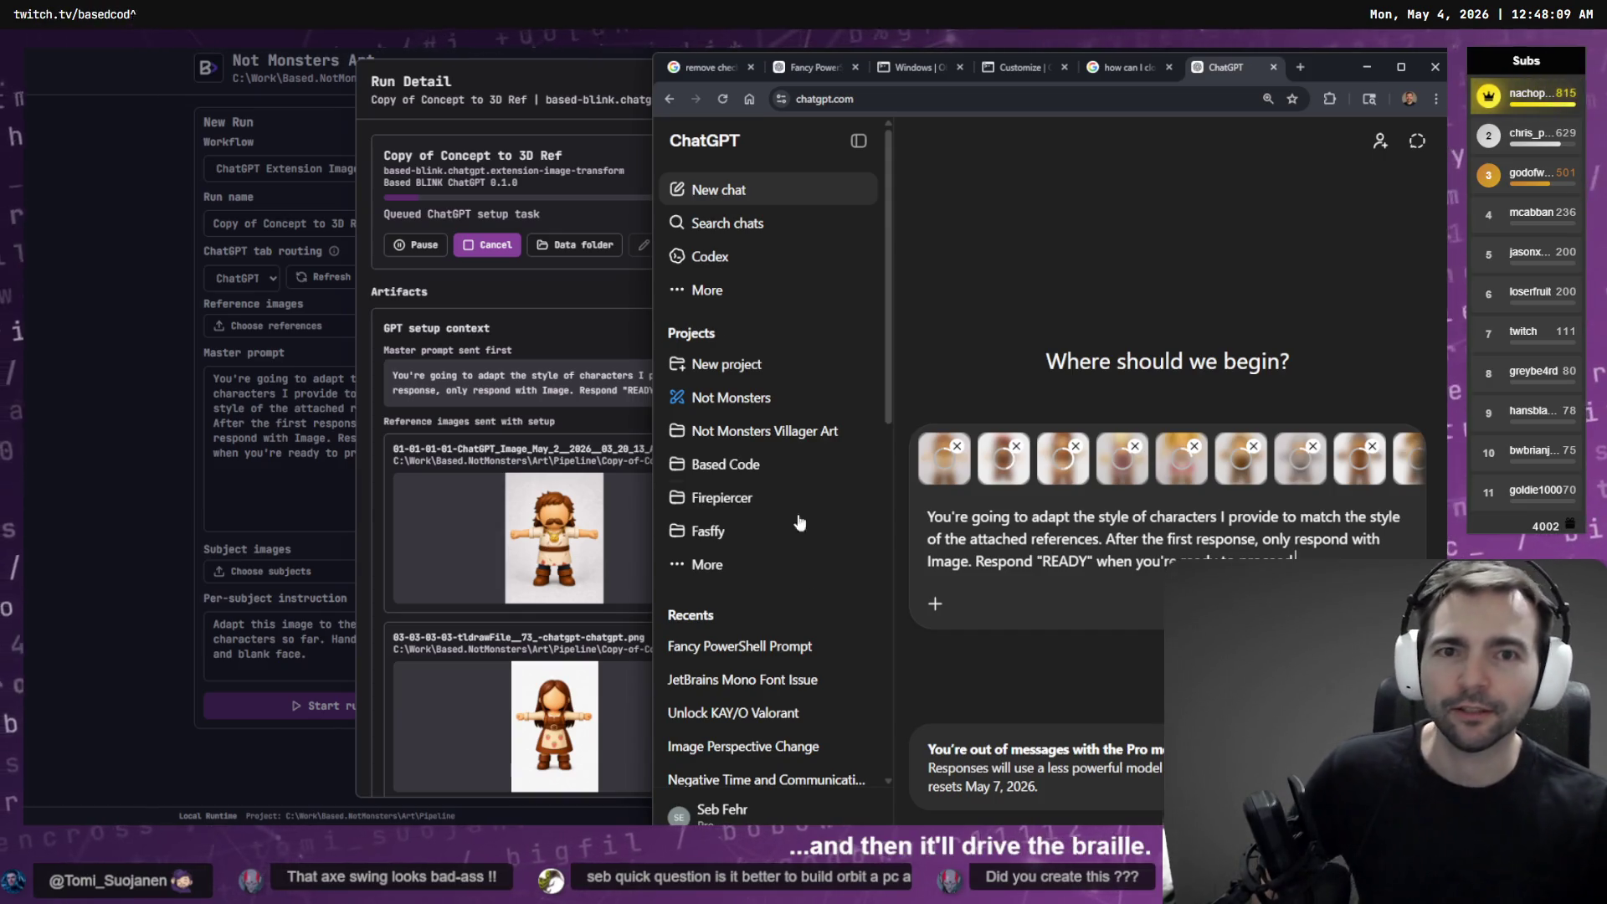
Send the style-adaptation prompt in ChatGPT, then close Run Detail and open Blink's Workflow Lab
{"action": "left_click_drag", "start_coordinate": [1318, 67], "coordinate": [852, 60]}
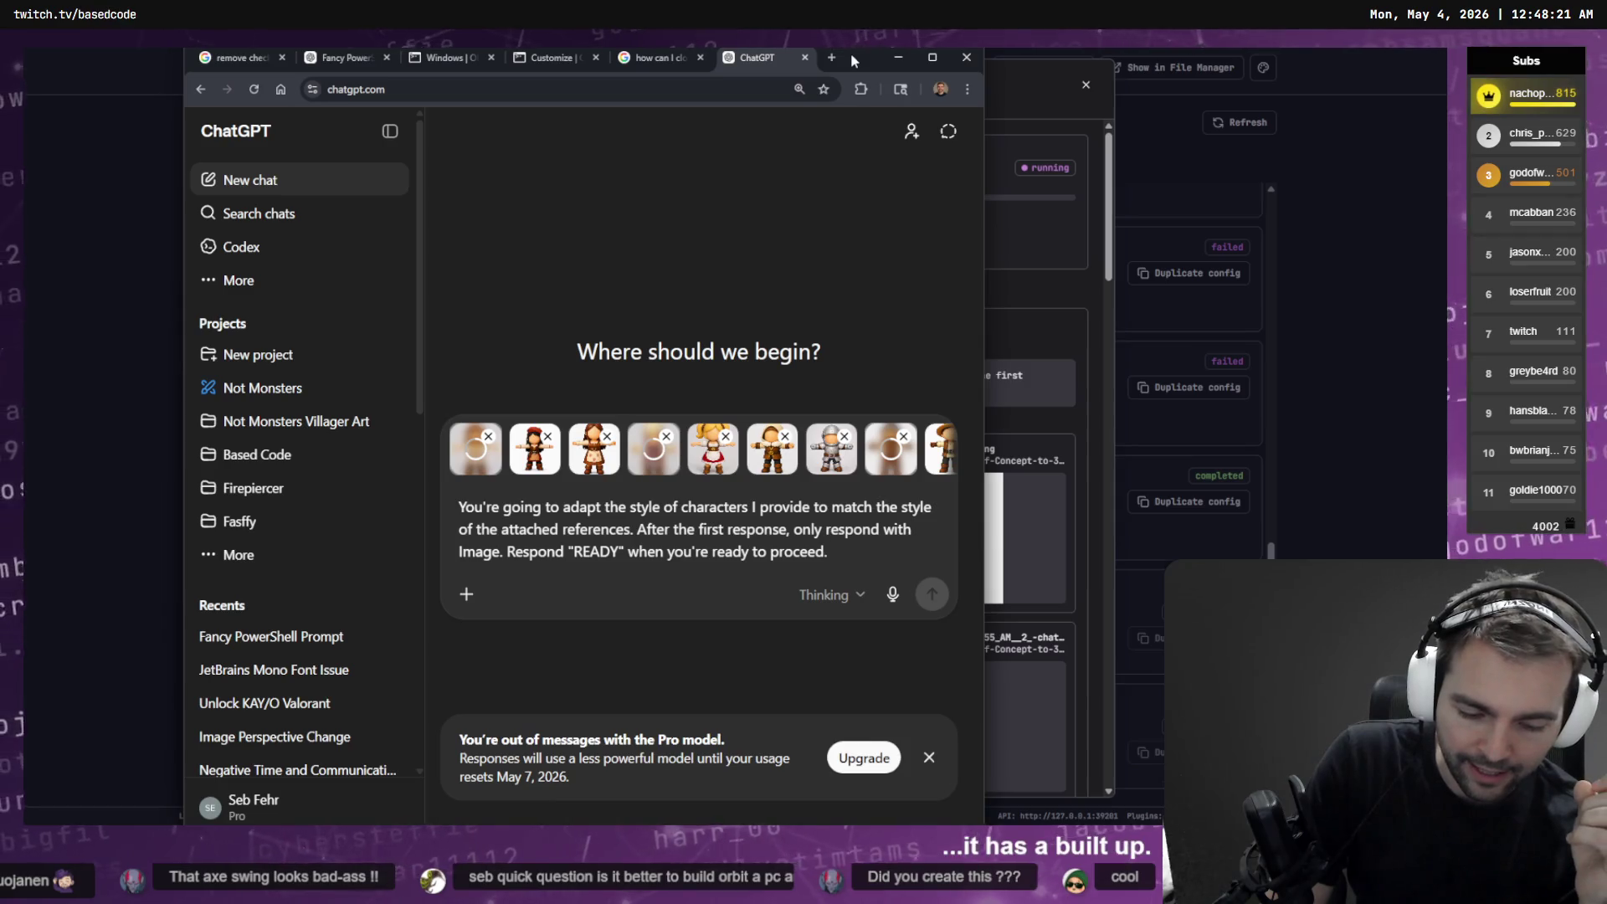
{"action": "key", "text": "Return"}
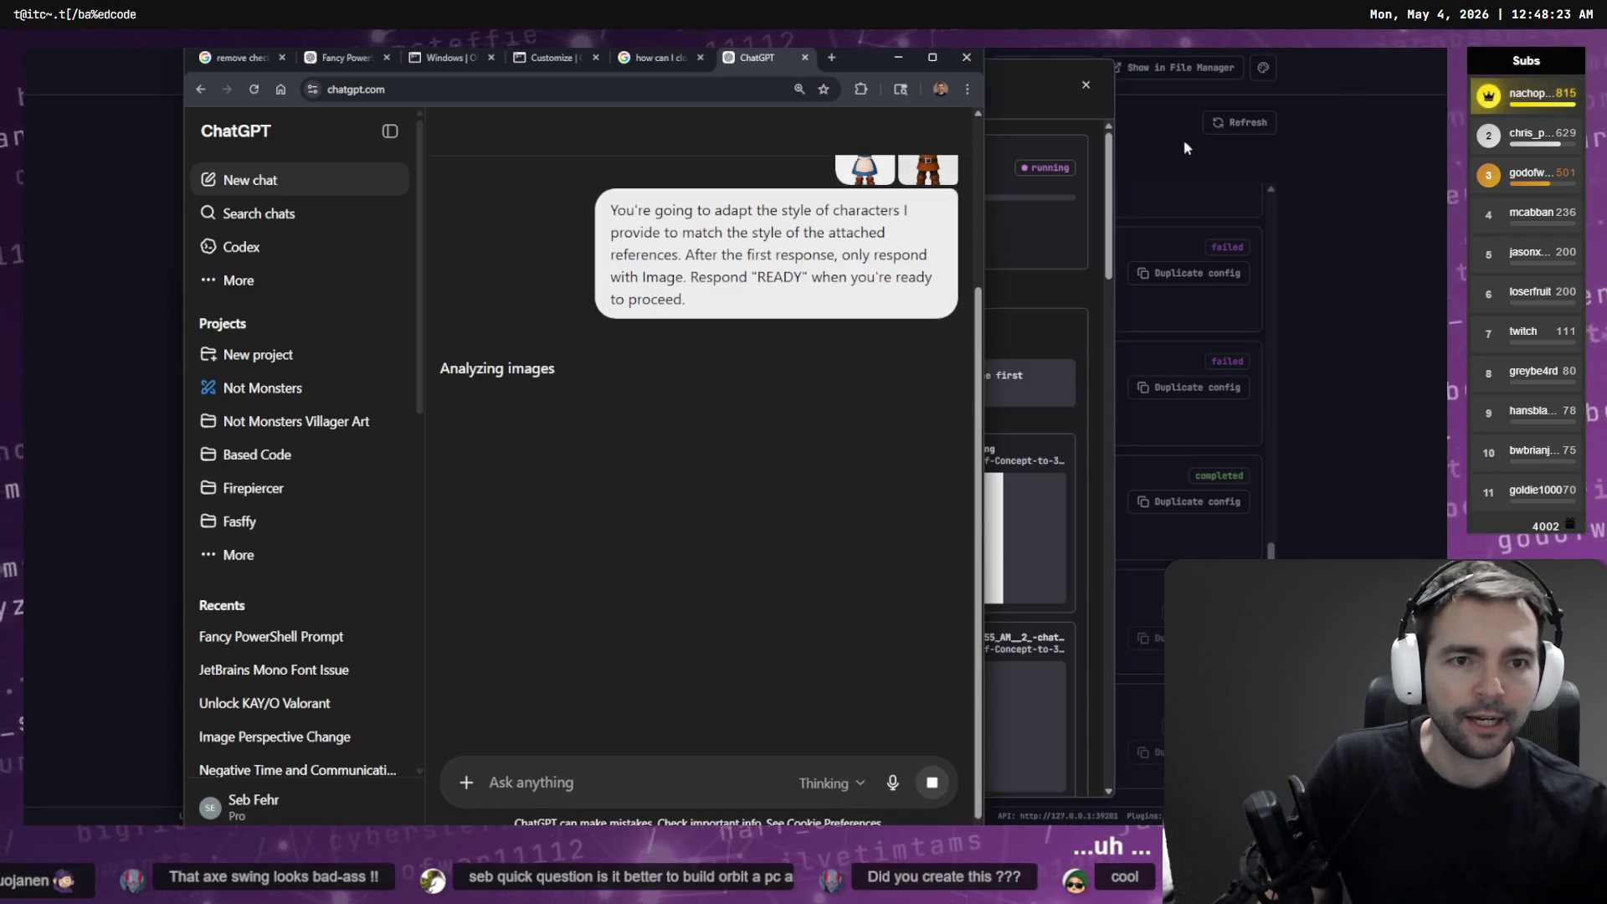
{"action": "left_click", "coordinate": [1031, 80]}
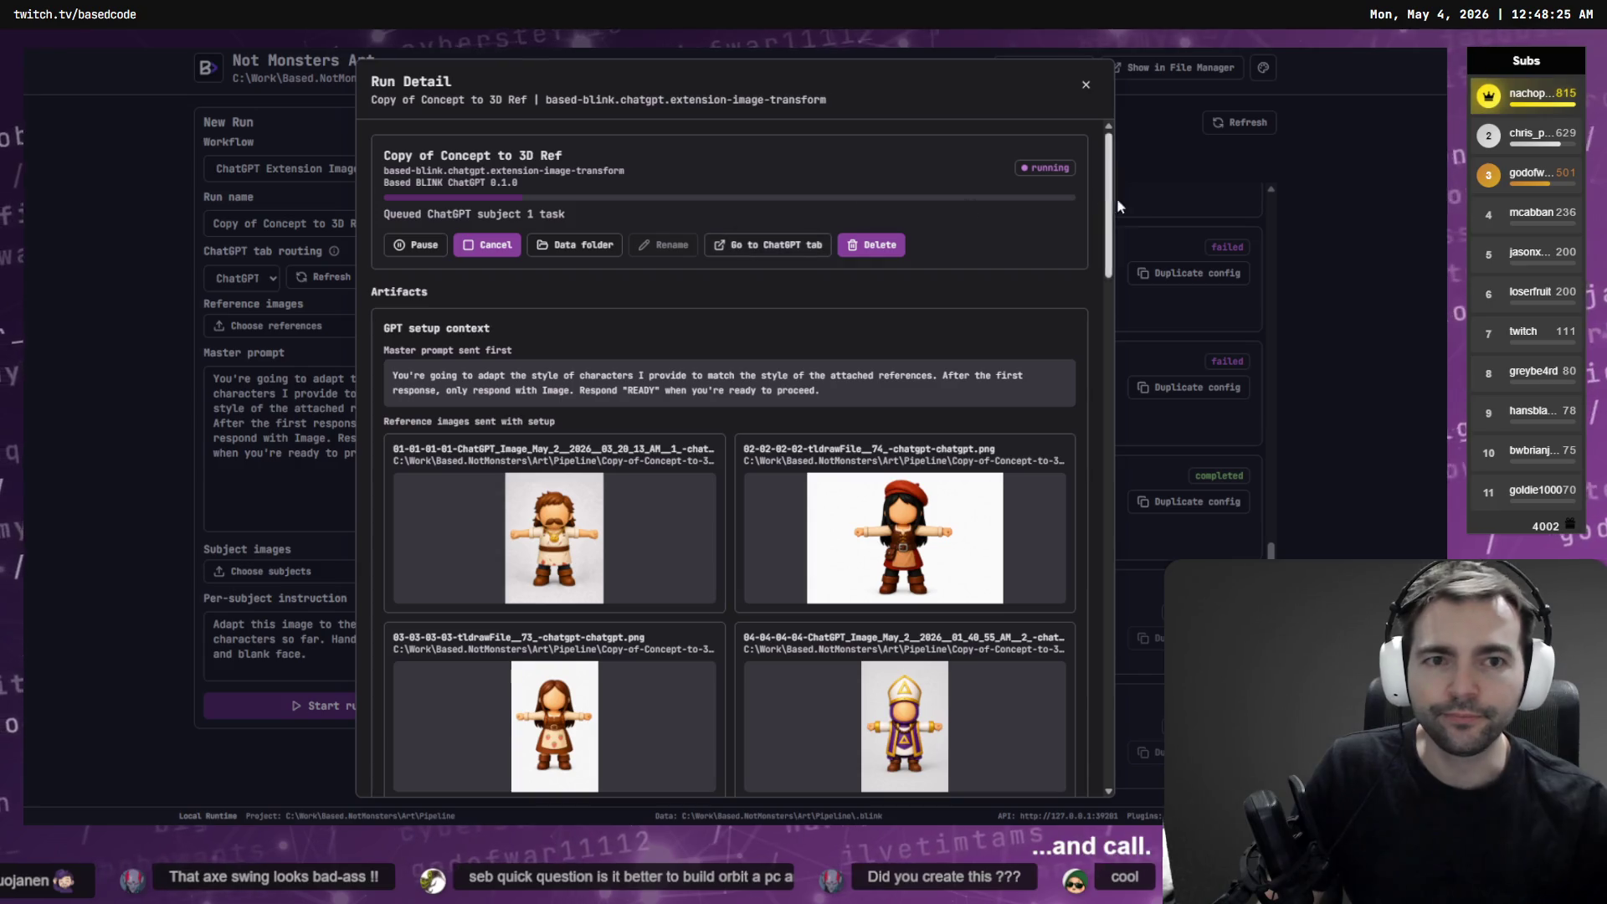
{"action": "left_click", "coordinate": [1120, 203]}
{"action": "left_click", "coordinate": [567, 128]}
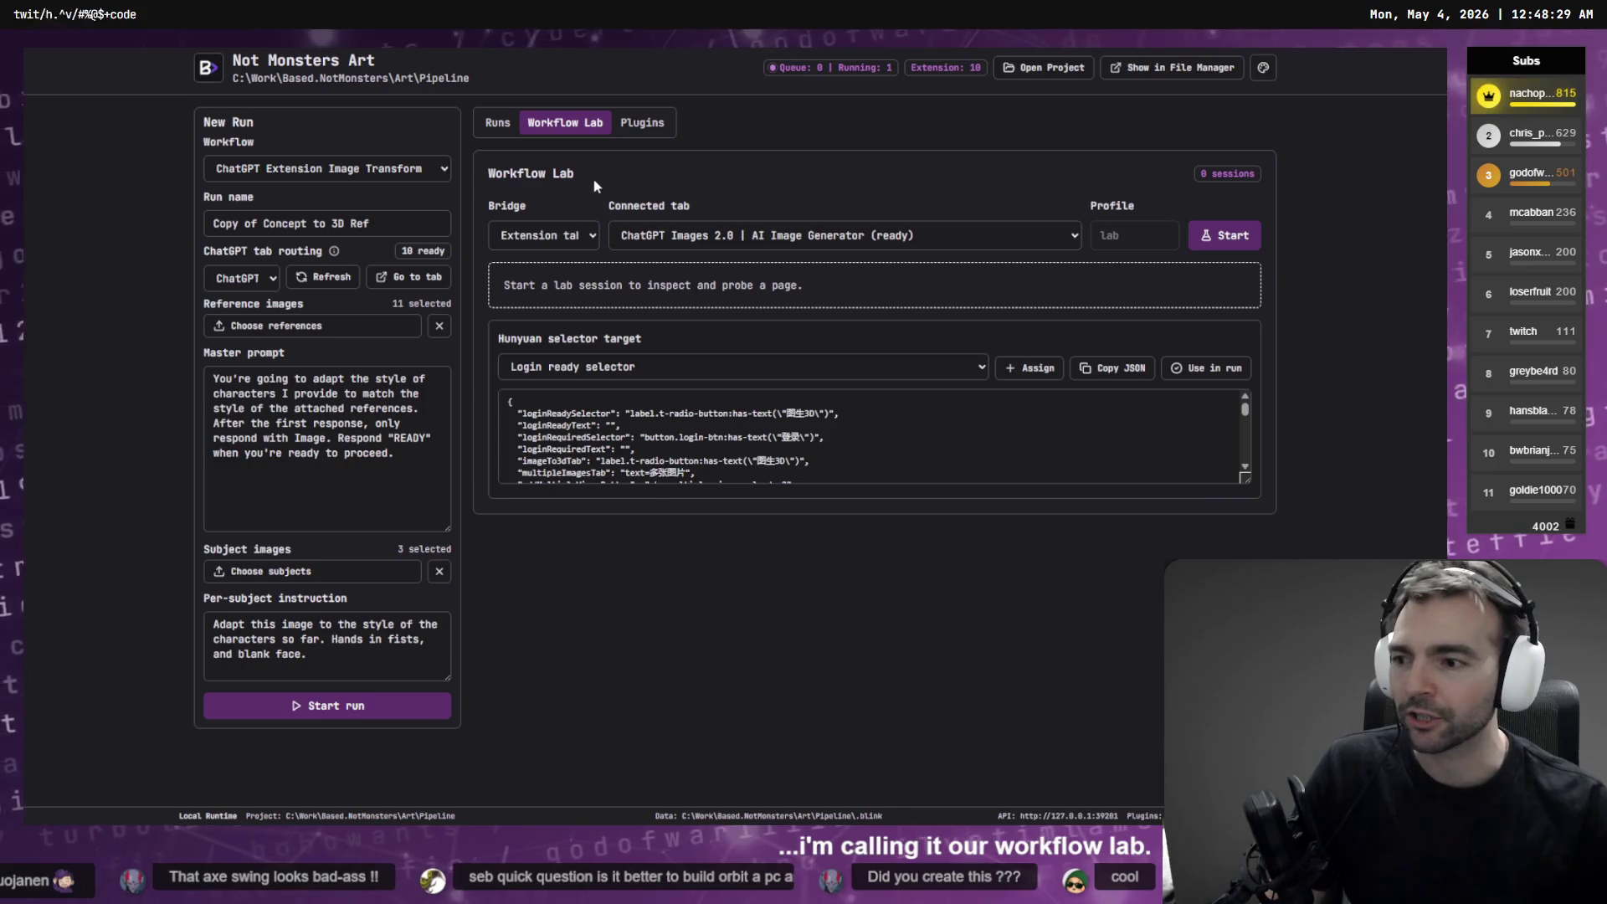
Return to the Runs list scrolled to the top, then switch to the generating ChatGPT window
{"action": "left_click", "coordinate": [497, 123]}
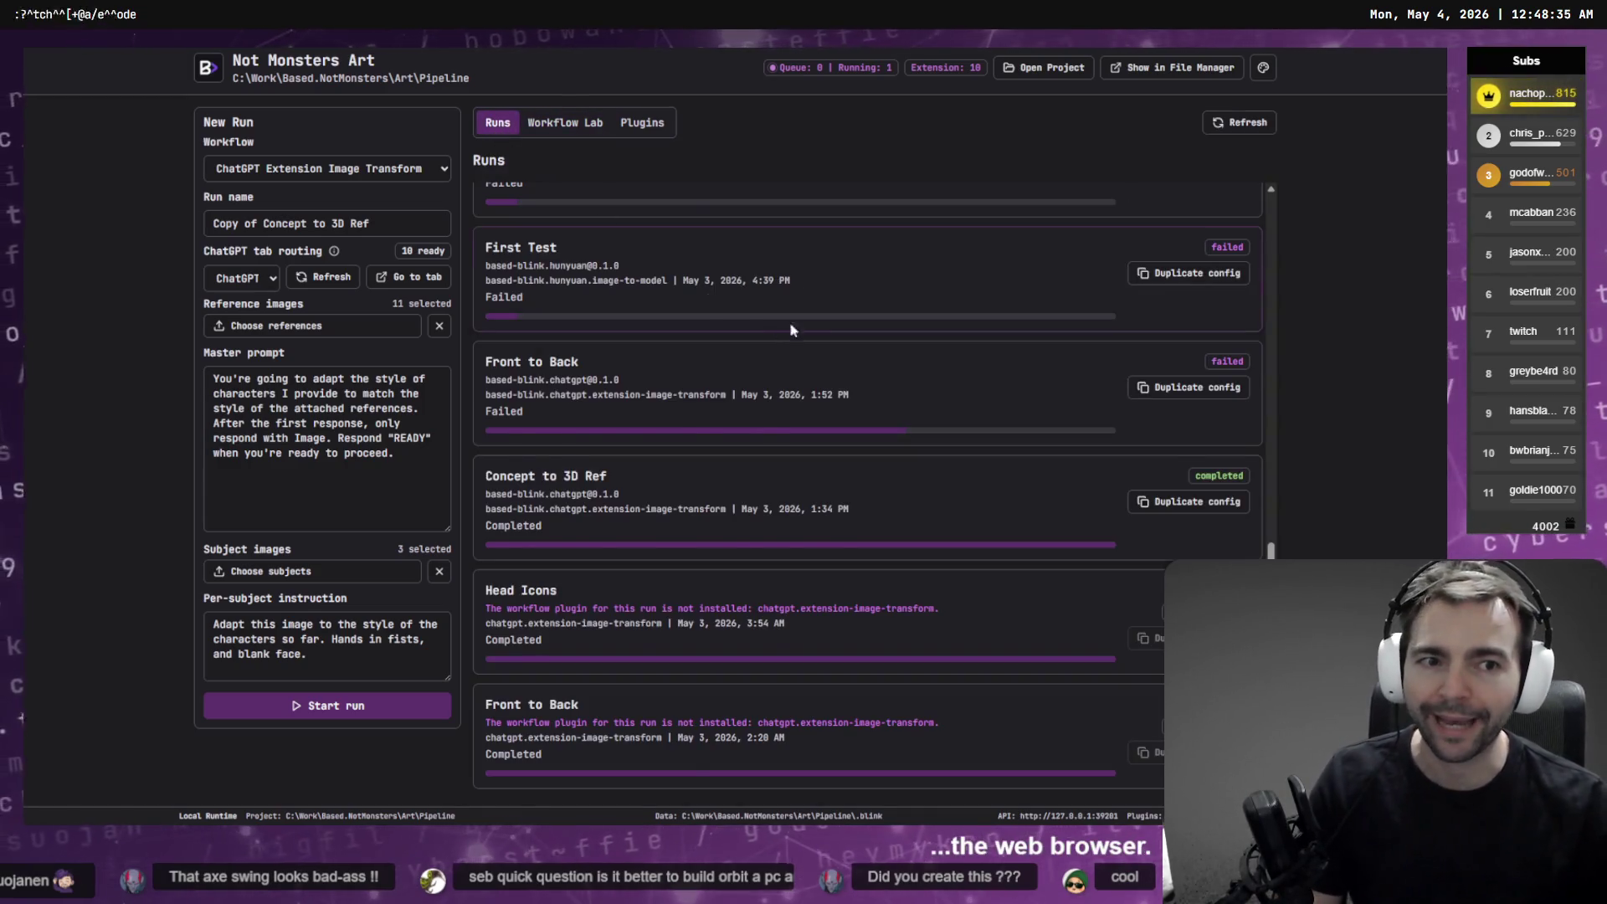
{"action": "scroll", "coordinate": [790, 322], "scroll_direction": "up", "scroll_amount": 10}
{"action": "key", "text": "alt+Tab"}
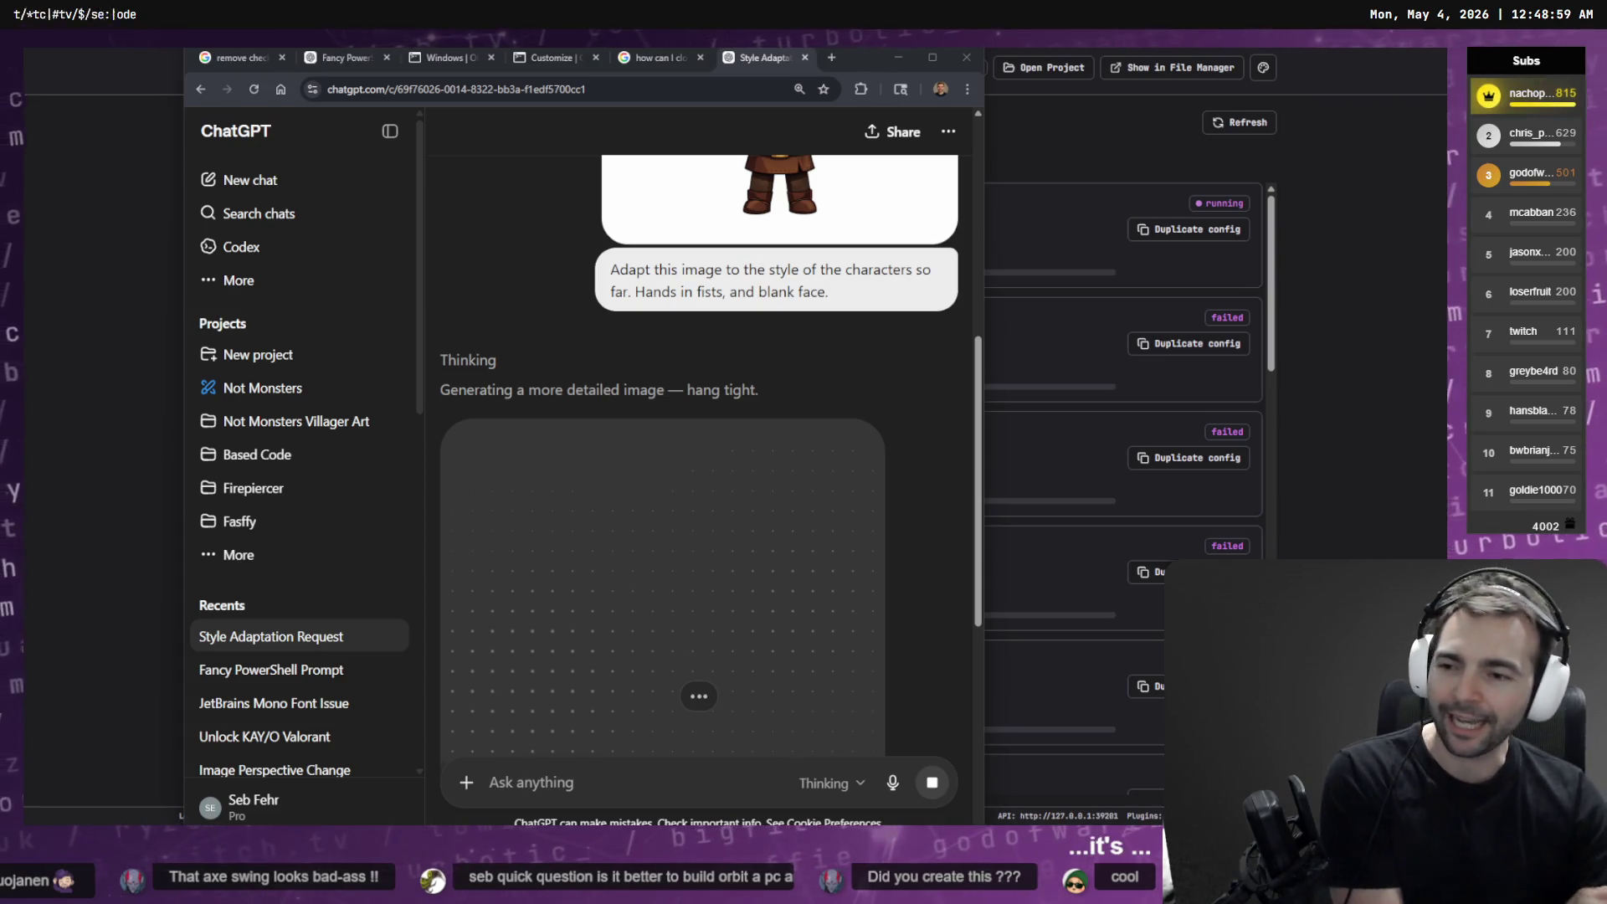
Scroll up to the plague-doctor subject image in ChatGPT, then switch to Fork's staged slash-animation diff
{"action": "scroll", "coordinate": [699, 461], "scroll_direction": "up", "scroll_amount": 2}
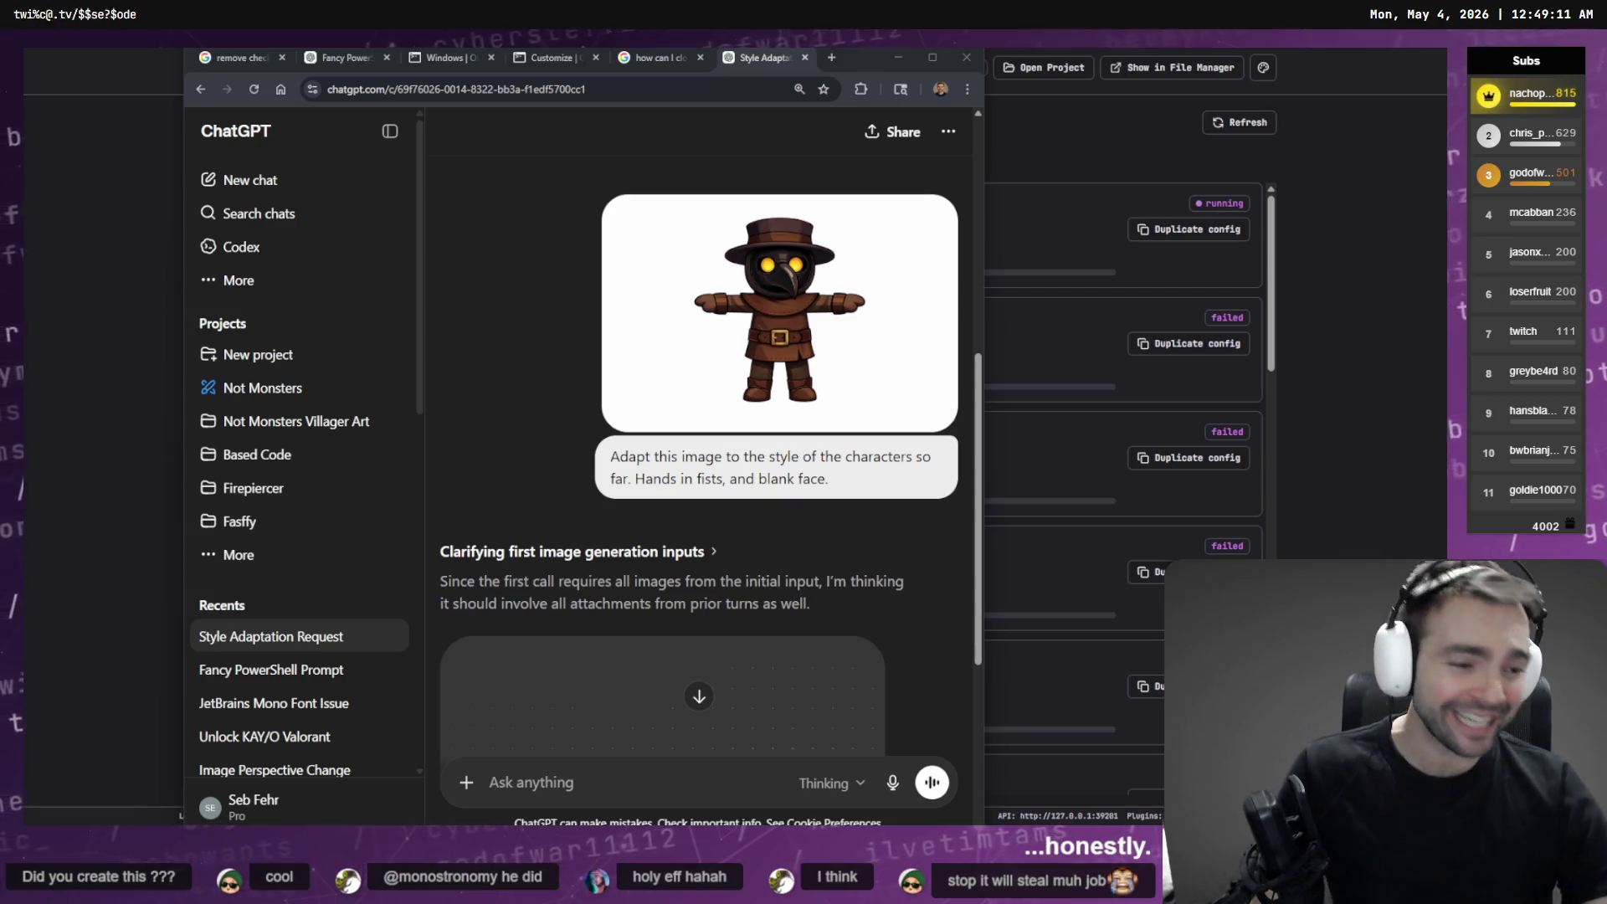
{"action": "key", "text": "alt+Tab"}
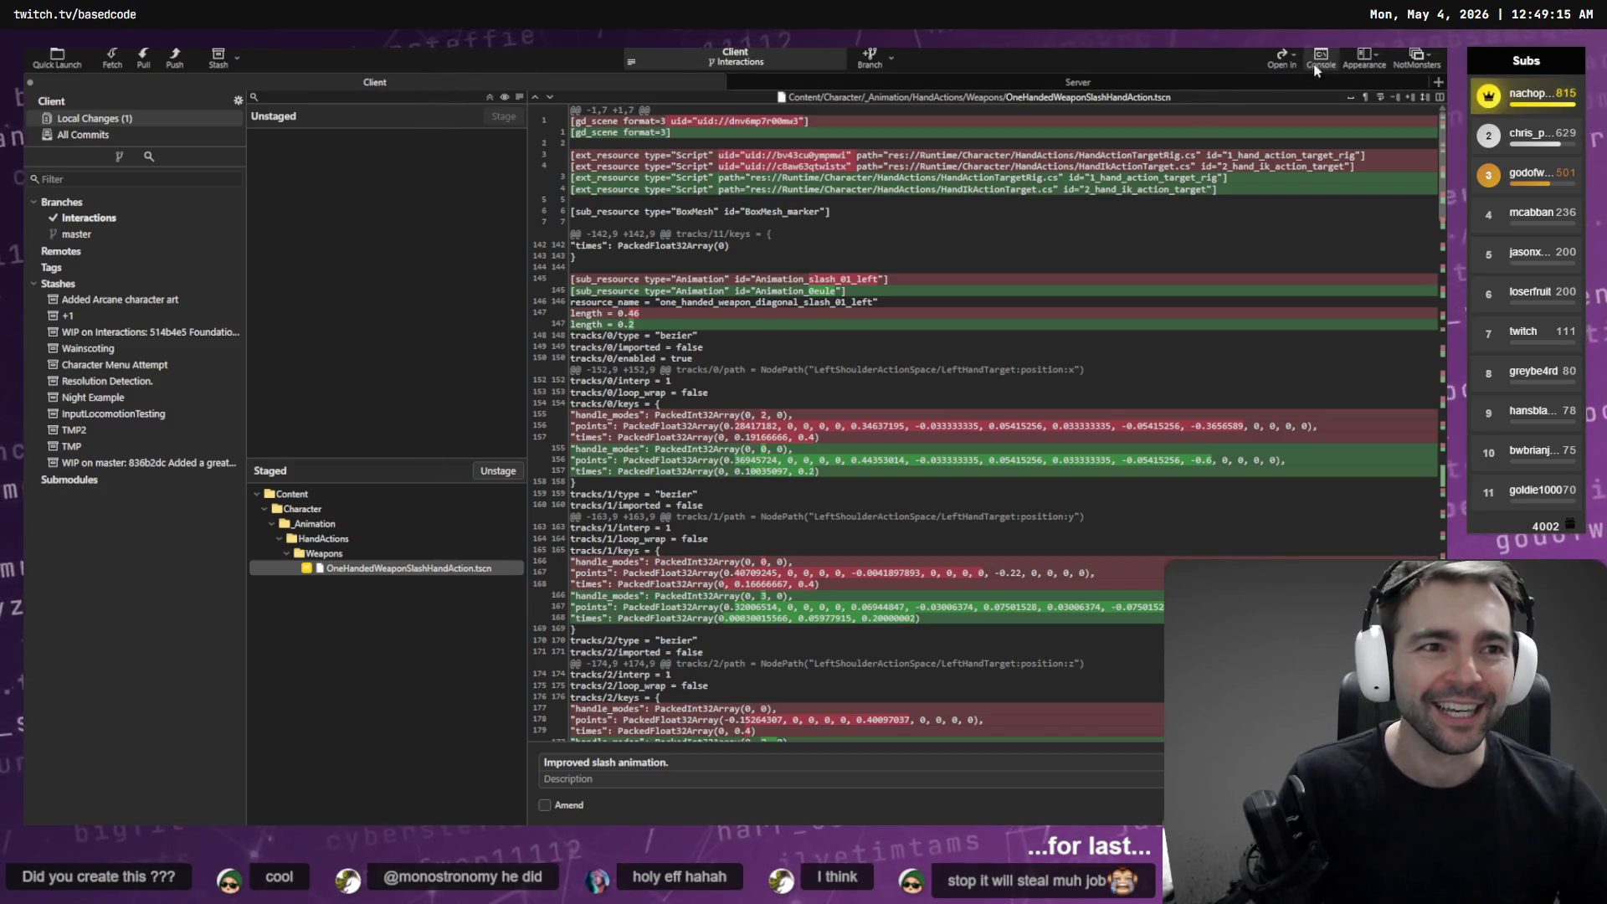
Open the Based workspace's Based.WorkflowAutomation history, inspect the First POC commit, then return to ChatGPT
{"action": "left_click", "coordinate": [1406, 59]}
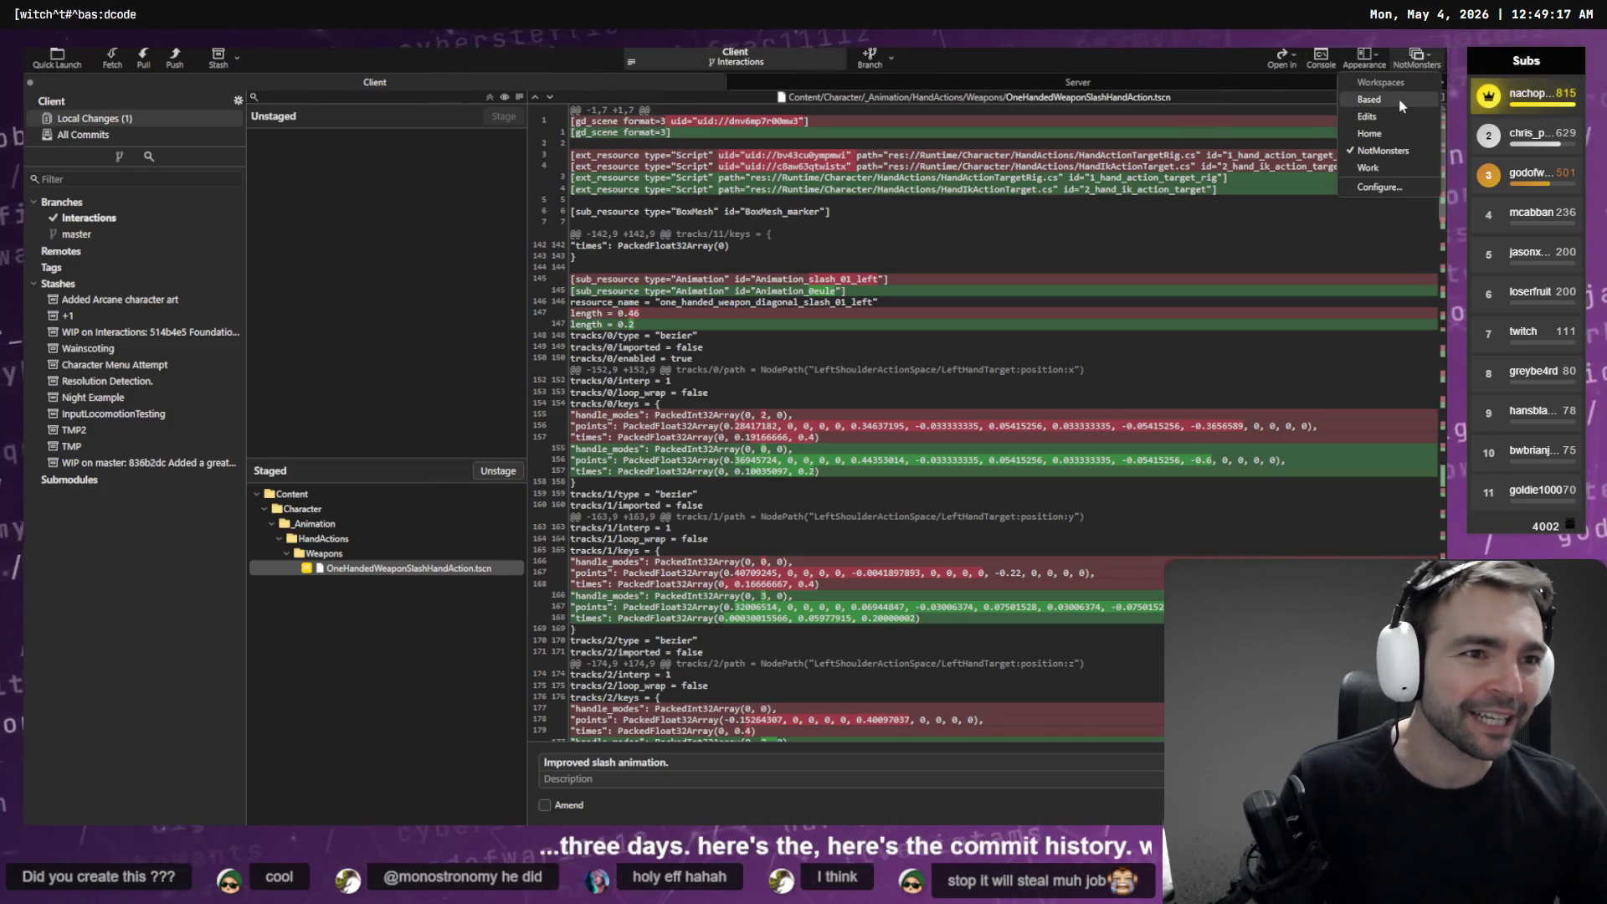
{"action": "left_click", "coordinate": [1400, 99]}
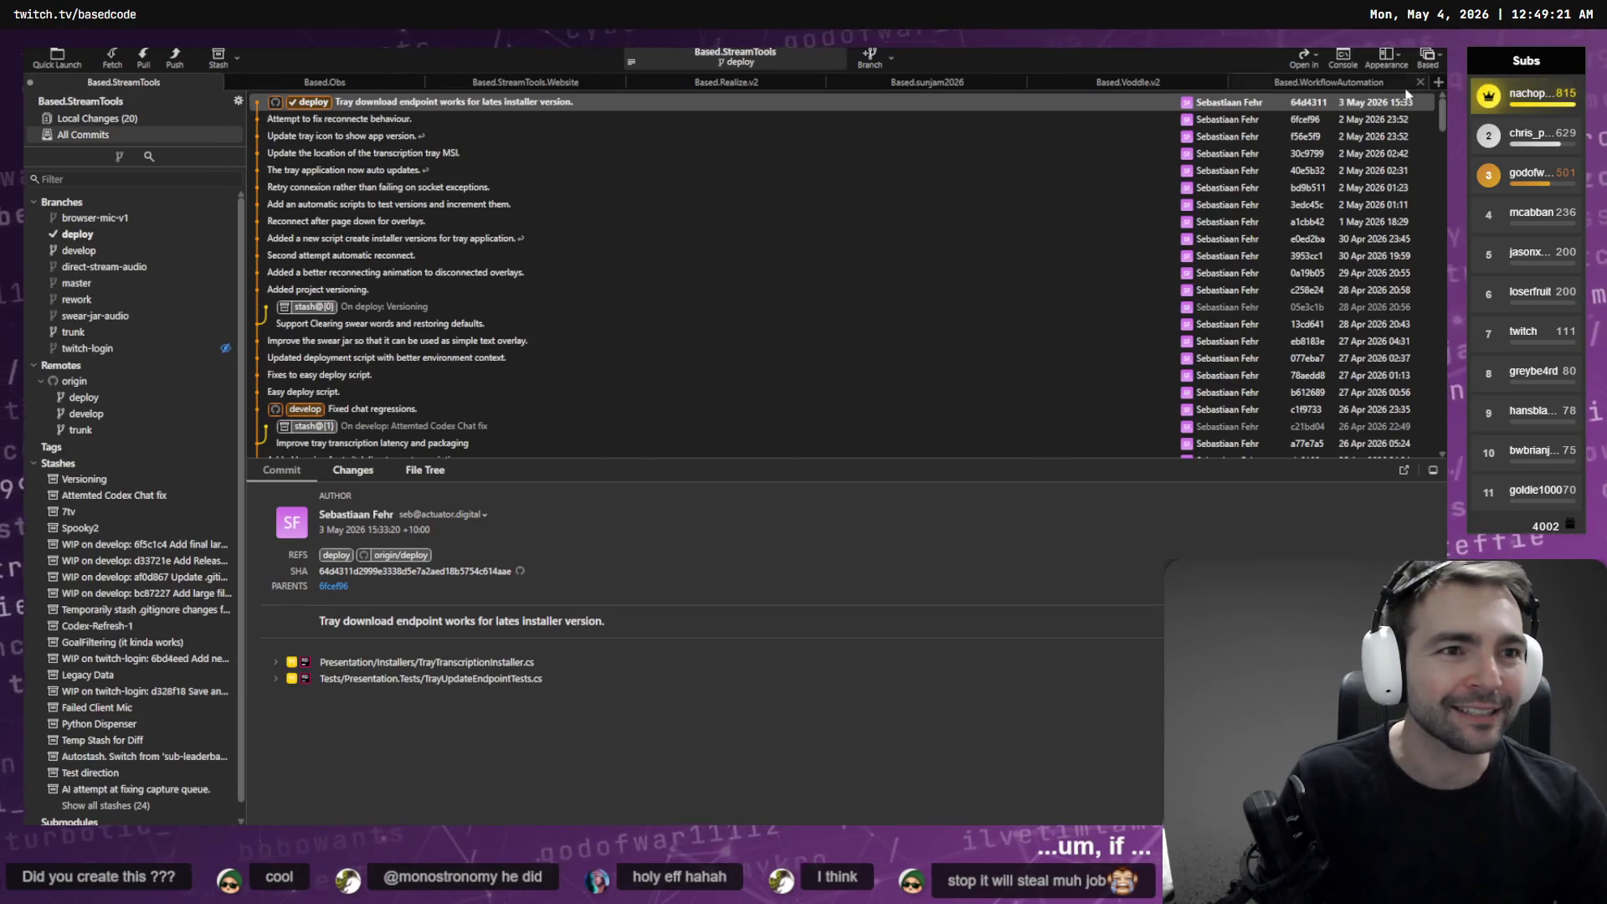
{"action": "left_click", "coordinate": [1329, 84]}
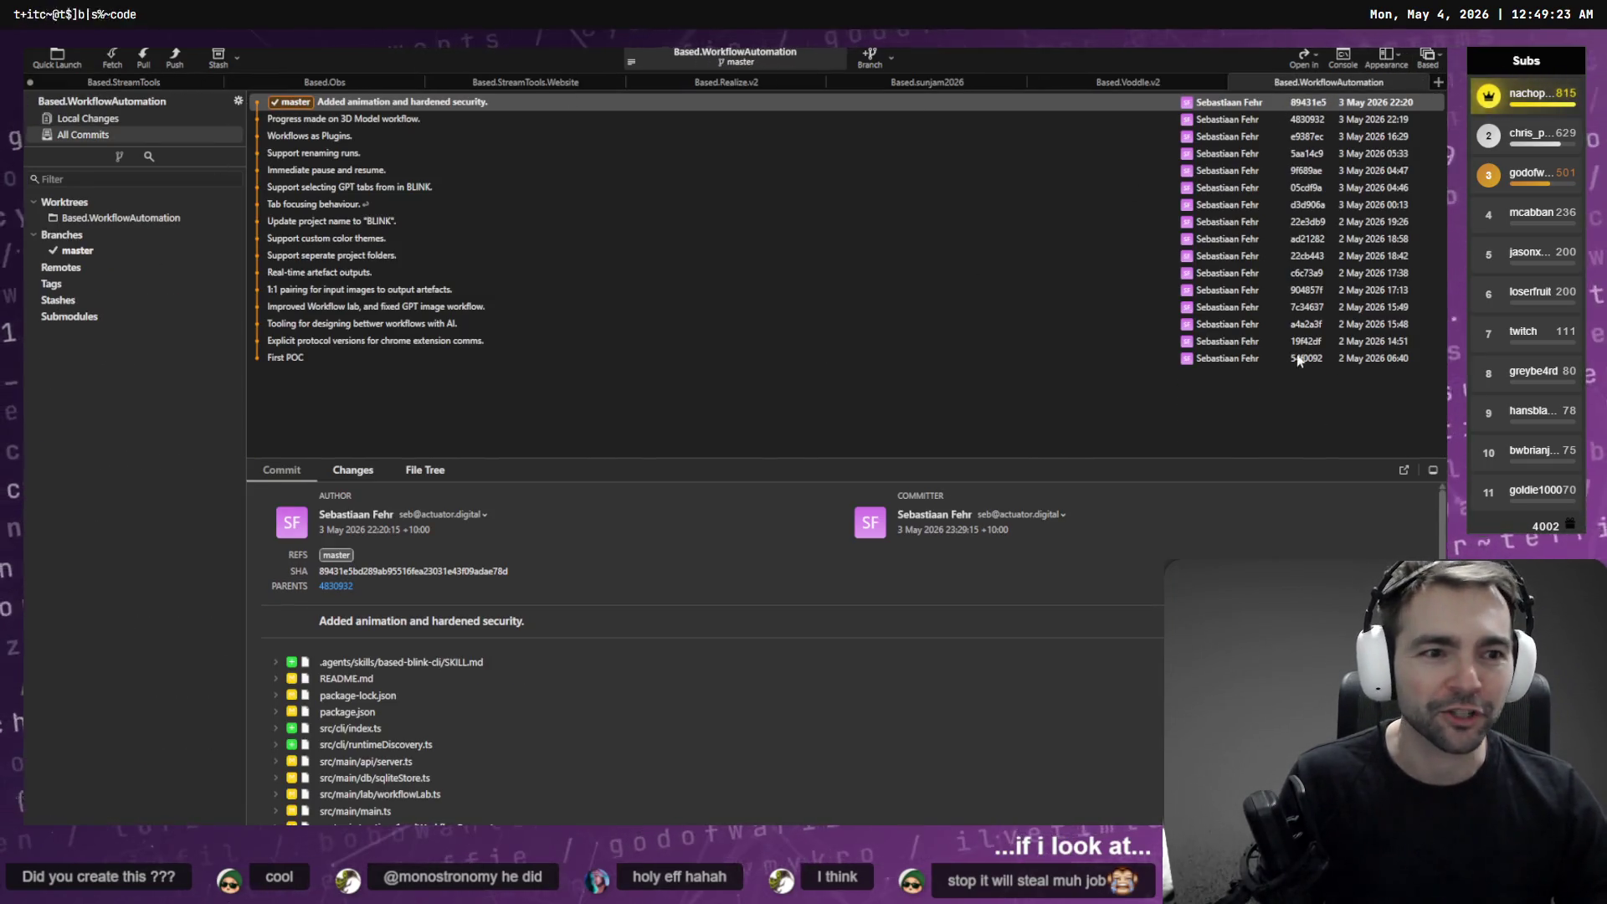
{"action": "left_click", "coordinate": [1338, 358]}
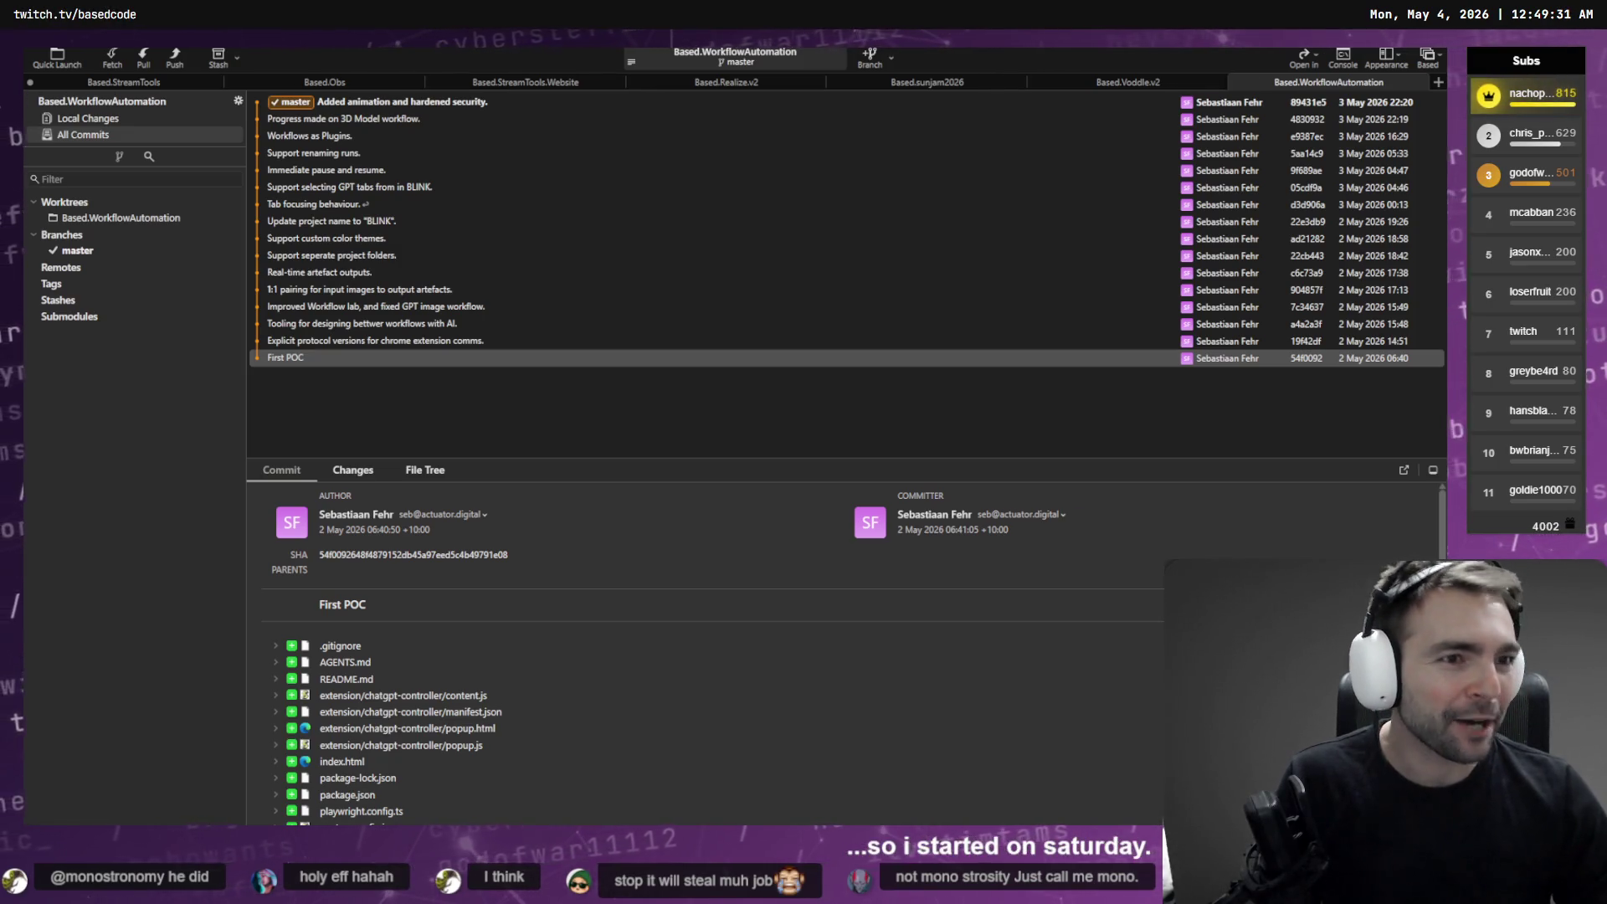
{"action": "key", "text": "alt+Tab"}
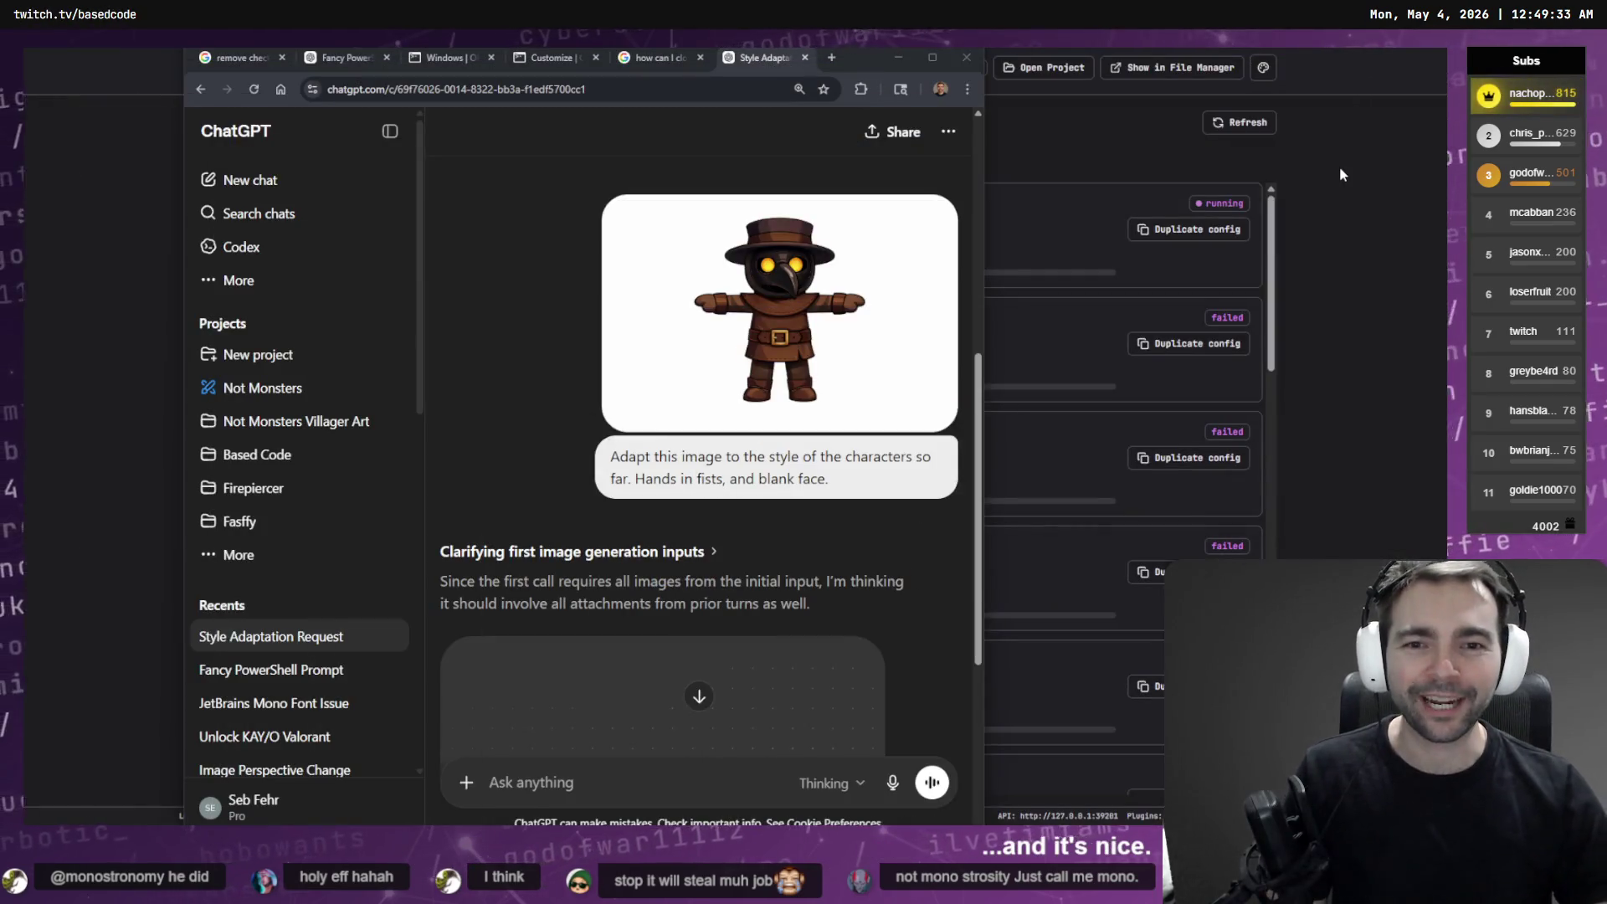
Scroll through BLINK's Copy of Concept to 3D Ref run details, reviewing reference images and subject pairs
{"action": "scroll", "coordinate": [920, 365], "scroll_direction": "down", "scroll_amount": 5}
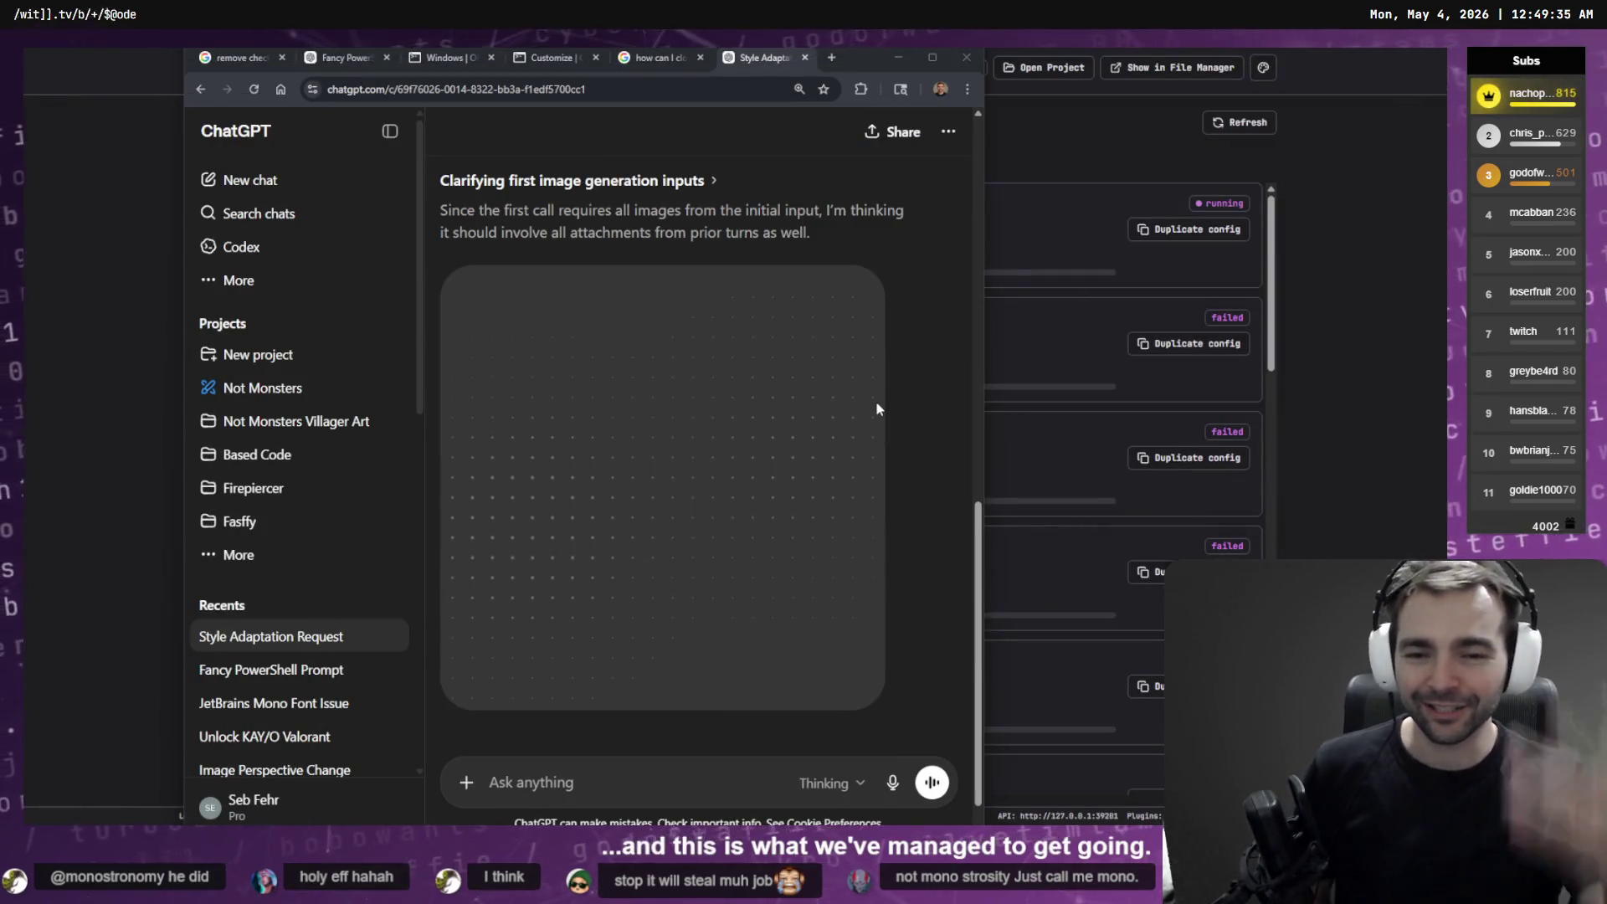
{"action": "left_click", "coordinate": [1052, 262]}
{"action": "scroll", "coordinate": [754, 515], "scroll_direction": "down", "scroll_amount": 5}
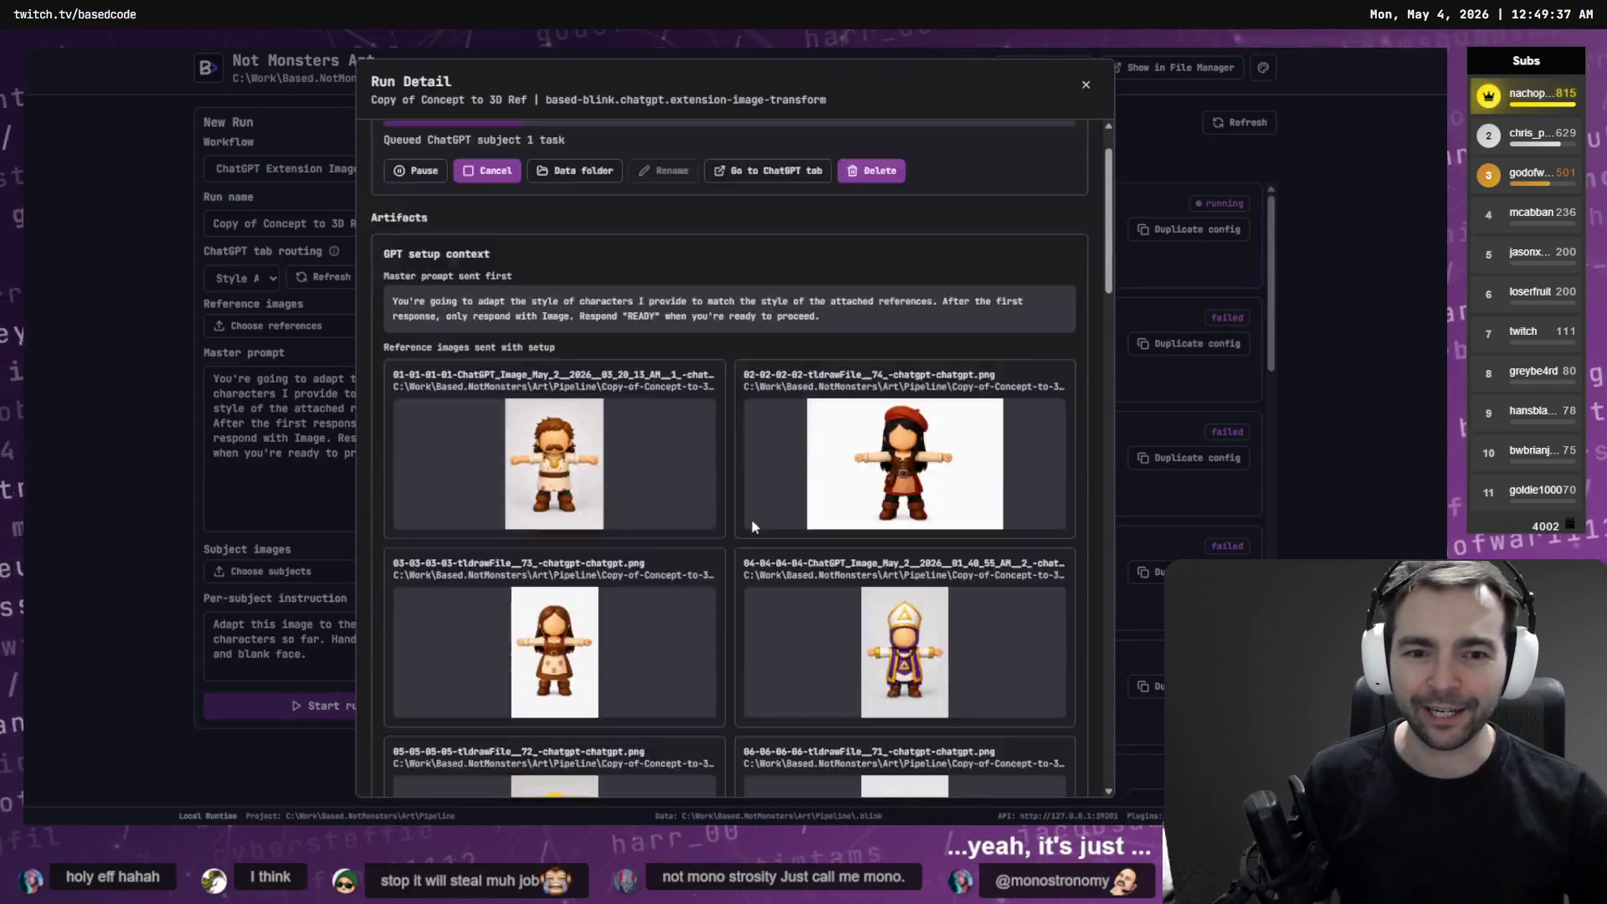
{"action": "scroll", "coordinate": [771, 510], "scroll_direction": "down", "scroll_amount": 10}
{"action": "scroll", "coordinate": [711, 273], "scroll_direction": "up", "scroll_amount": 8}
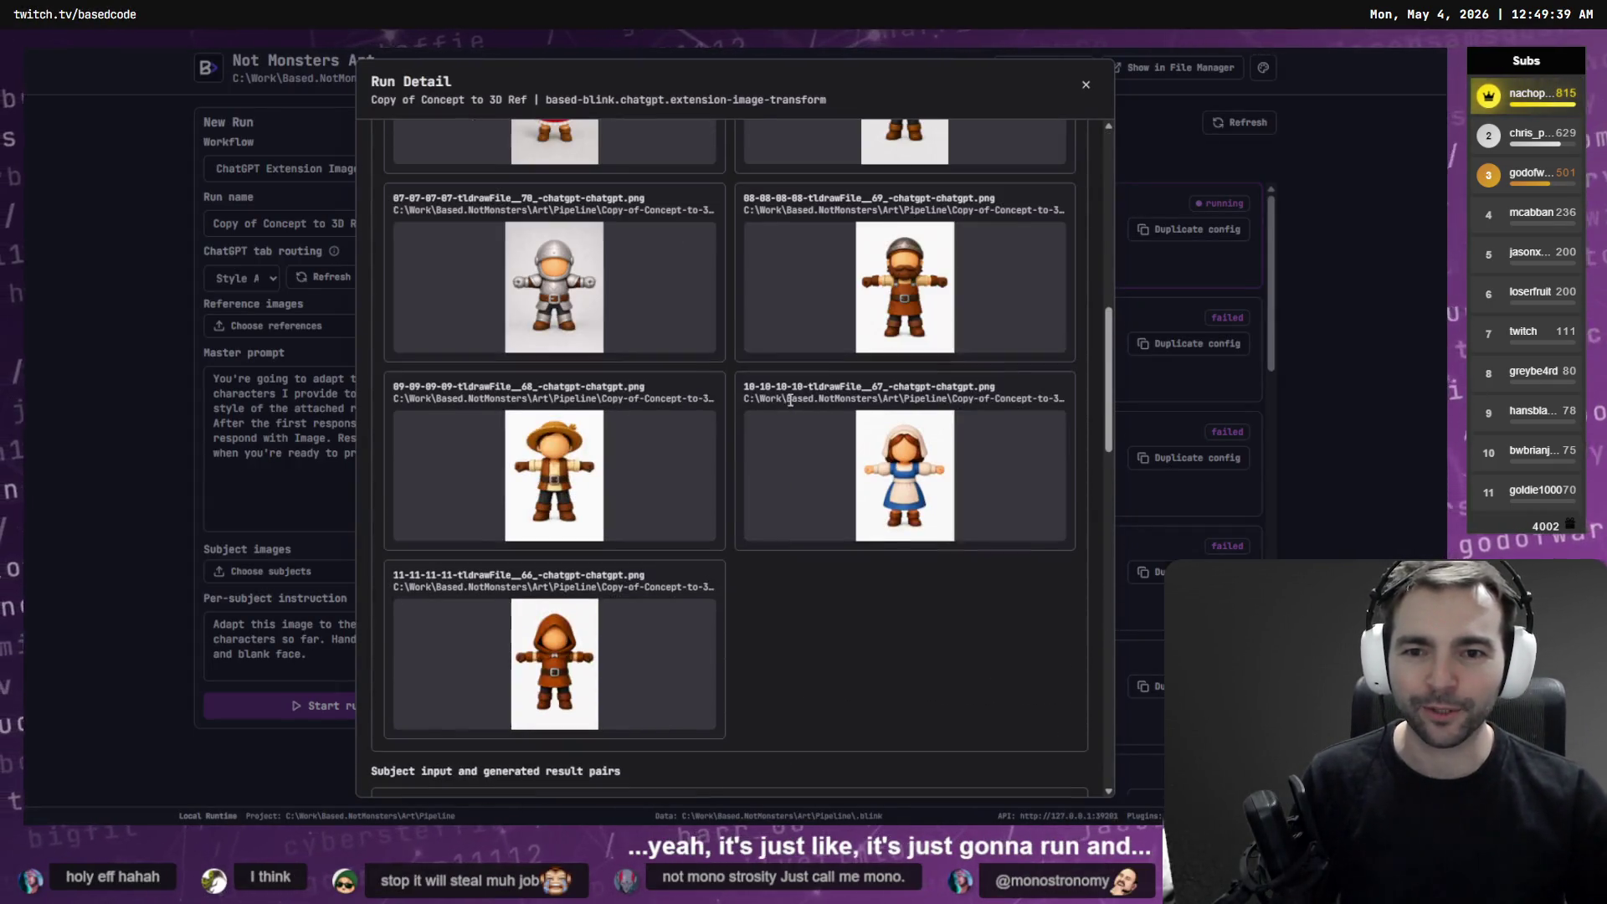
{"action": "scroll", "coordinate": [811, 492], "scroll_direction": "down", "scroll_amount": 3}
{"action": "scroll", "coordinate": [810, 495], "scroll_direction": "down", "scroll_amount": 5}
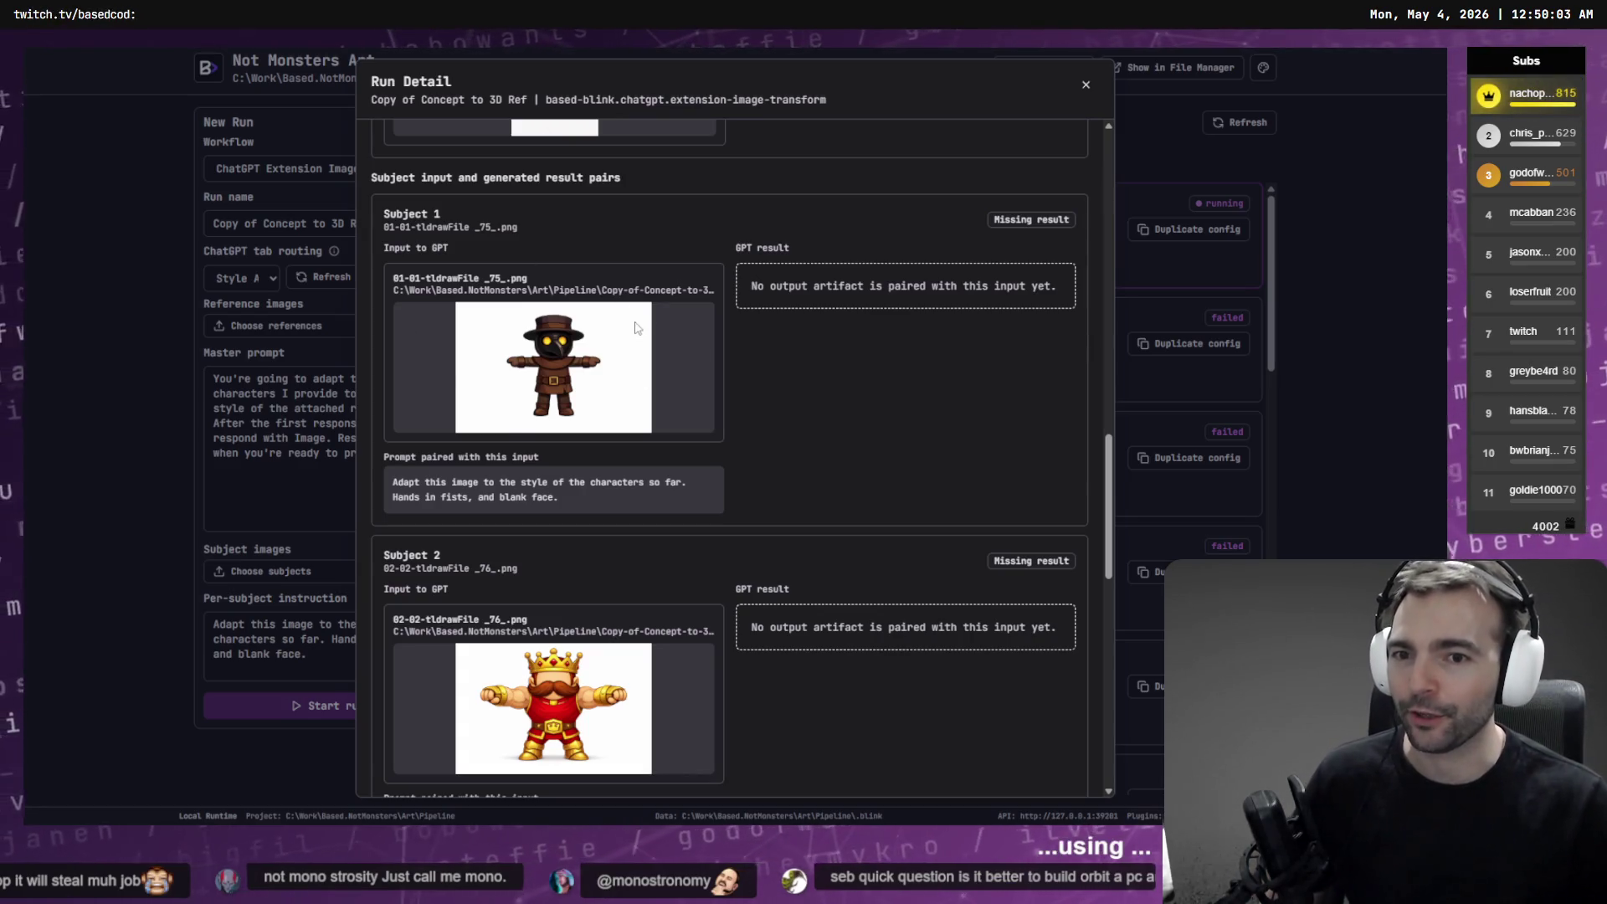
{"action": "scroll", "coordinate": [636, 326], "scroll_direction": "up", "scroll_amount": 1}
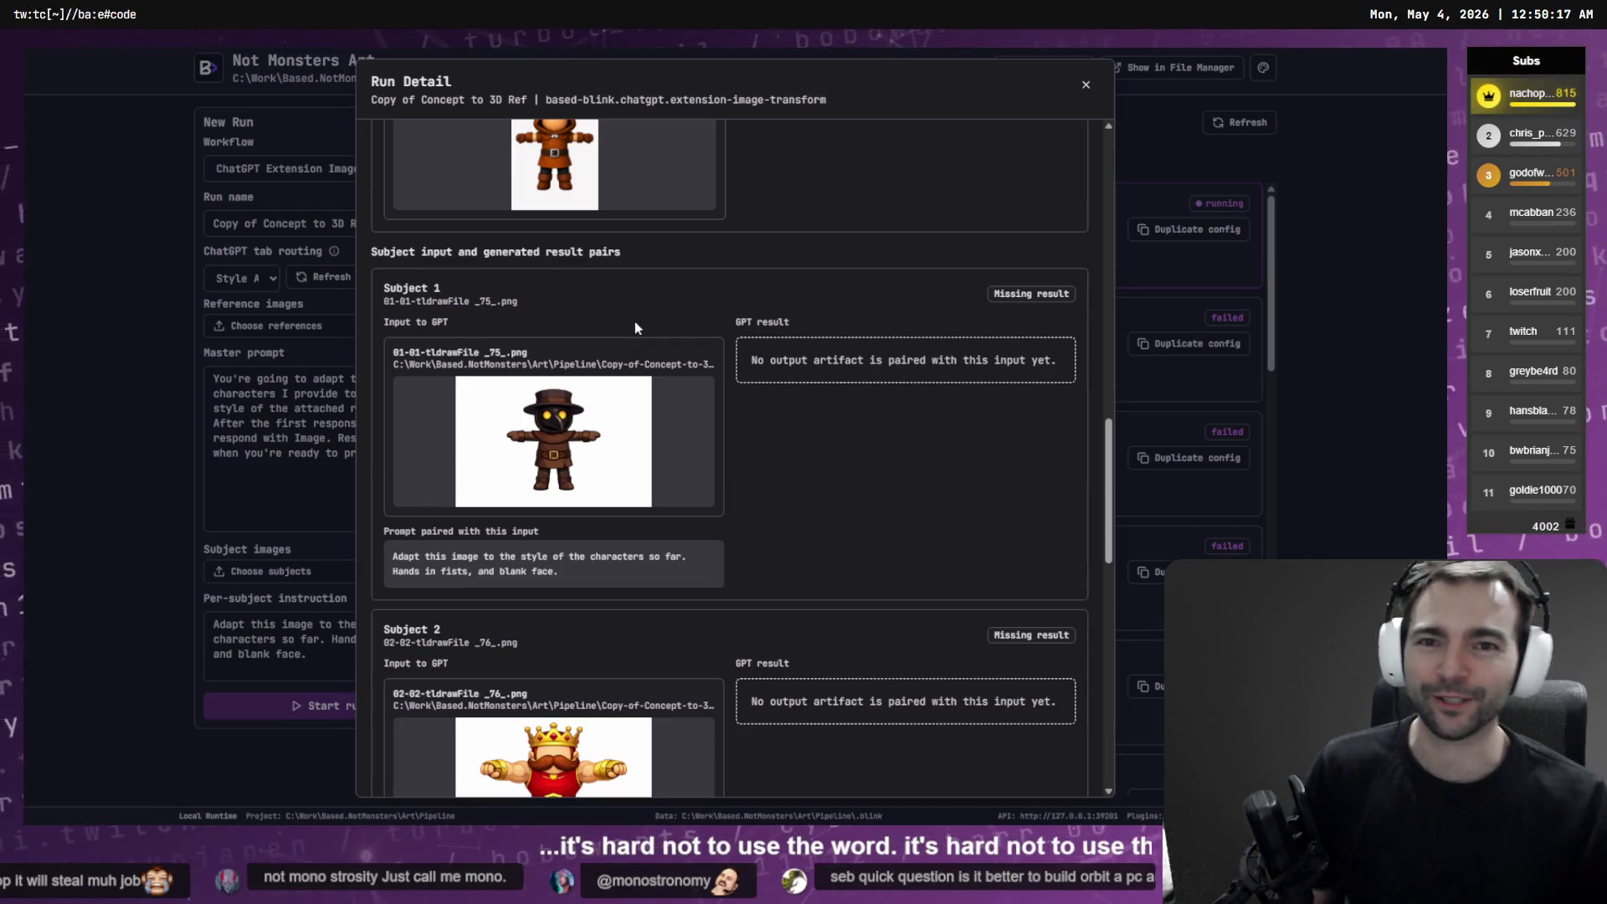
{"action": "scroll", "coordinate": [837, 368], "scroll_direction": "up", "scroll_amount": 4}
{"action": "scroll", "coordinate": [840, 370], "scroll_direction": "down", "scroll_amount": 7}
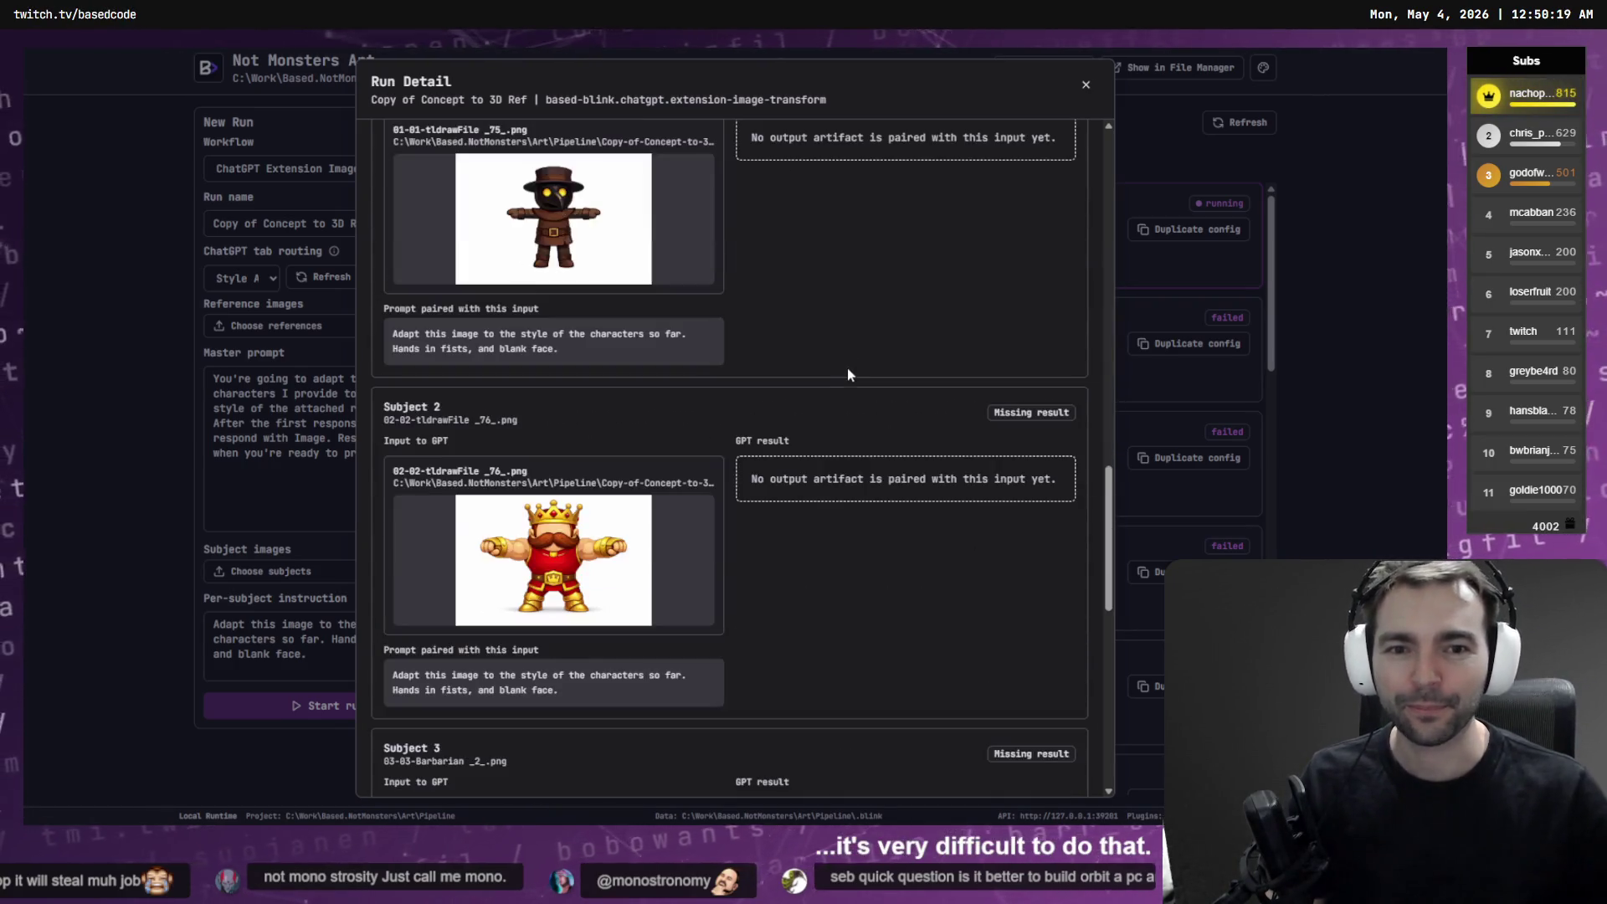
Check ChatGPT's progress on the restyled plague-doctor image, then go back to the run details
{"action": "key", "text": "alt+Tab"}
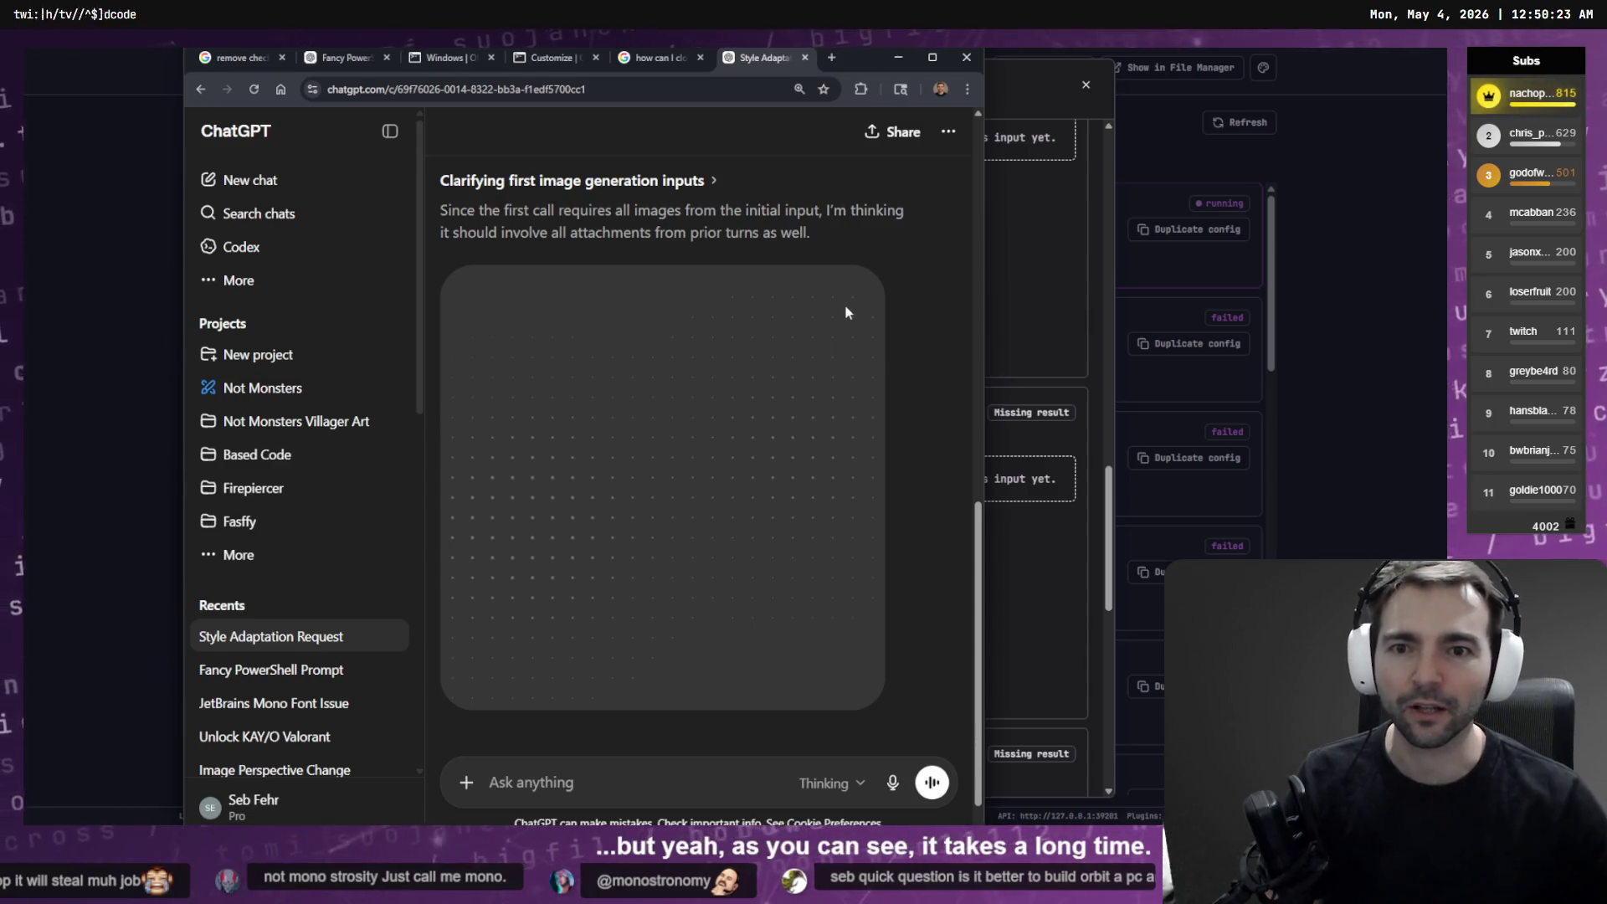
{"action": "scroll", "coordinate": [849, 308], "scroll_direction": "up", "scroll_amount": 10}
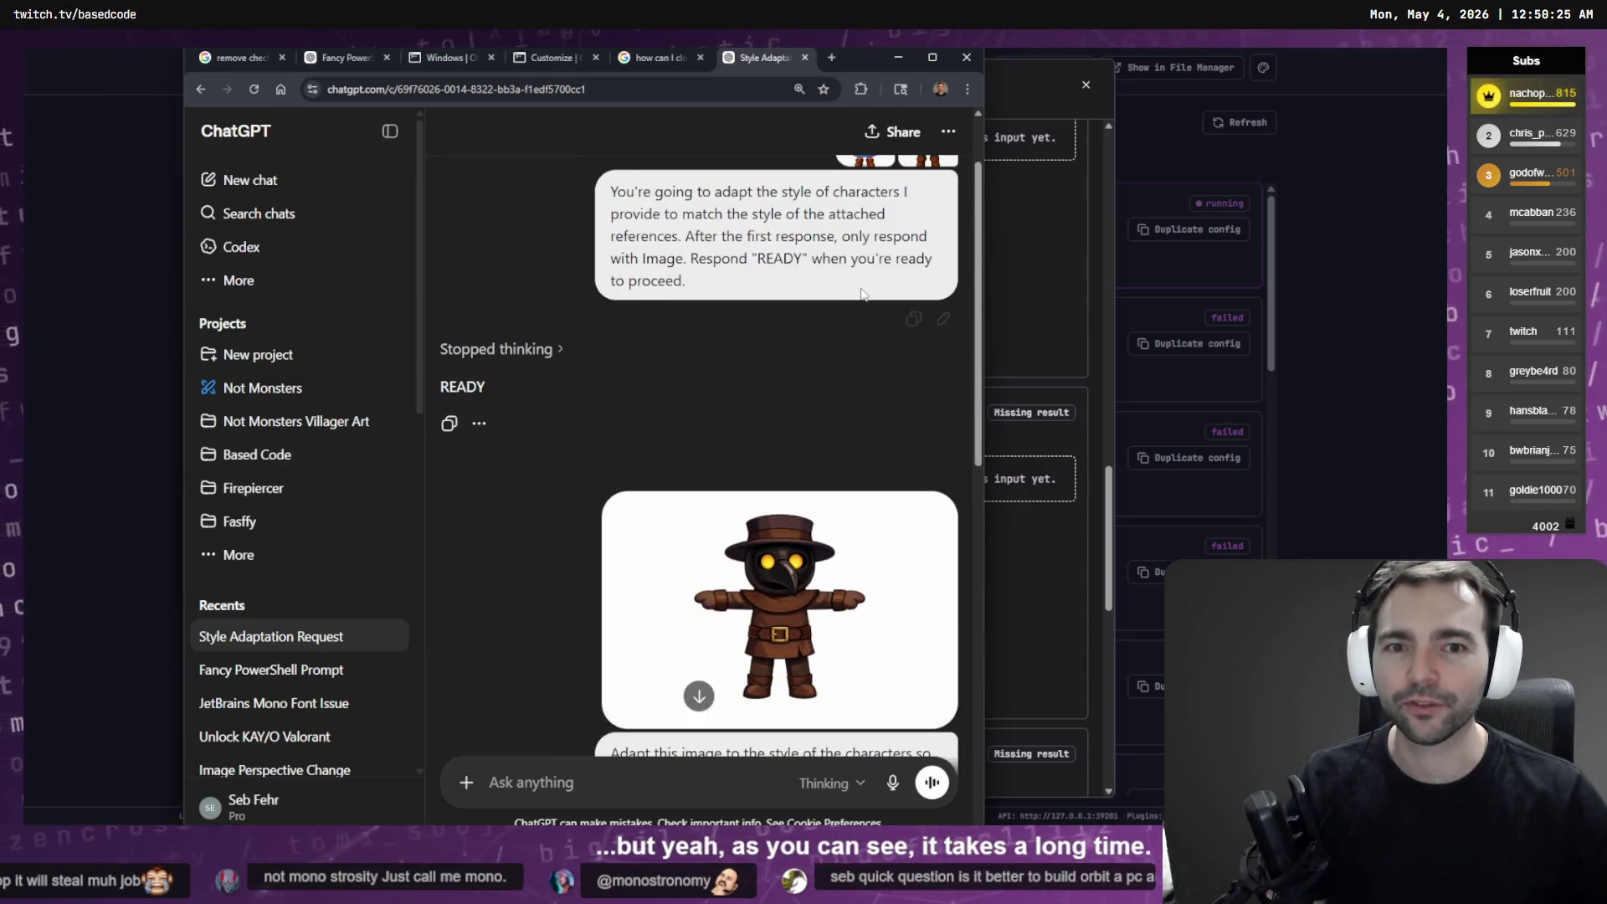
{"action": "scroll", "coordinate": [862, 297], "scroll_direction": "up", "scroll_amount": 3}
{"action": "scroll", "coordinate": [837, 335], "scroll_direction": "down", "scroll_amount": 8}
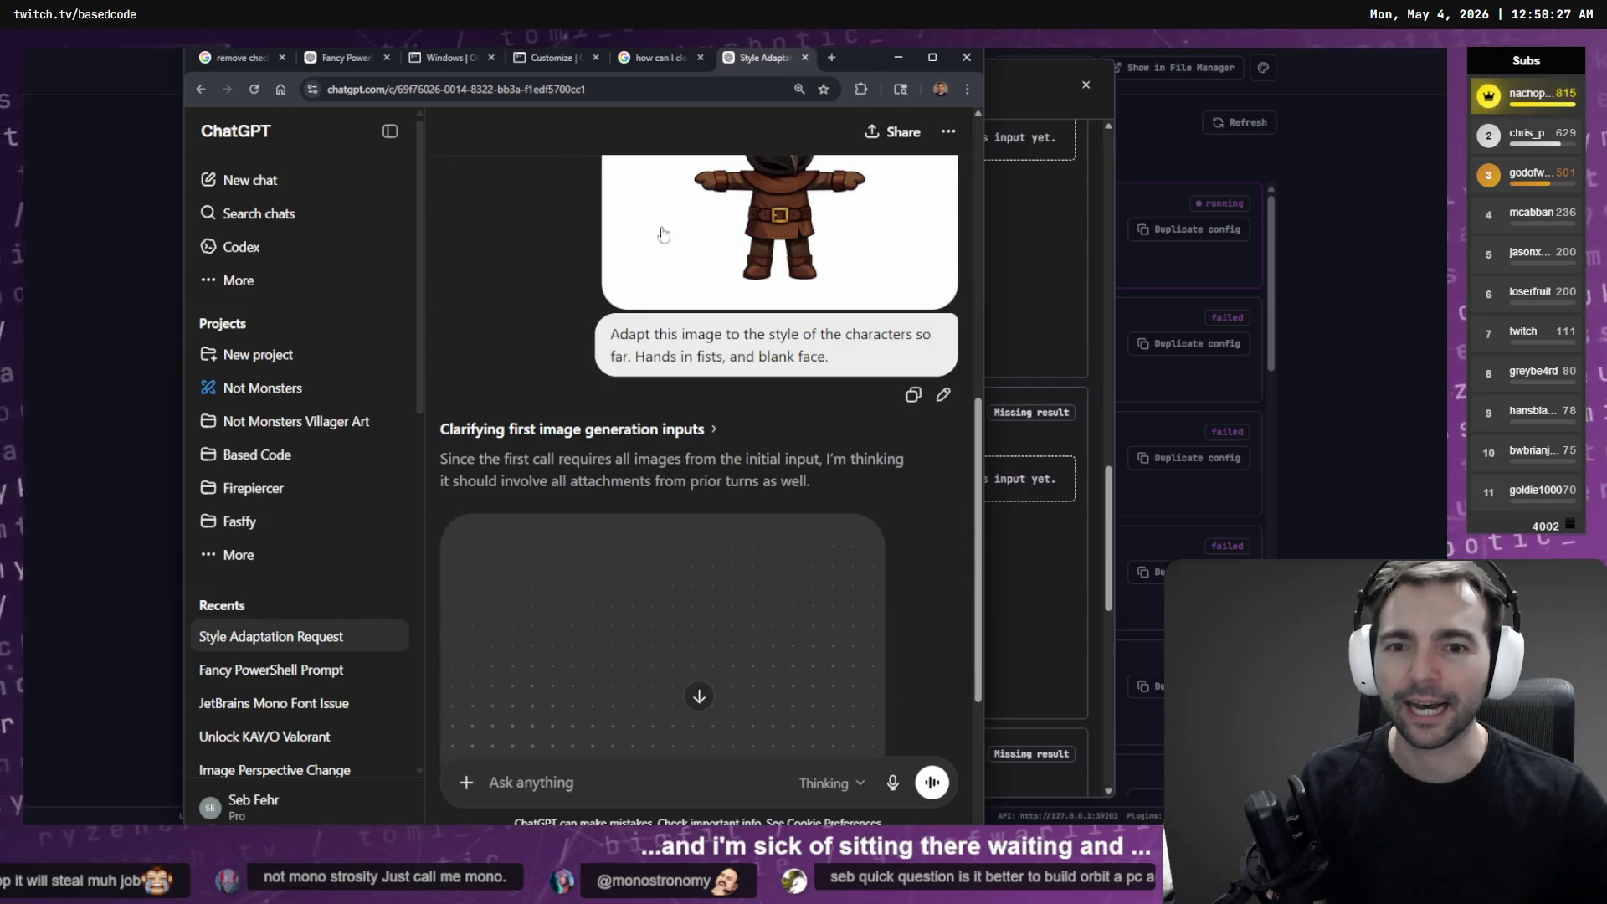
{"action": "scroll", "coordinate": [708, 360], "scroll_direction": "down", "scroll_amount": 3}
{"action": "scroll", "coordinate": [686, 275], "scroll_direction": "up", "scroll_amount": 1}
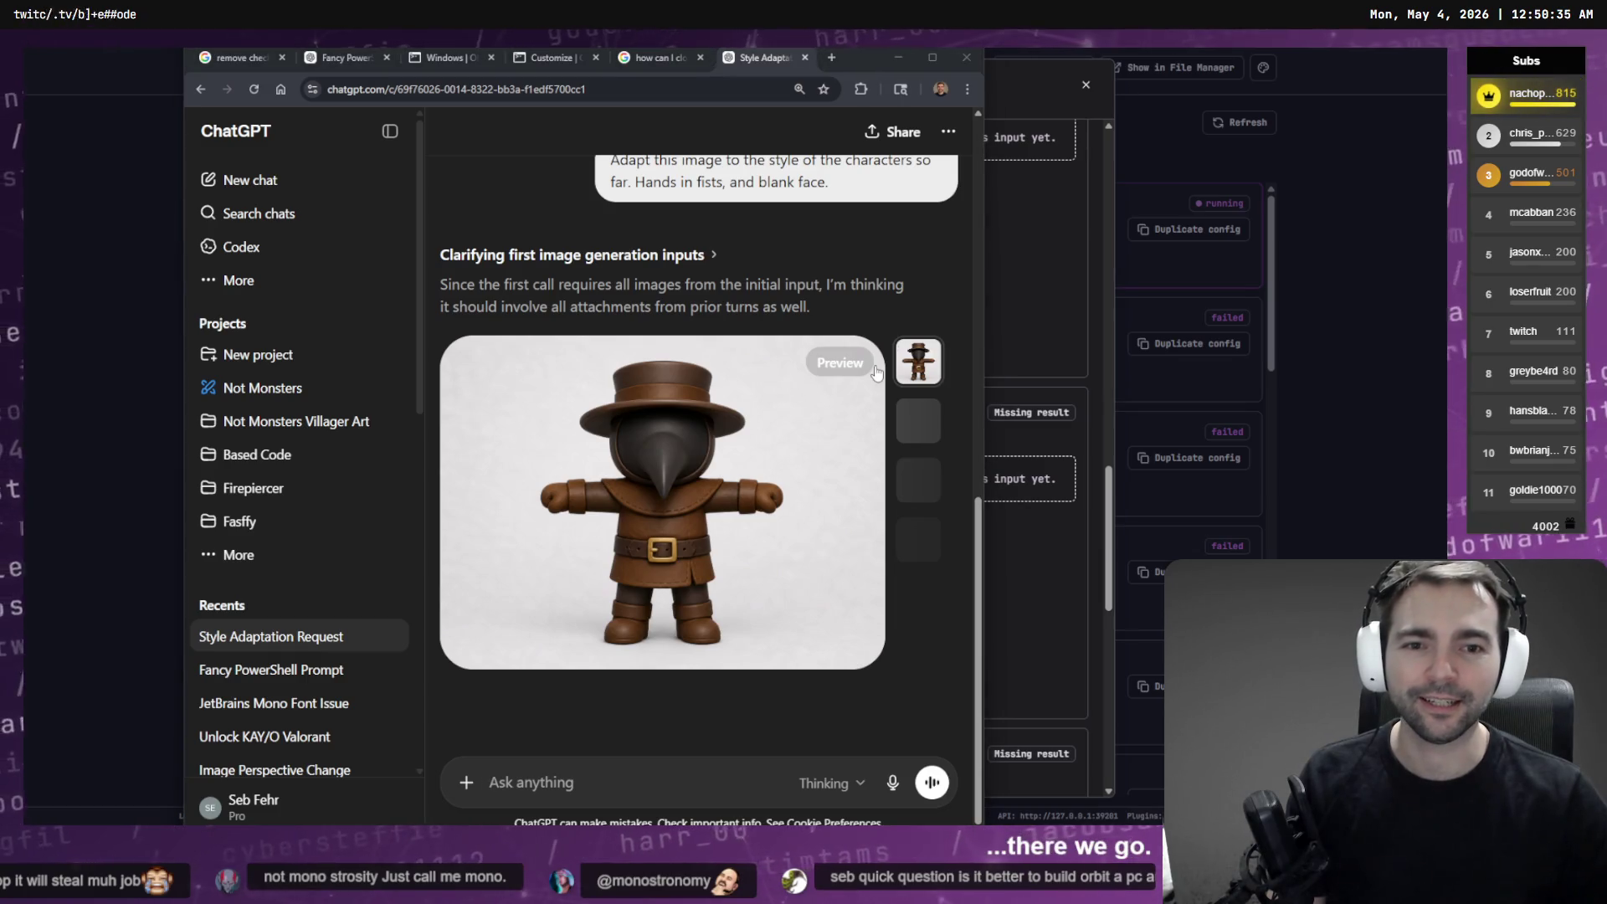
{"action": "key", "text": "alt+Tab"}
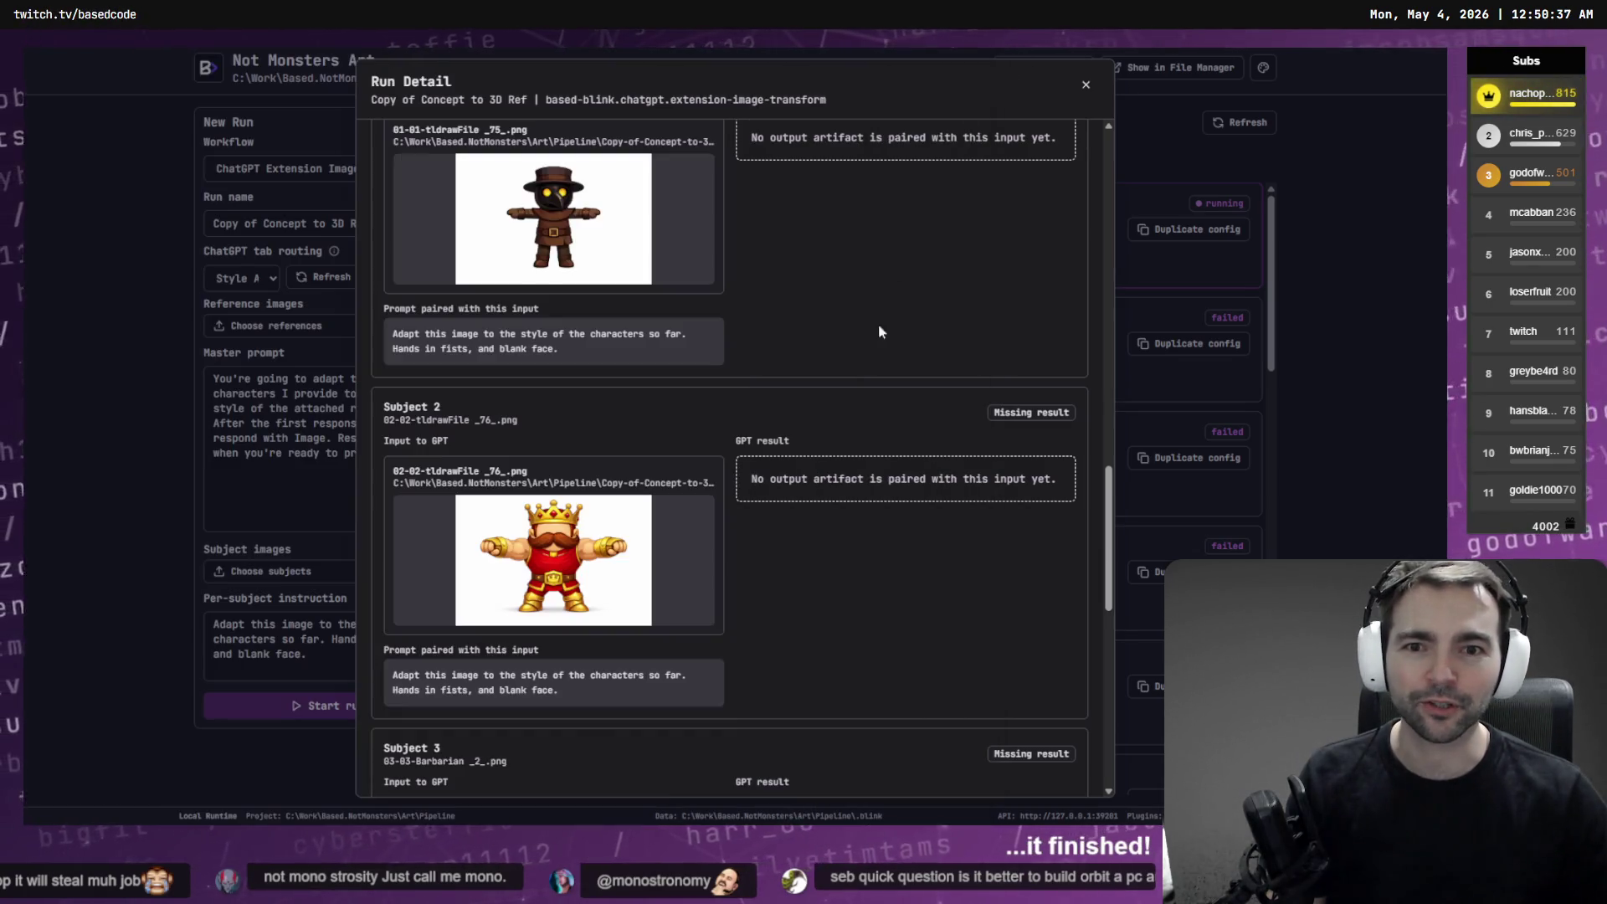
Close the Copy of Concept to 3D Ref run details and bring up the Workflow Lab
{"action": "scroll", "coordinate": [875, 436], "scroll_direction": "down", "scroll_amount": 1}
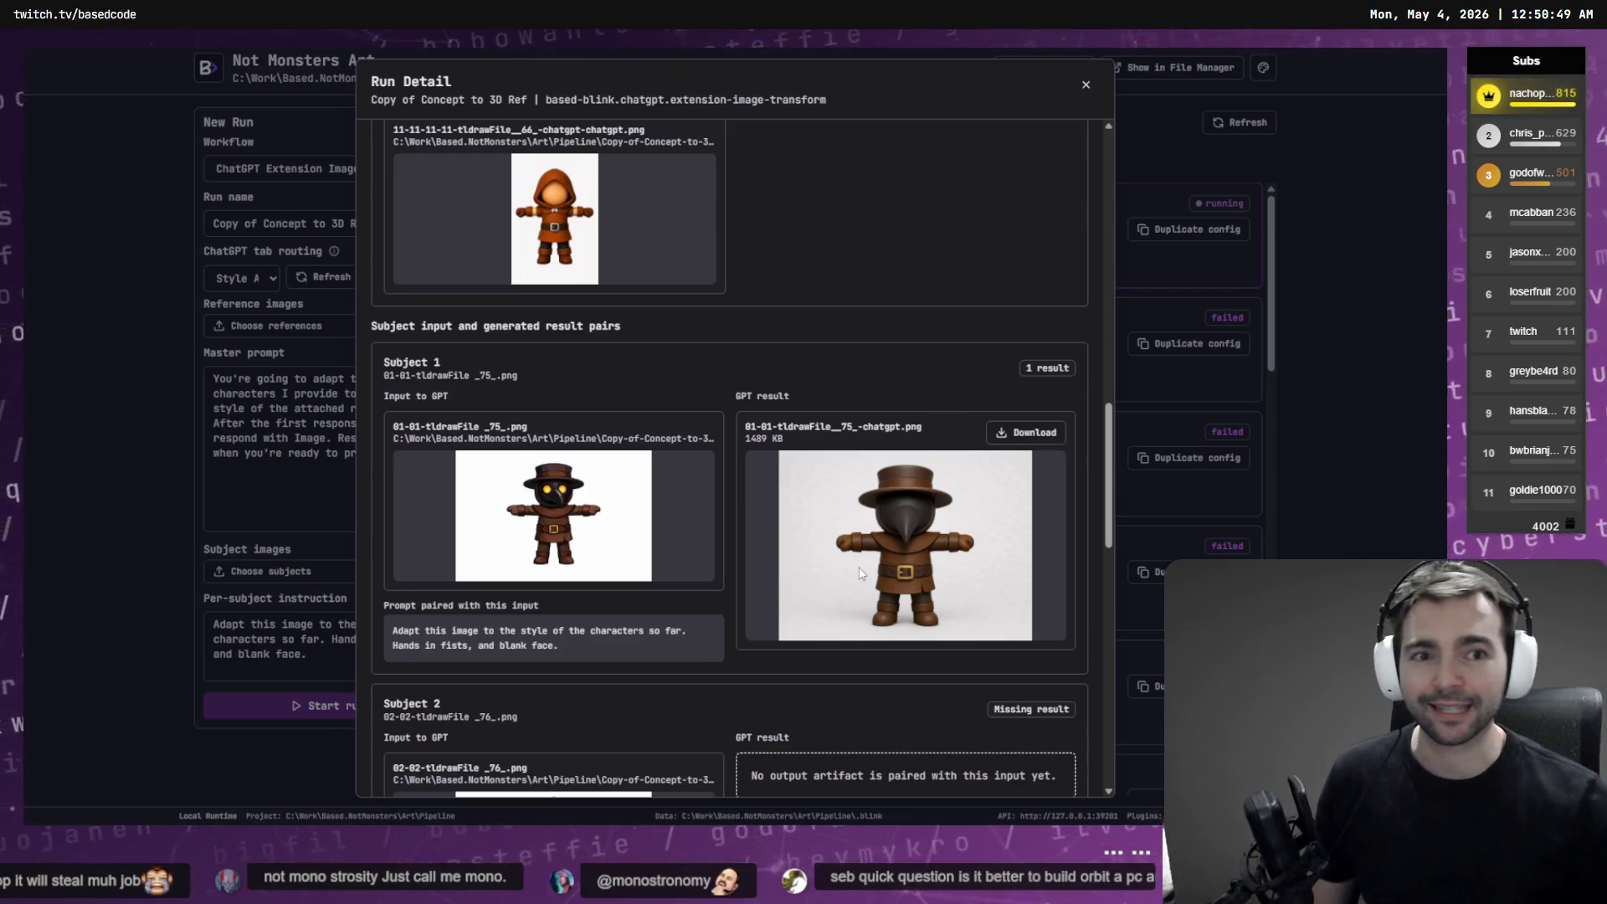
{"action": "left_click", "coordinate": [1342, 208]}
{"action": "left_click", "coordinate": [562, 126]}
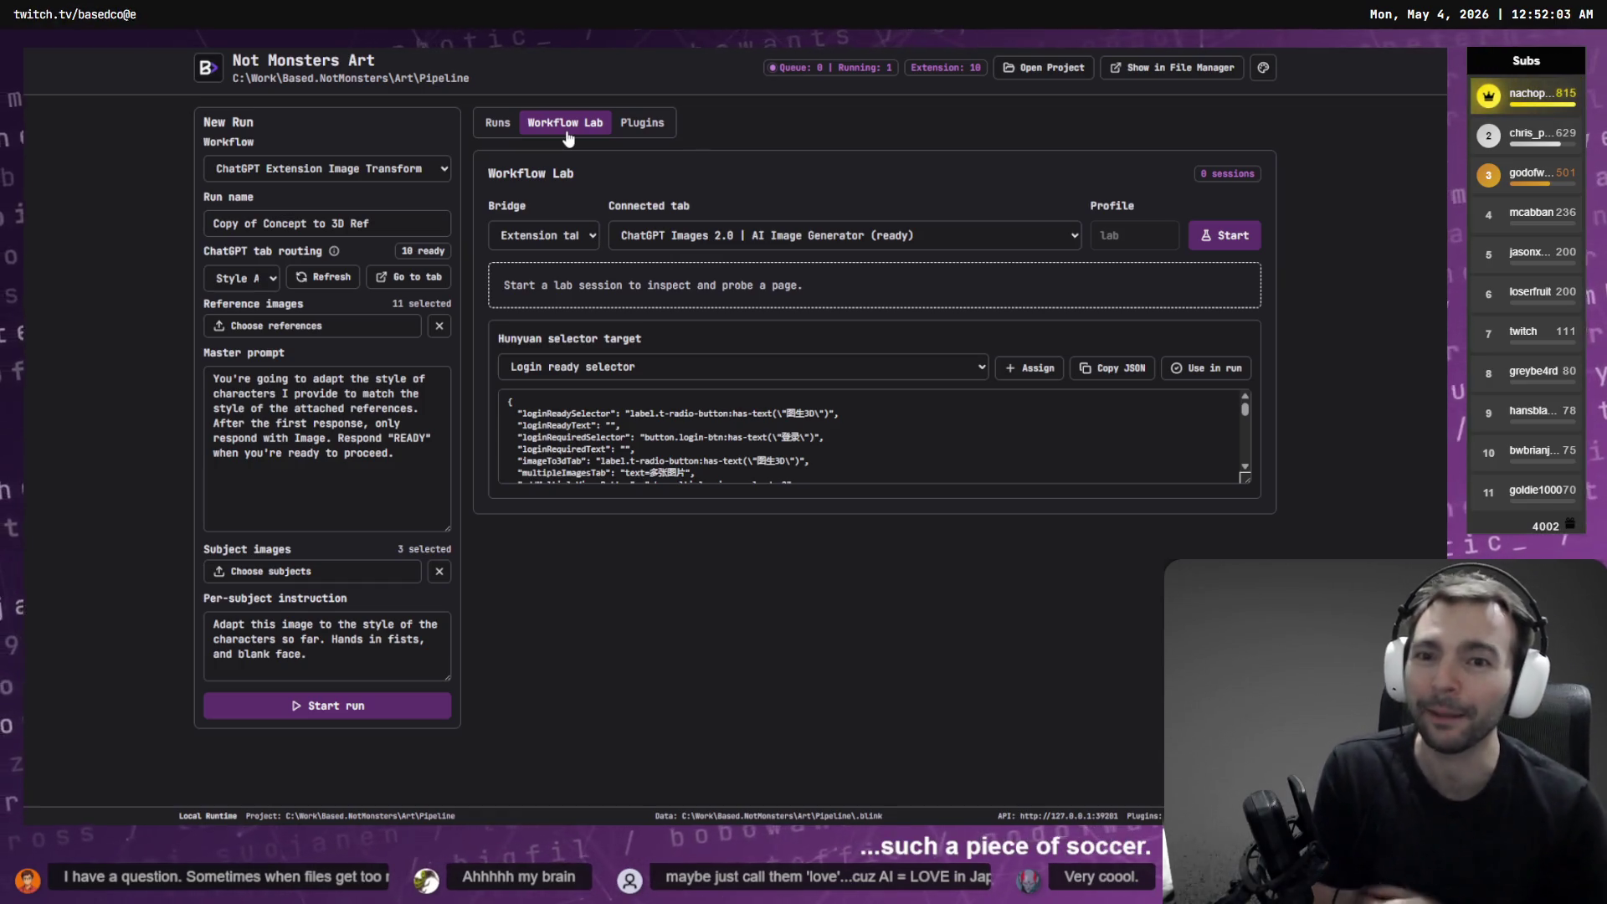
Review the two installed workflow plugins, toggling with Workflow Lab, then return to the Runs list
{"action": "left_click", "coordinate": [649, 123]}
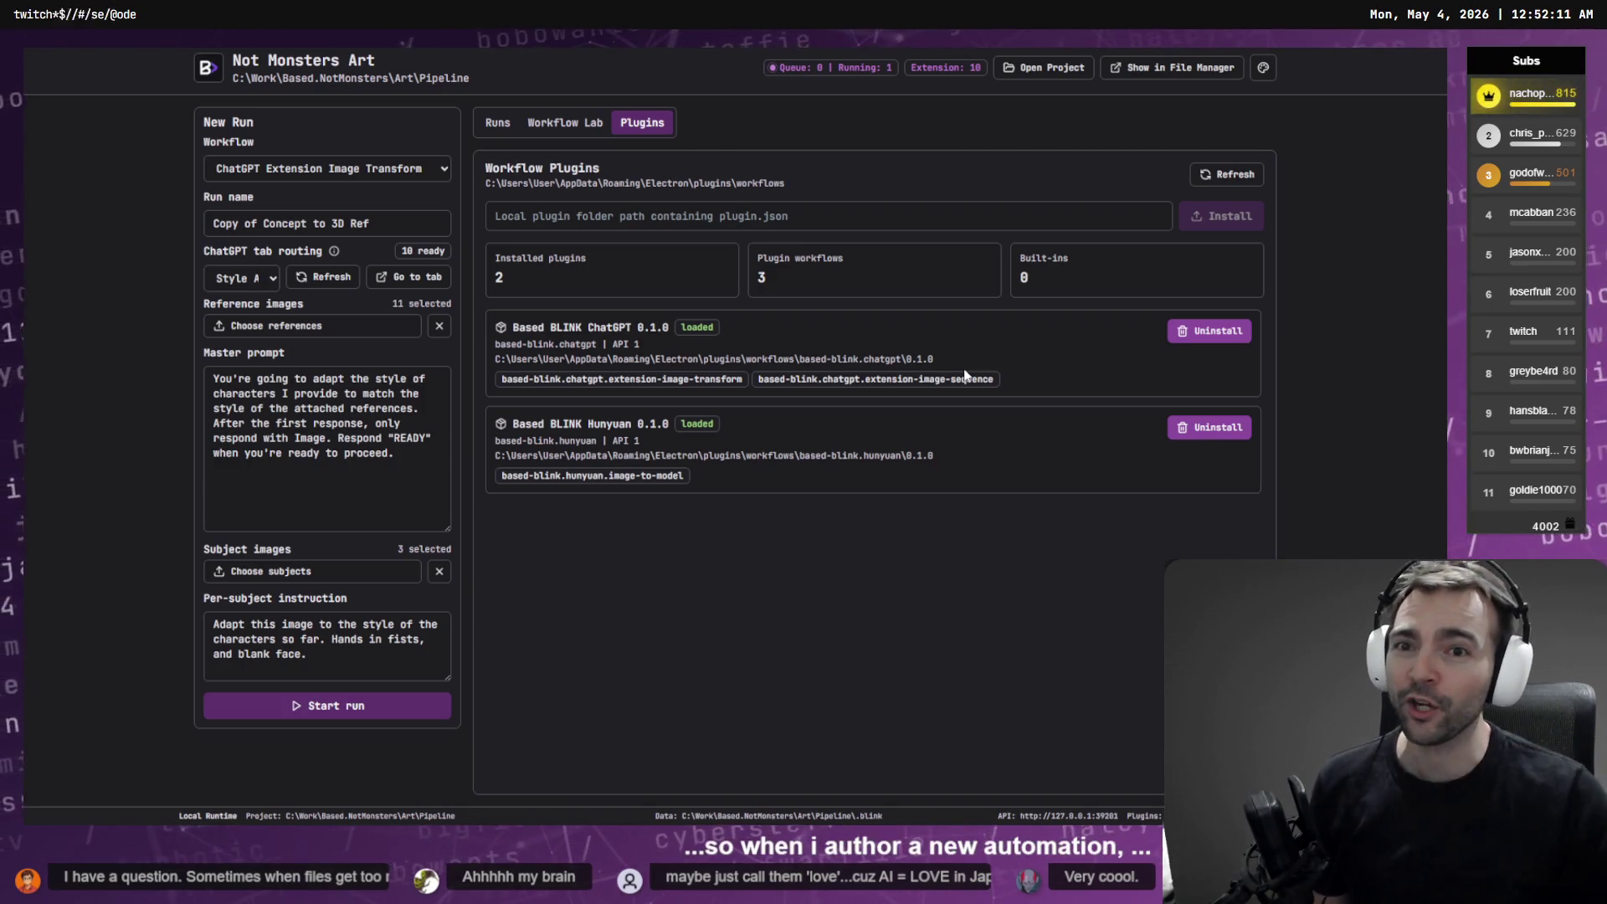
{"action": "left_click", "coordinate": [565, 122]}
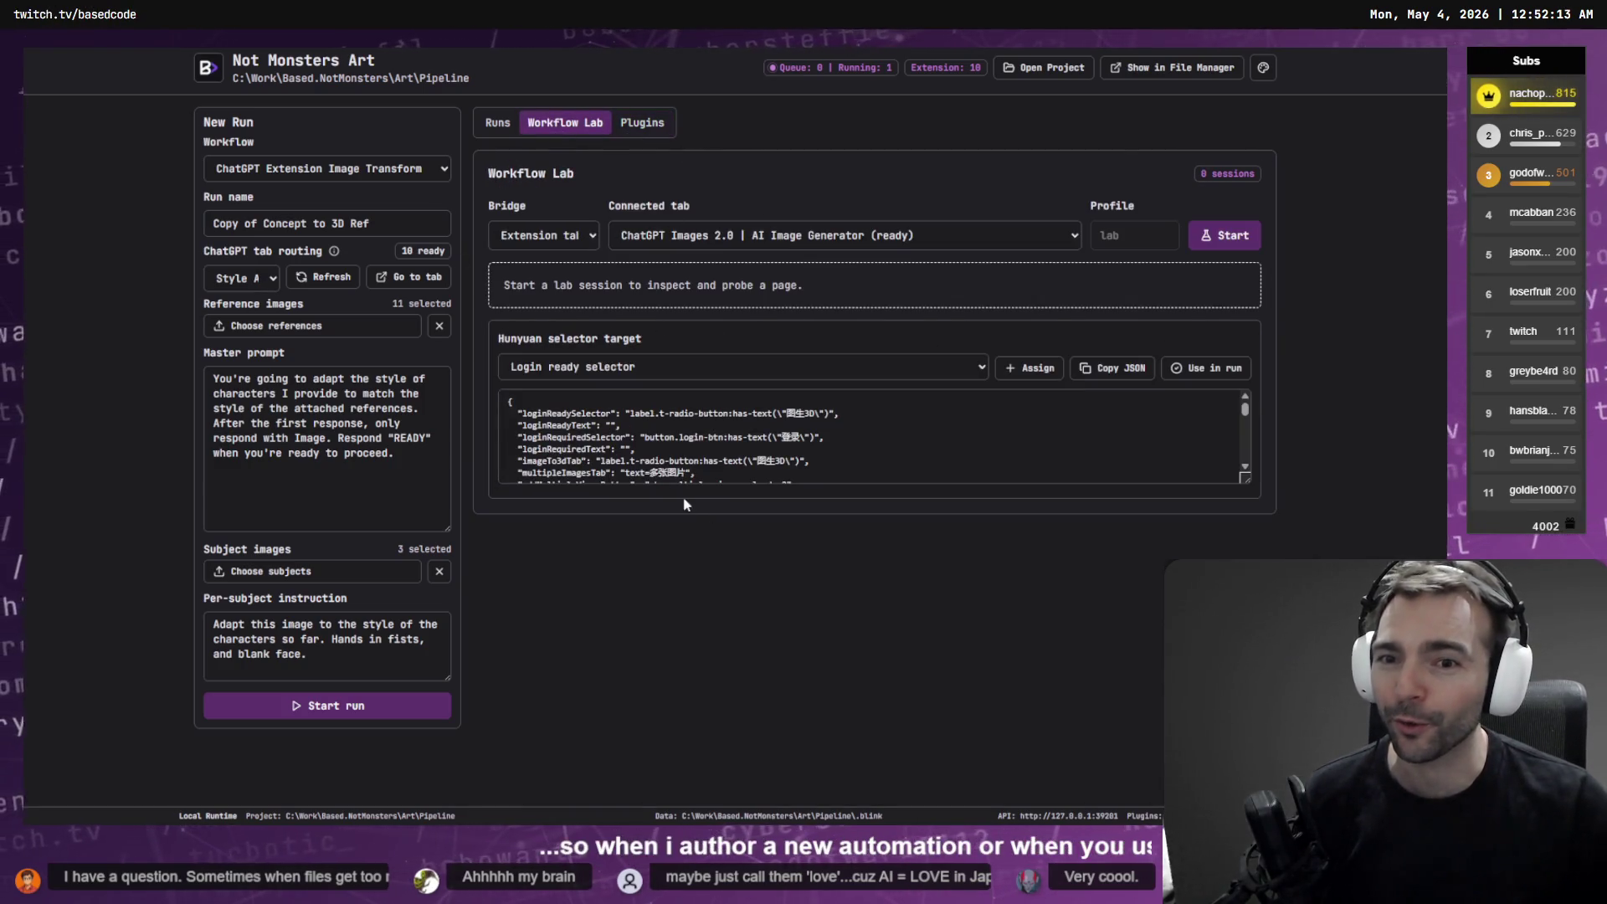
{"action": "left_click", "coordinate": [642, 124]}
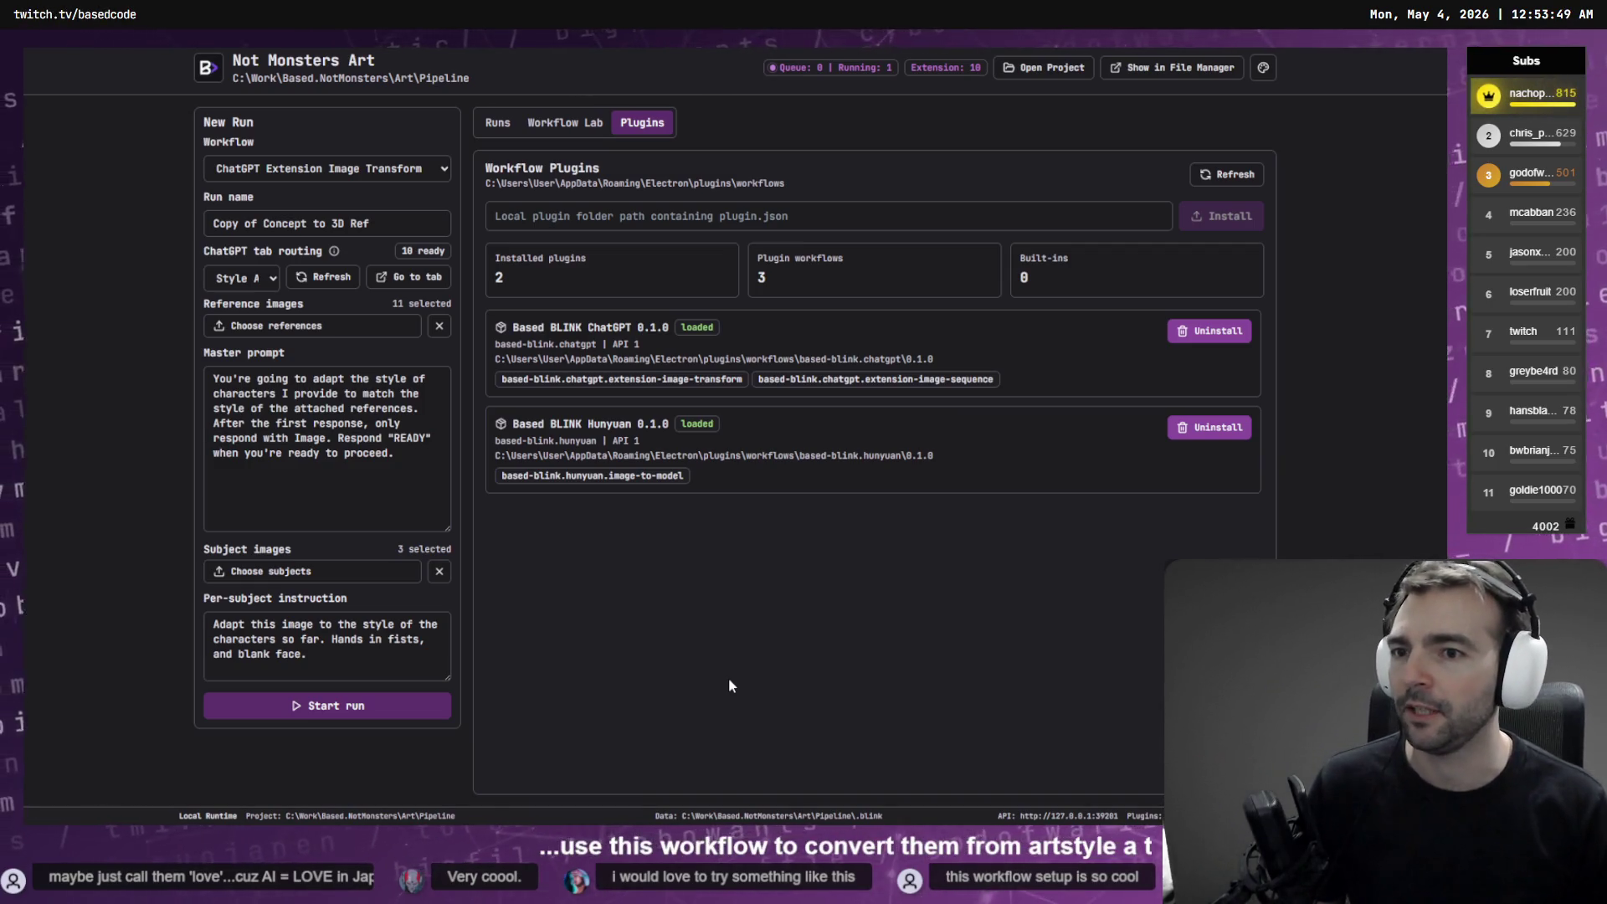
{"action": "left_click", "coordinate": [497, 122]}
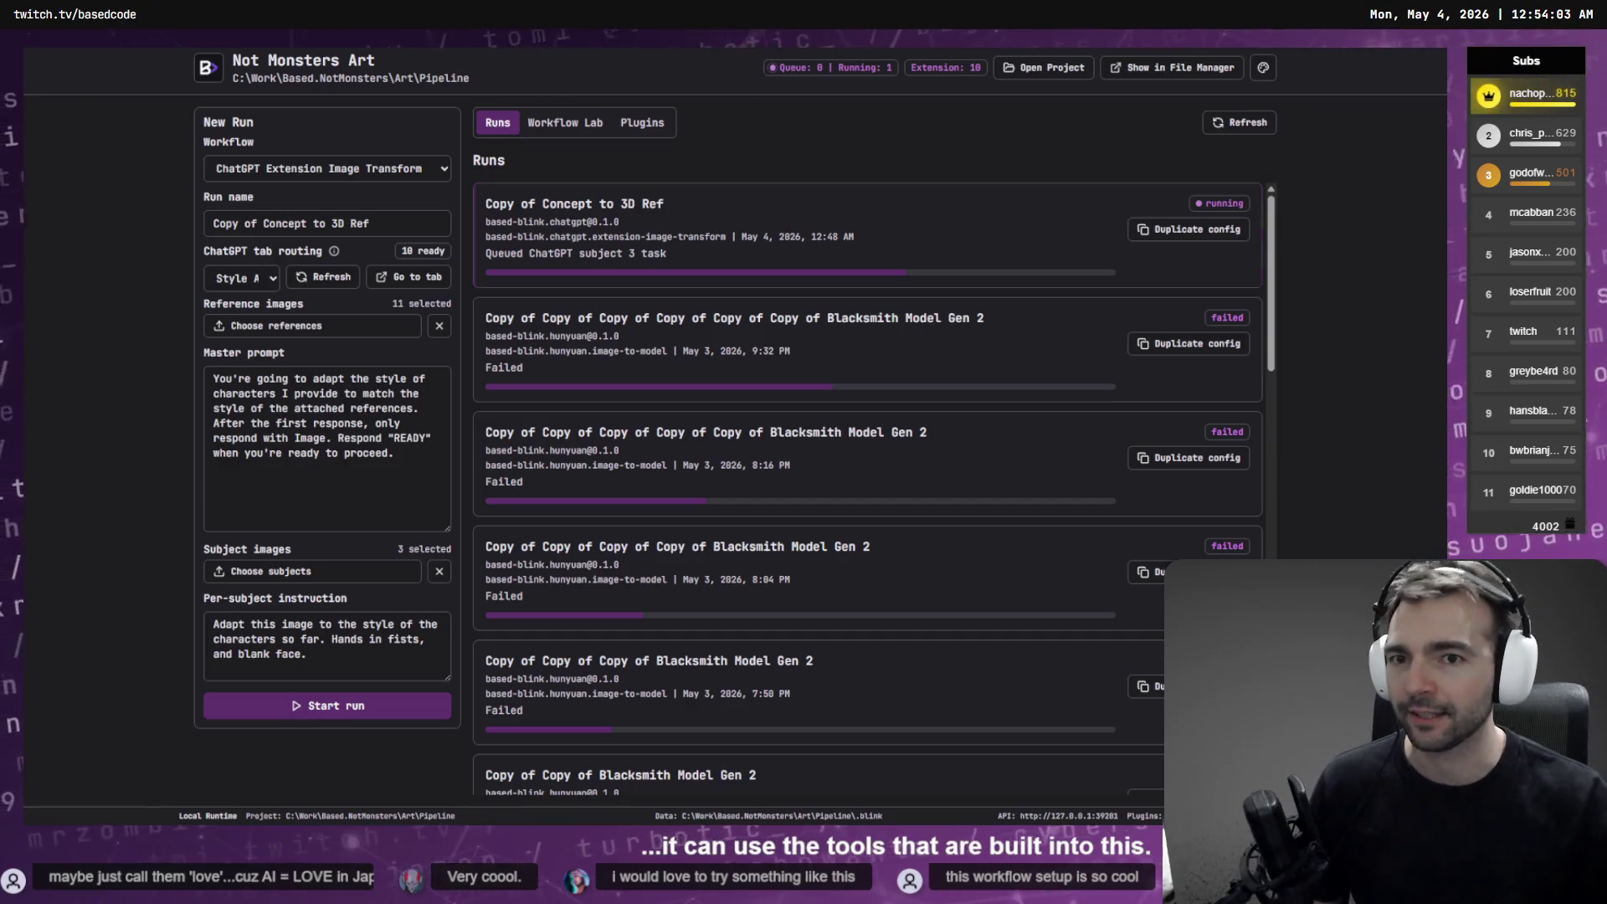
Cycle through the pipeline's Plugins, Workflow Lab and Runs views
{"action": "left_click", "coordinate": [641, 122]}
{"action": "left_click", "coordinate": [565, 122]}
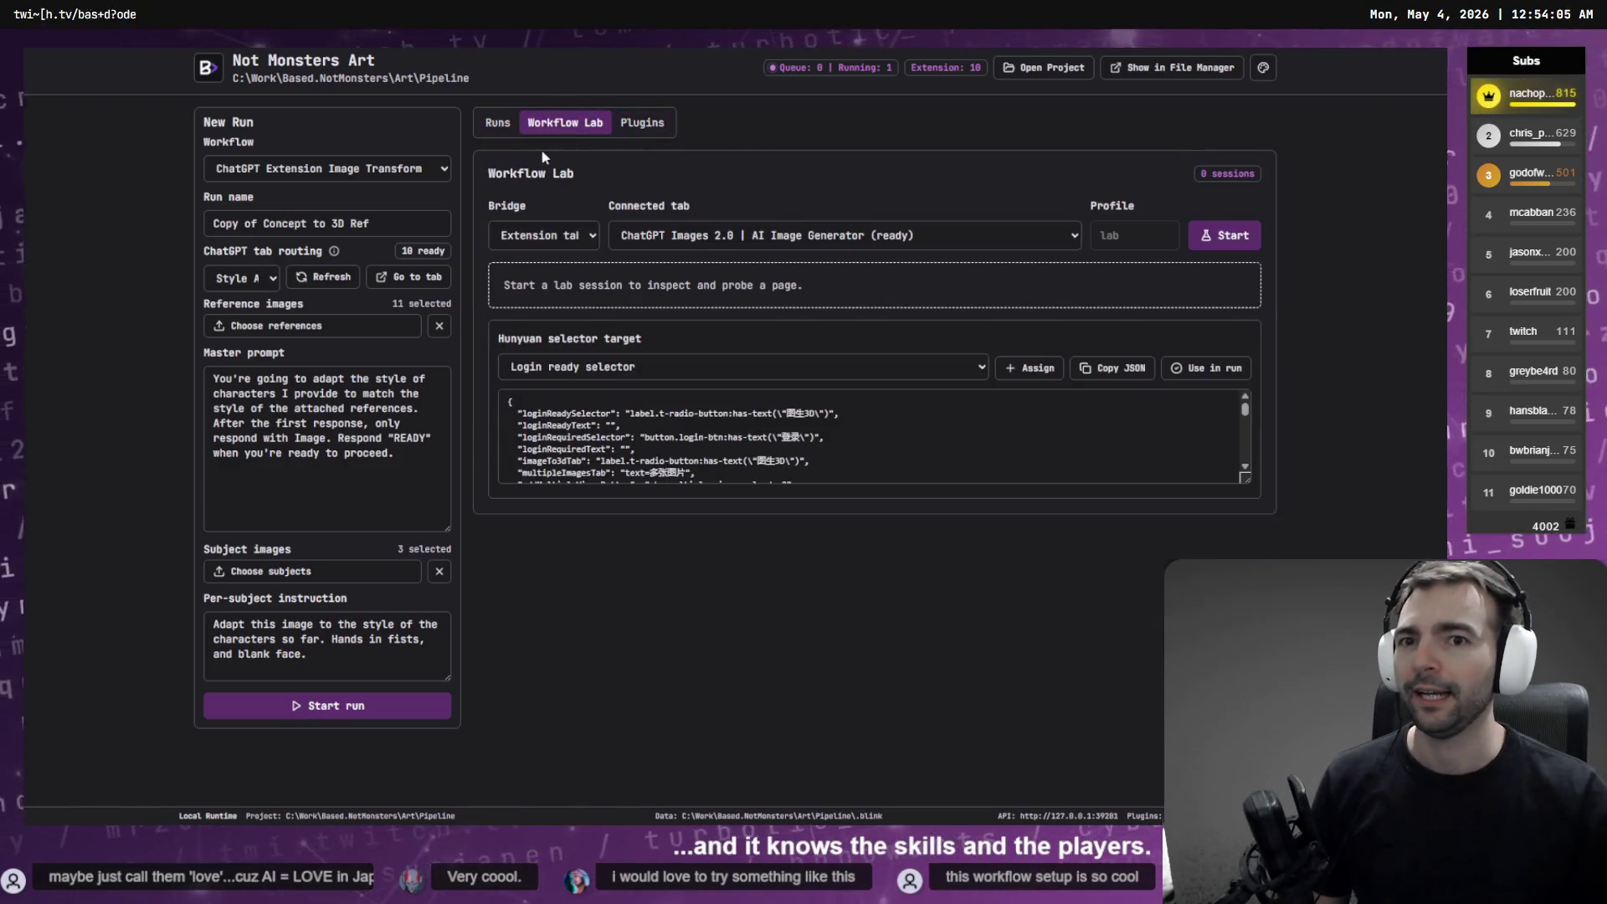
{"action": "left_click", "coordinate": [498, 125]}
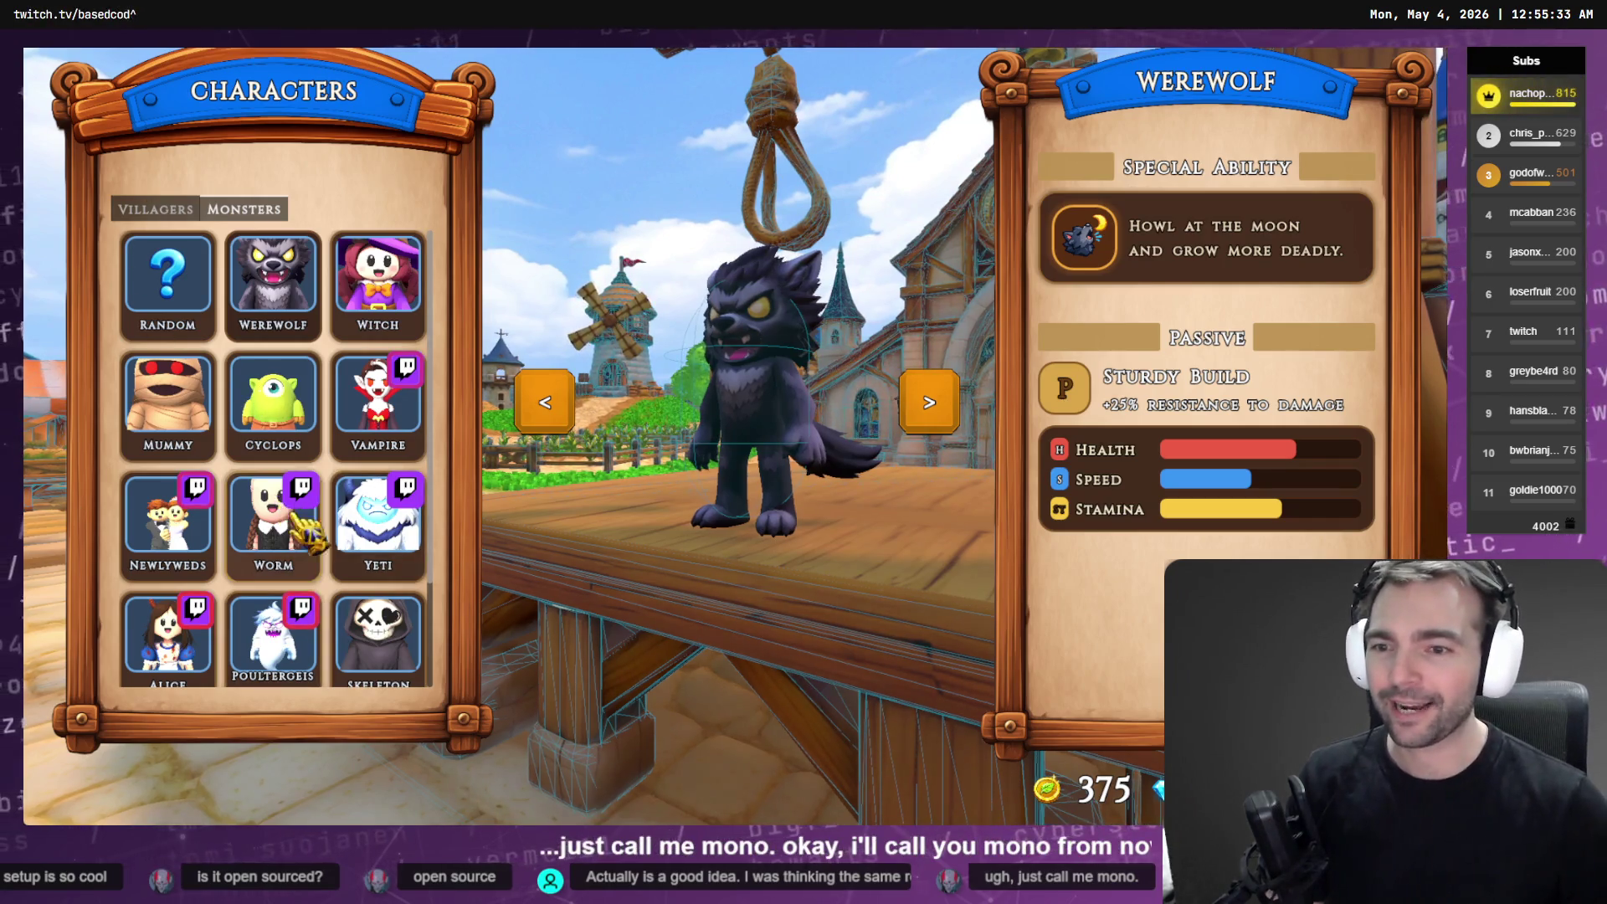
Preview the Zombie, Yeti and Werewolf monsters, then switch the roster to Villagers
{"action": "left_click", "coordinate": [168, 624]}
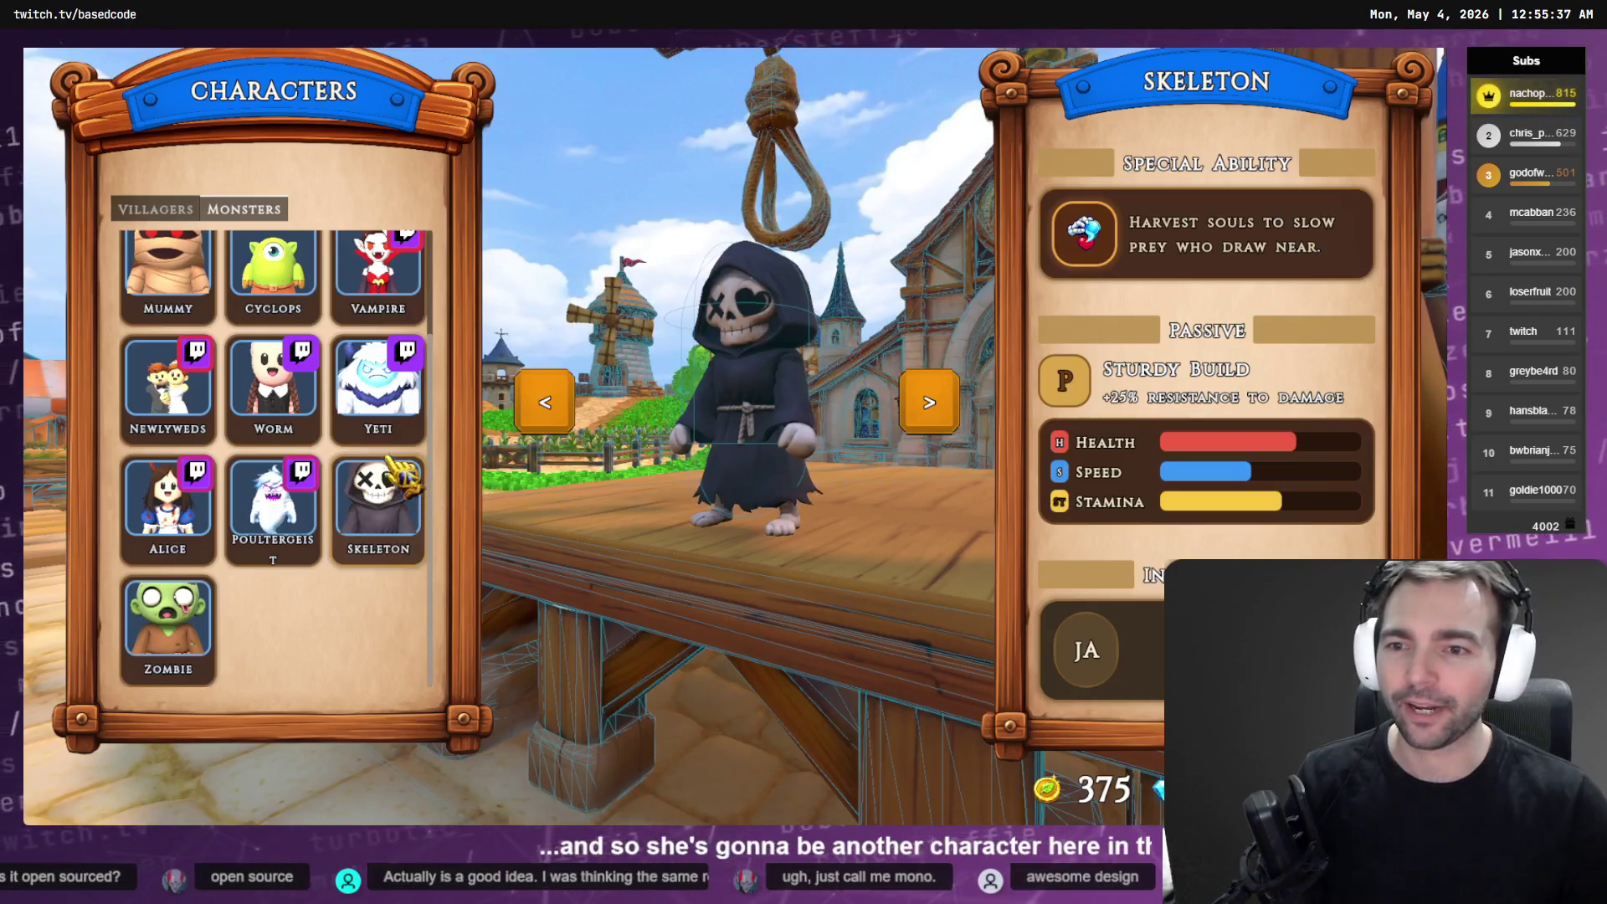
{"action": "left_click", "coordinate": [378, 523]}
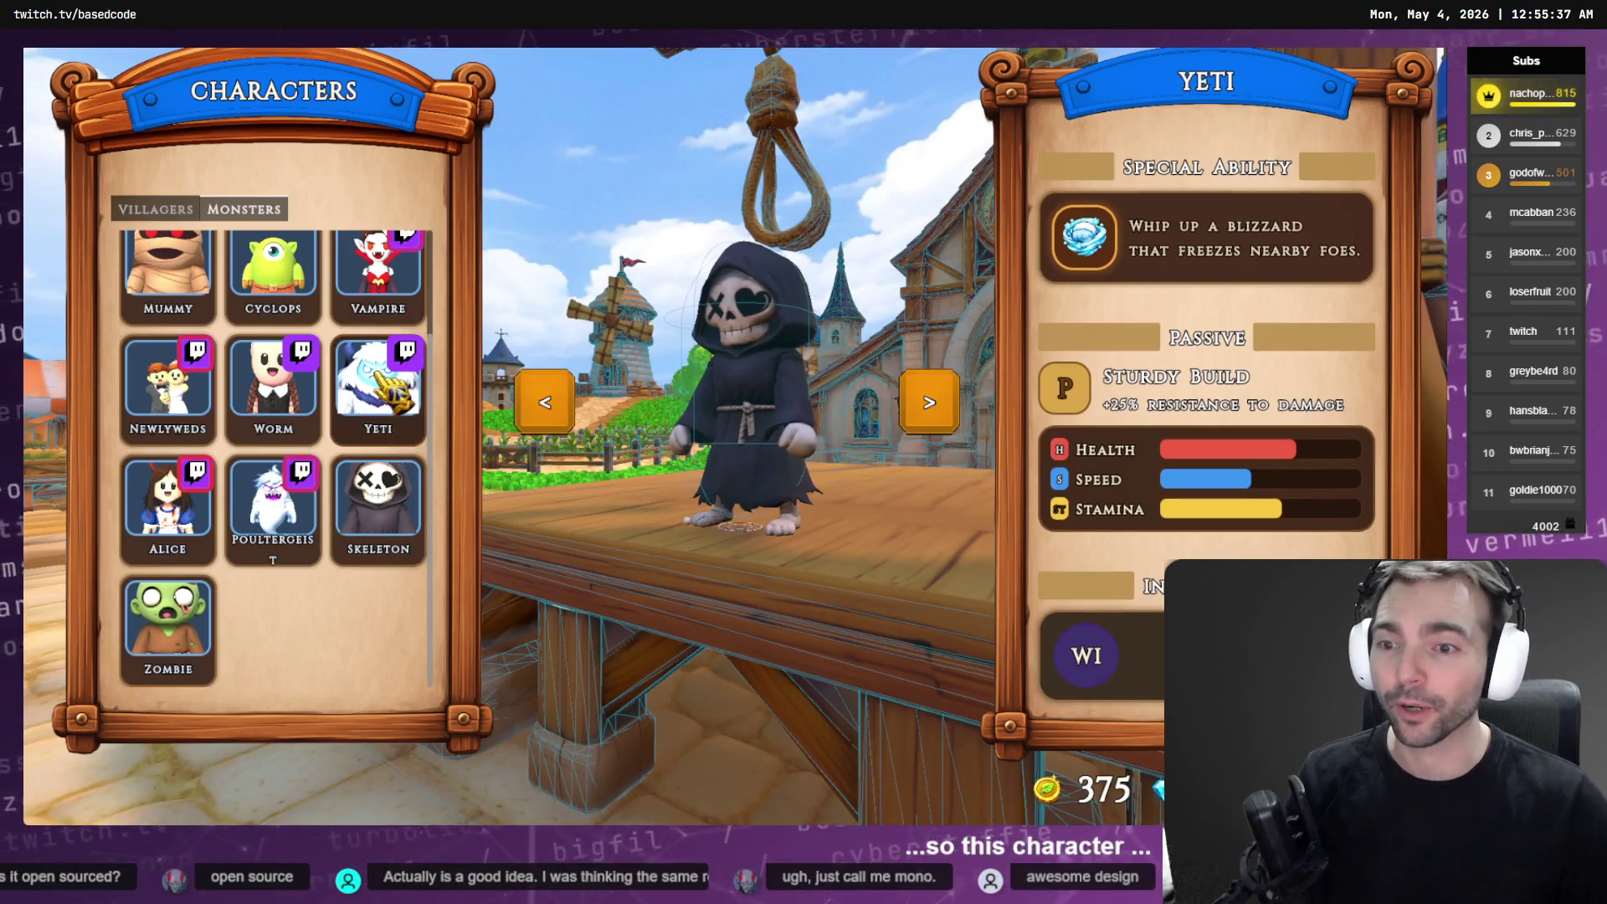
{"action": "left_click", "coordinate": [312, 339]}
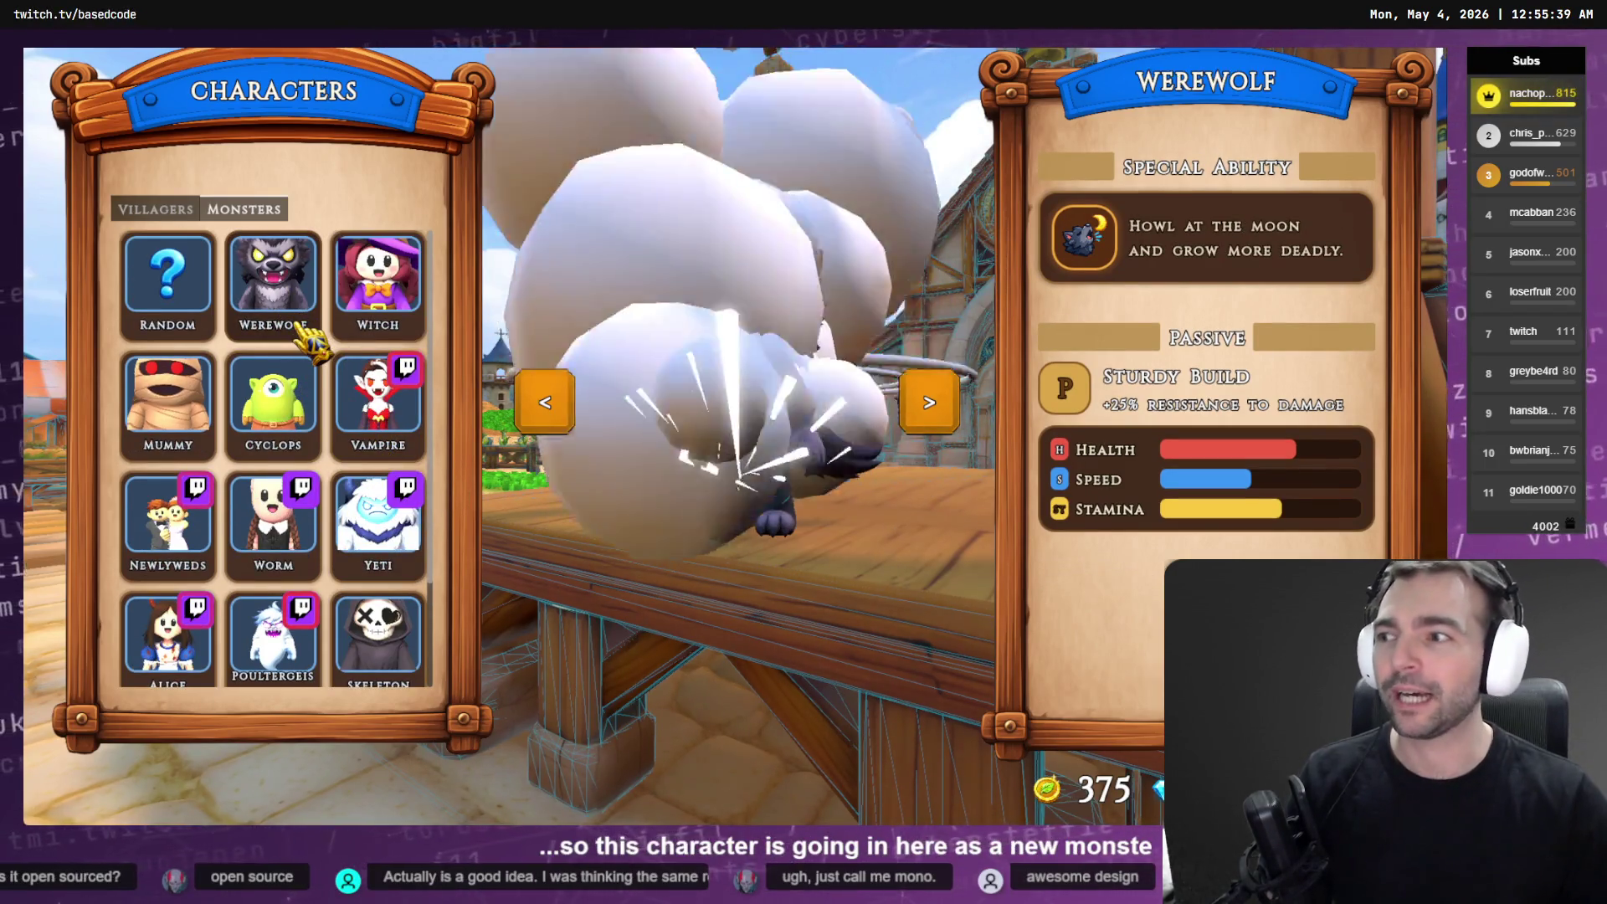
{"action": "left_click", "coordinate": [167, 210]}
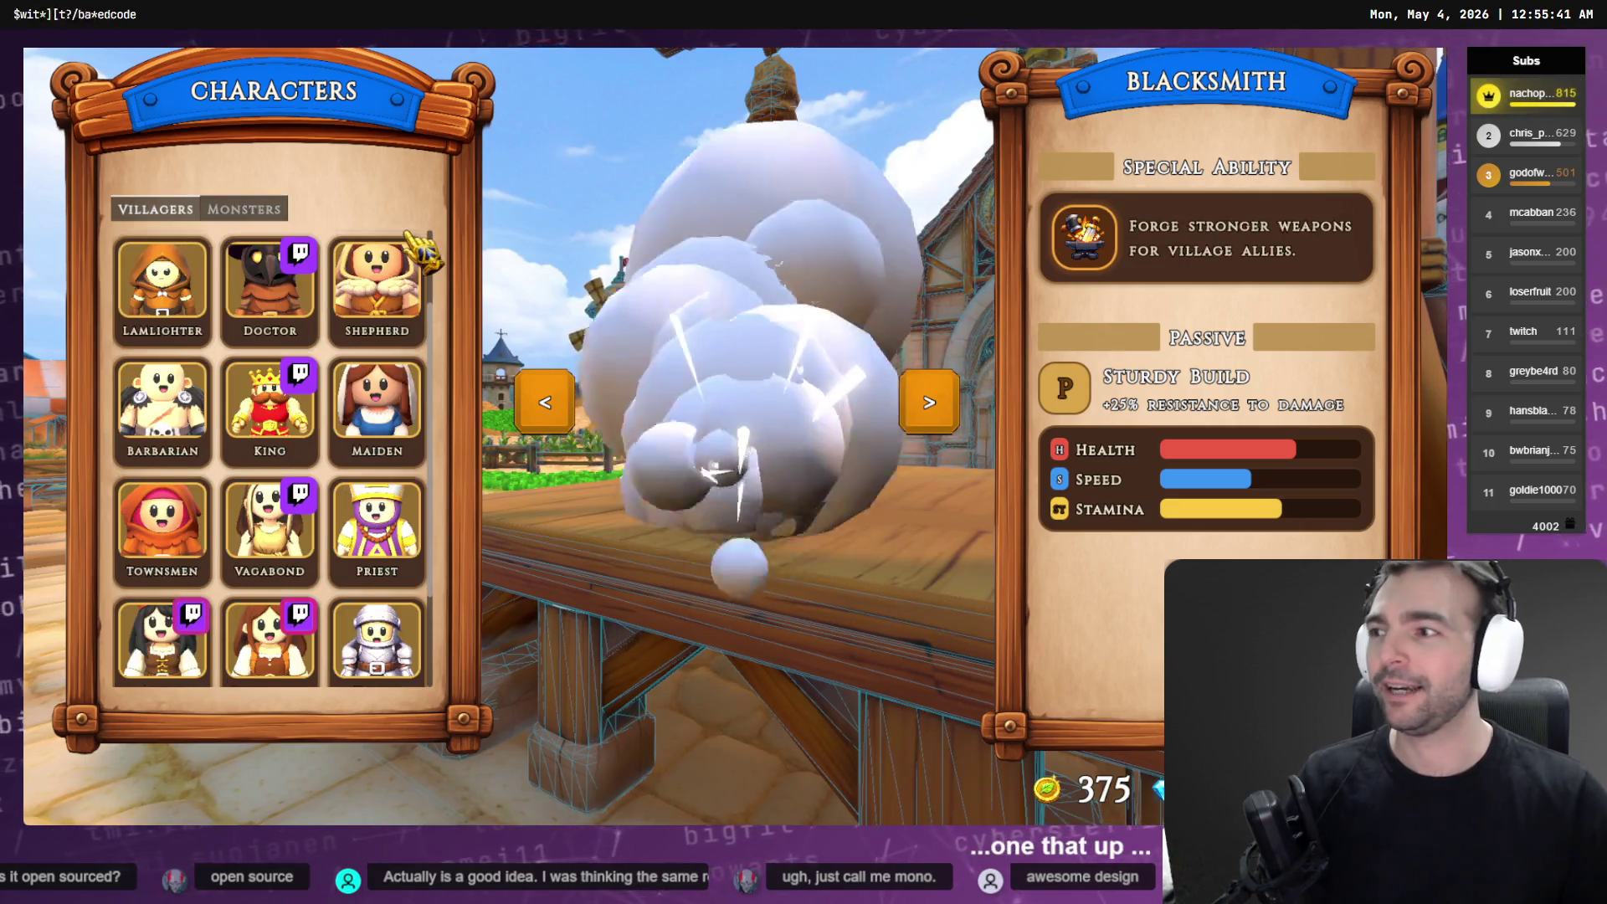
Host an online room with the player count lowered to 4
{"action": "key", "text": "Escape"}
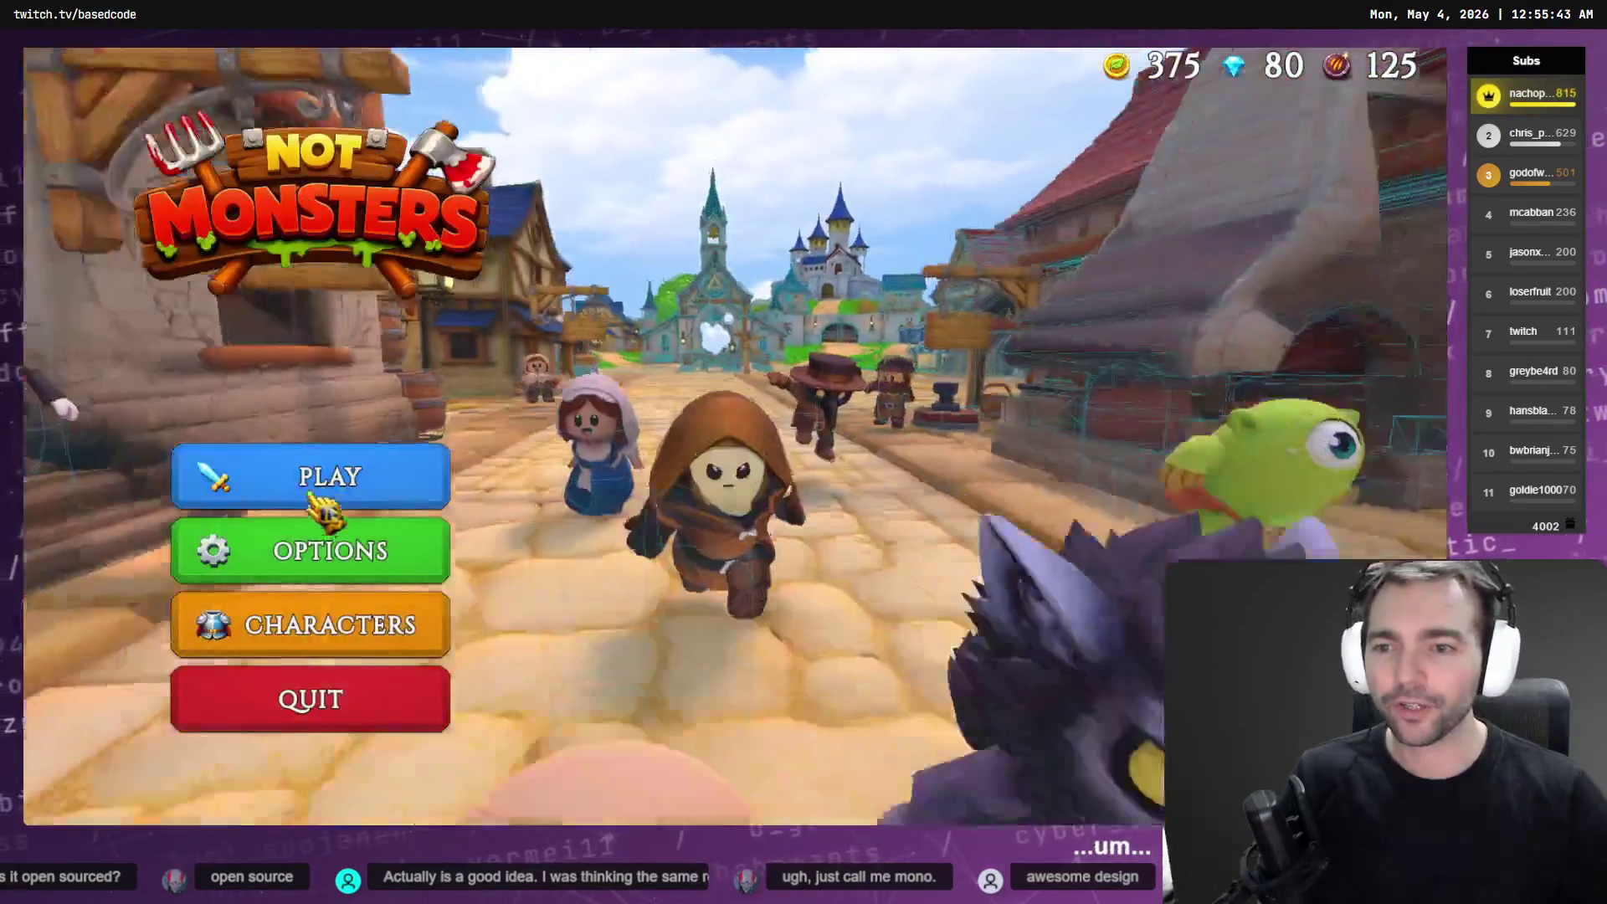
{"action": "left_click", "coordinate": [318, 502]}
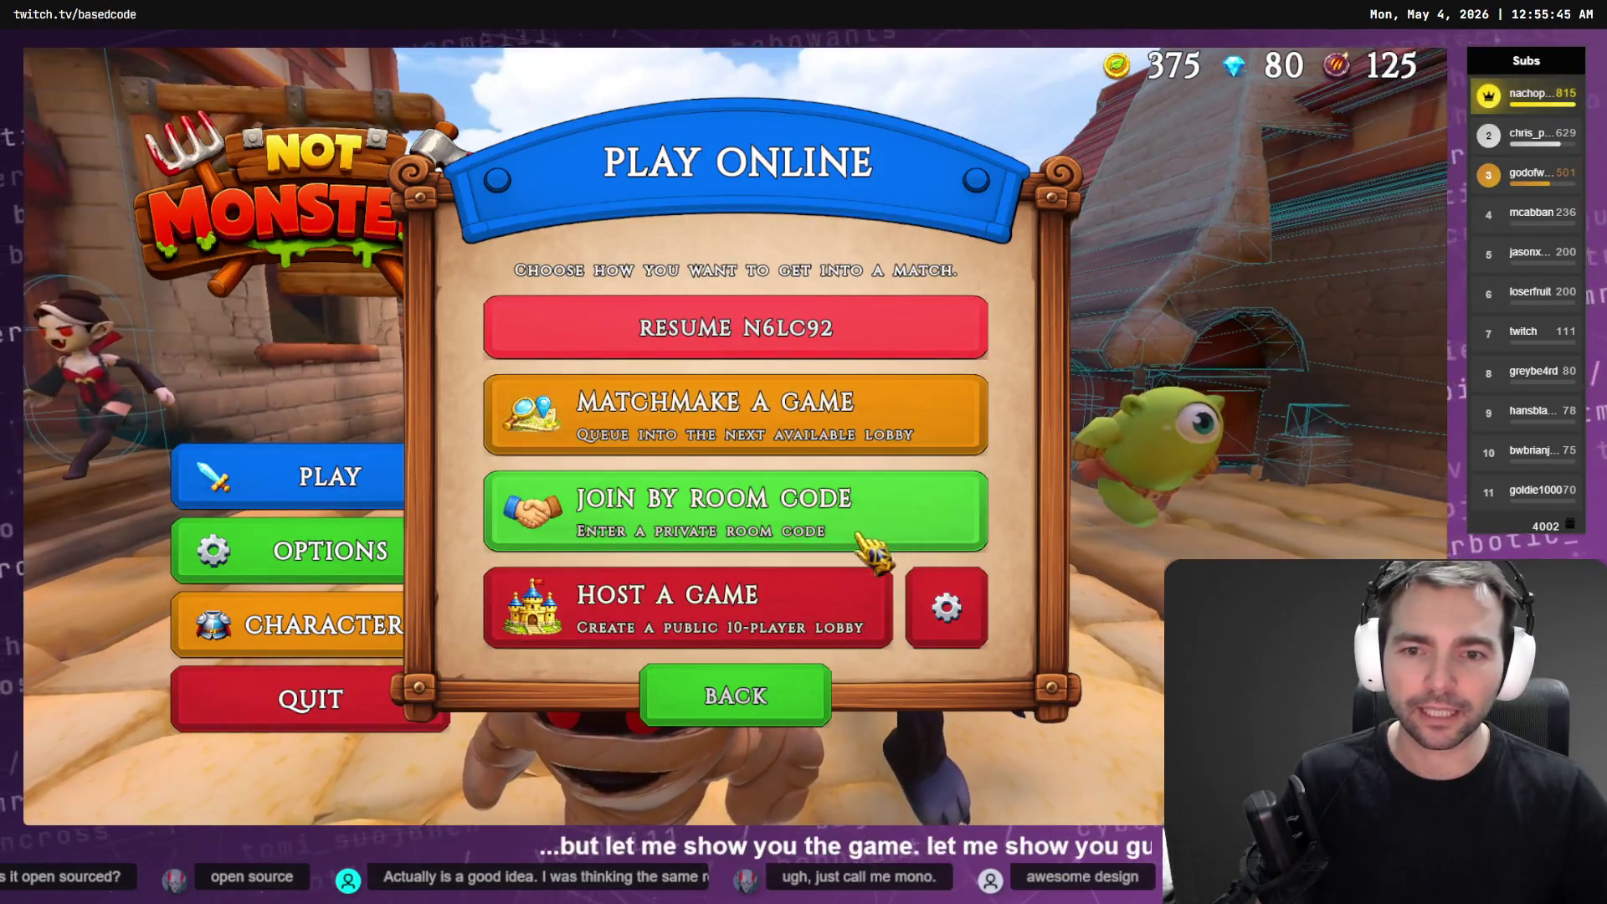
{"action": "left_click", "coordinate": [955, 620]}
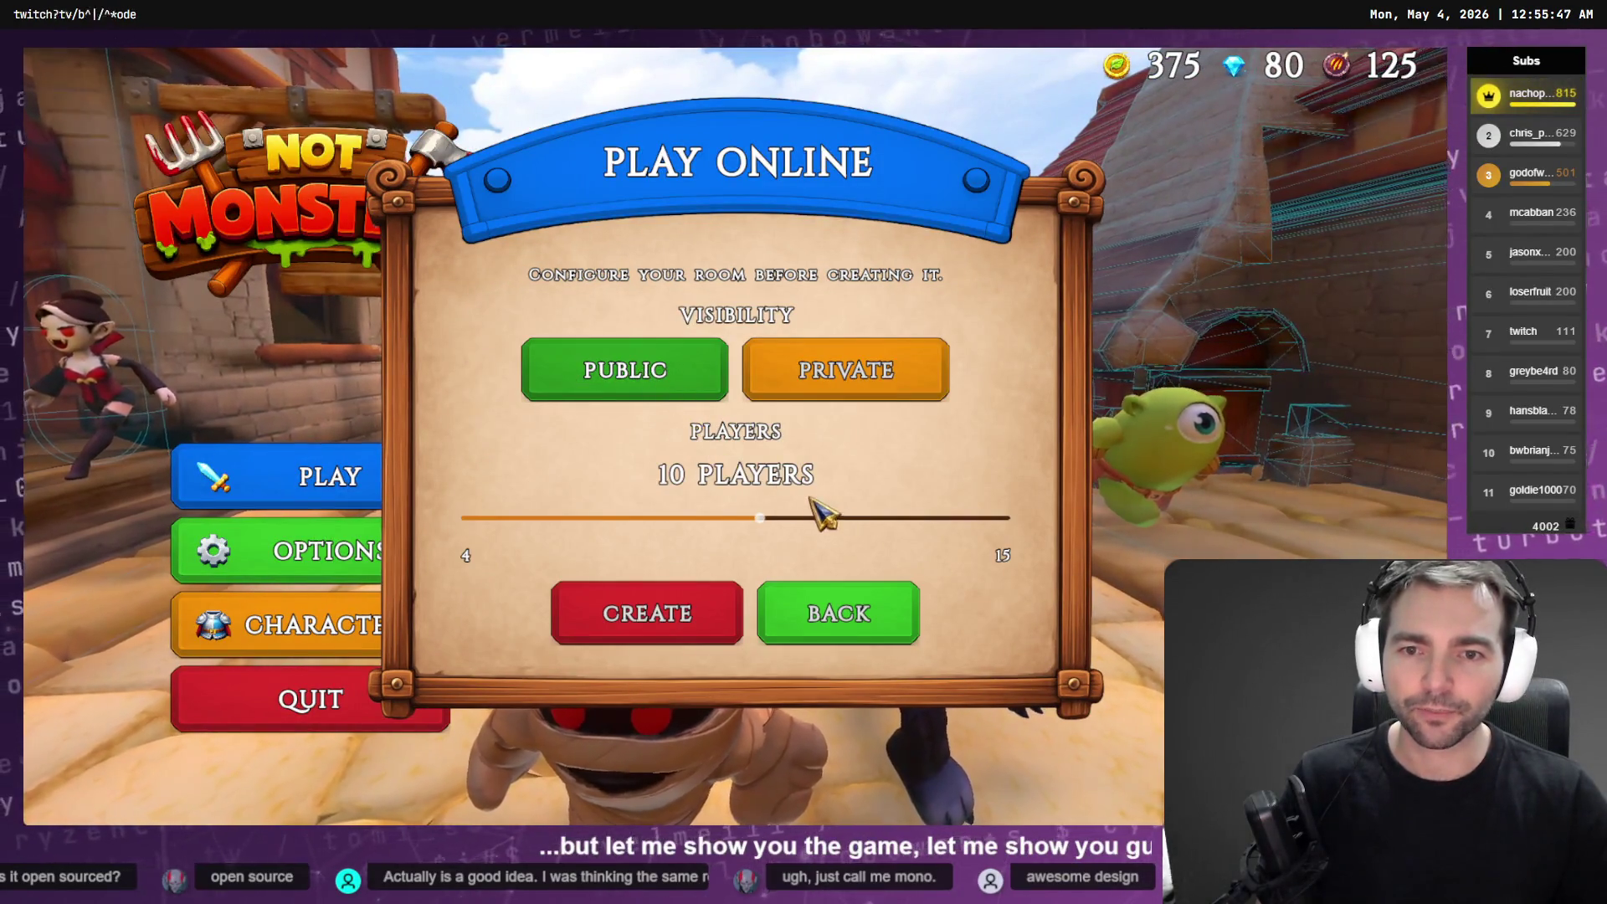
{"action": "left_click_drag", "start_coordinate": [759, 517], "coordinate": [468, 535]}
{"action": "left_click", "coordinate": [623, 611]}
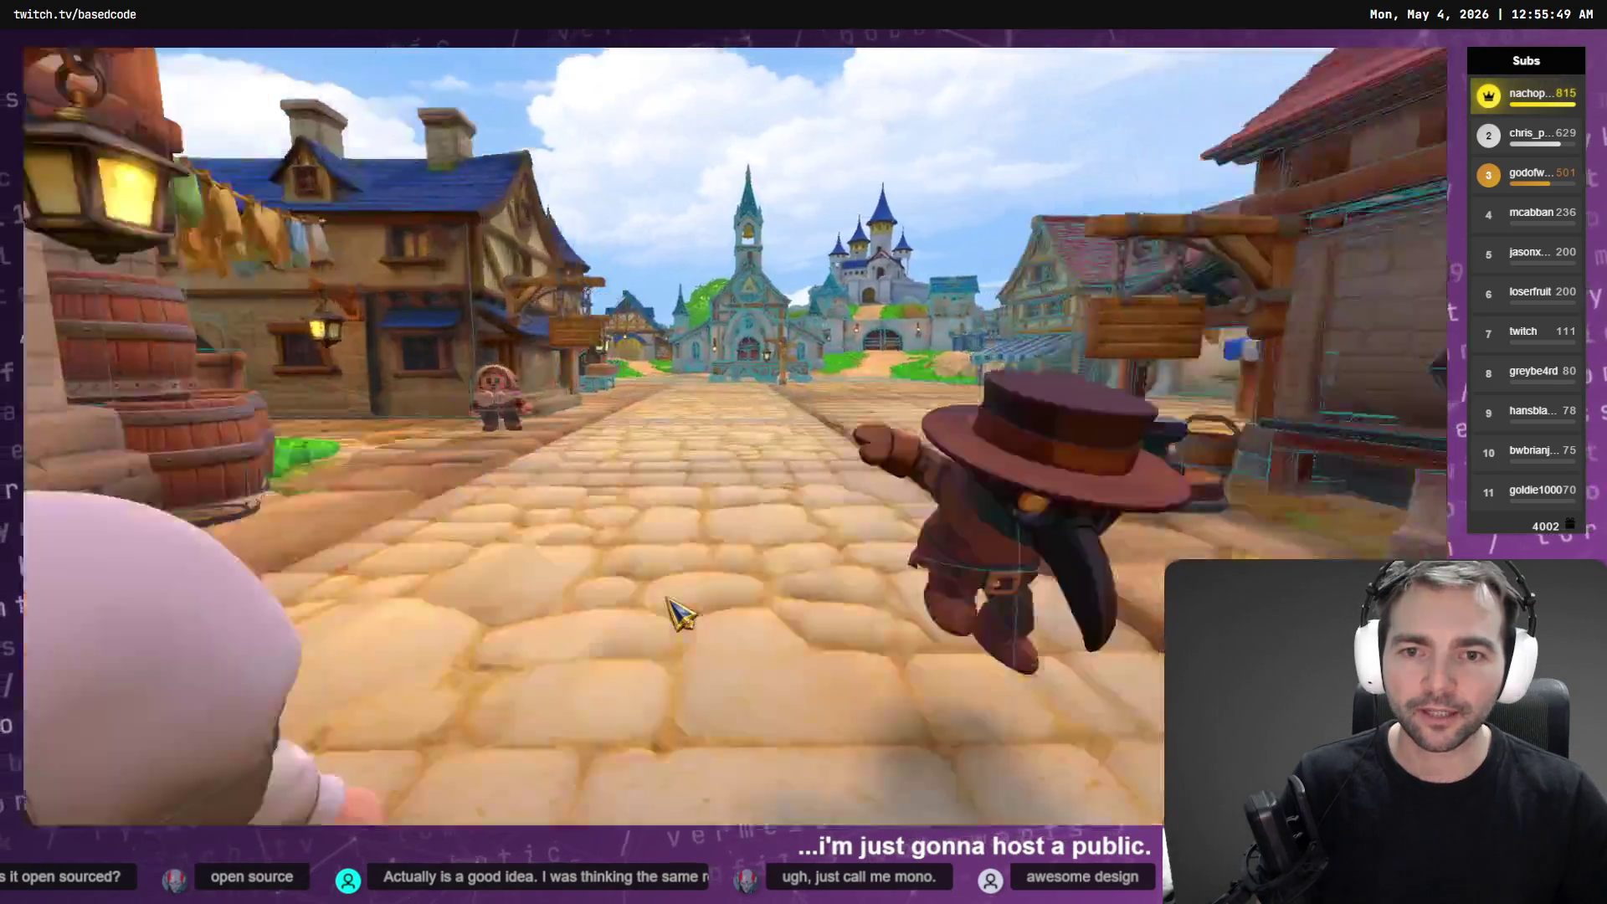
Enter the Chapel as the Butcher, walk up the carpet, then leave the match
{"action": "scroll", "coordinate": [268, 502], "scroll_direction": "down", "scroll_amount": 2}
{"action": "left_click", "coordinate": [269, 630]}
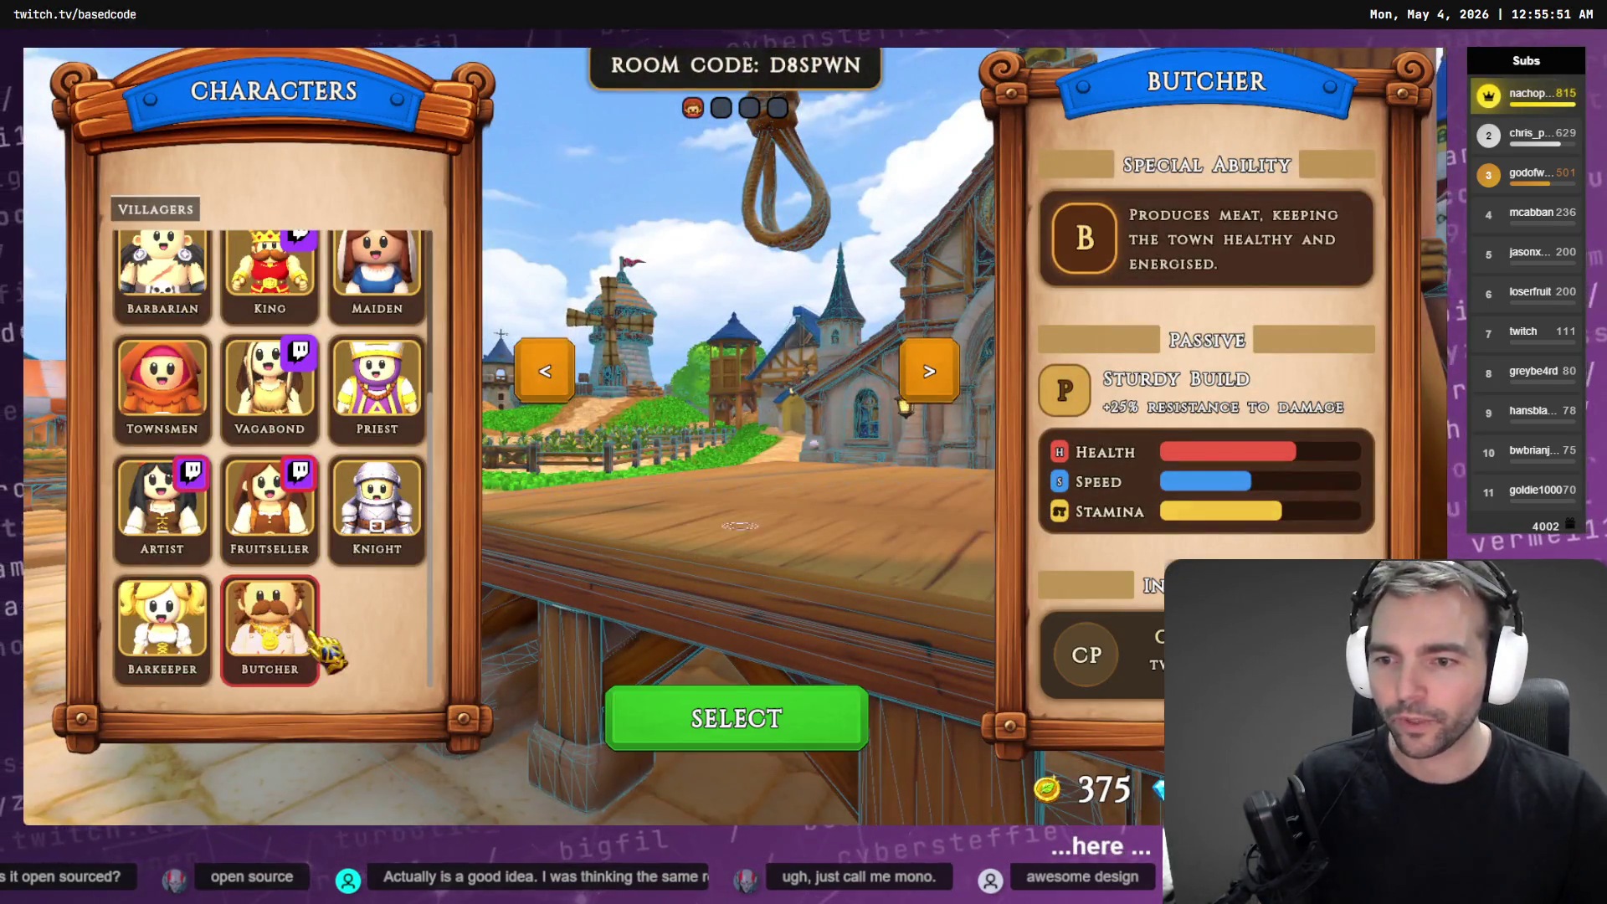
{"action": "left_click", "coordinate": [728, 747]}
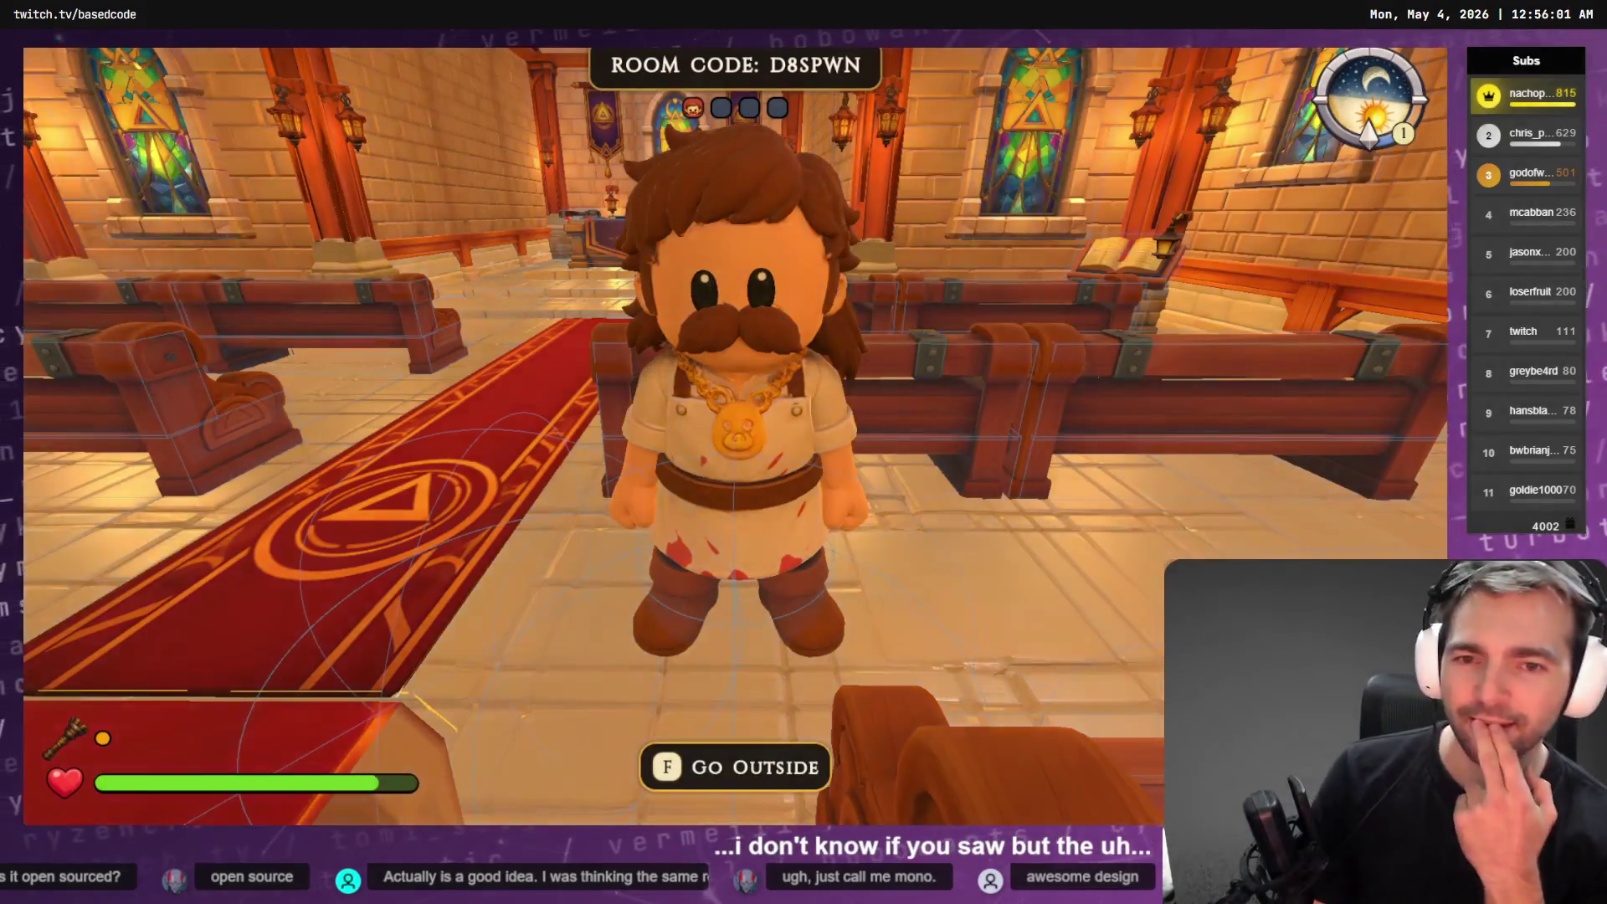
{"action": "key", "text": "w"}
{"action": "key", "text": "Escape"}
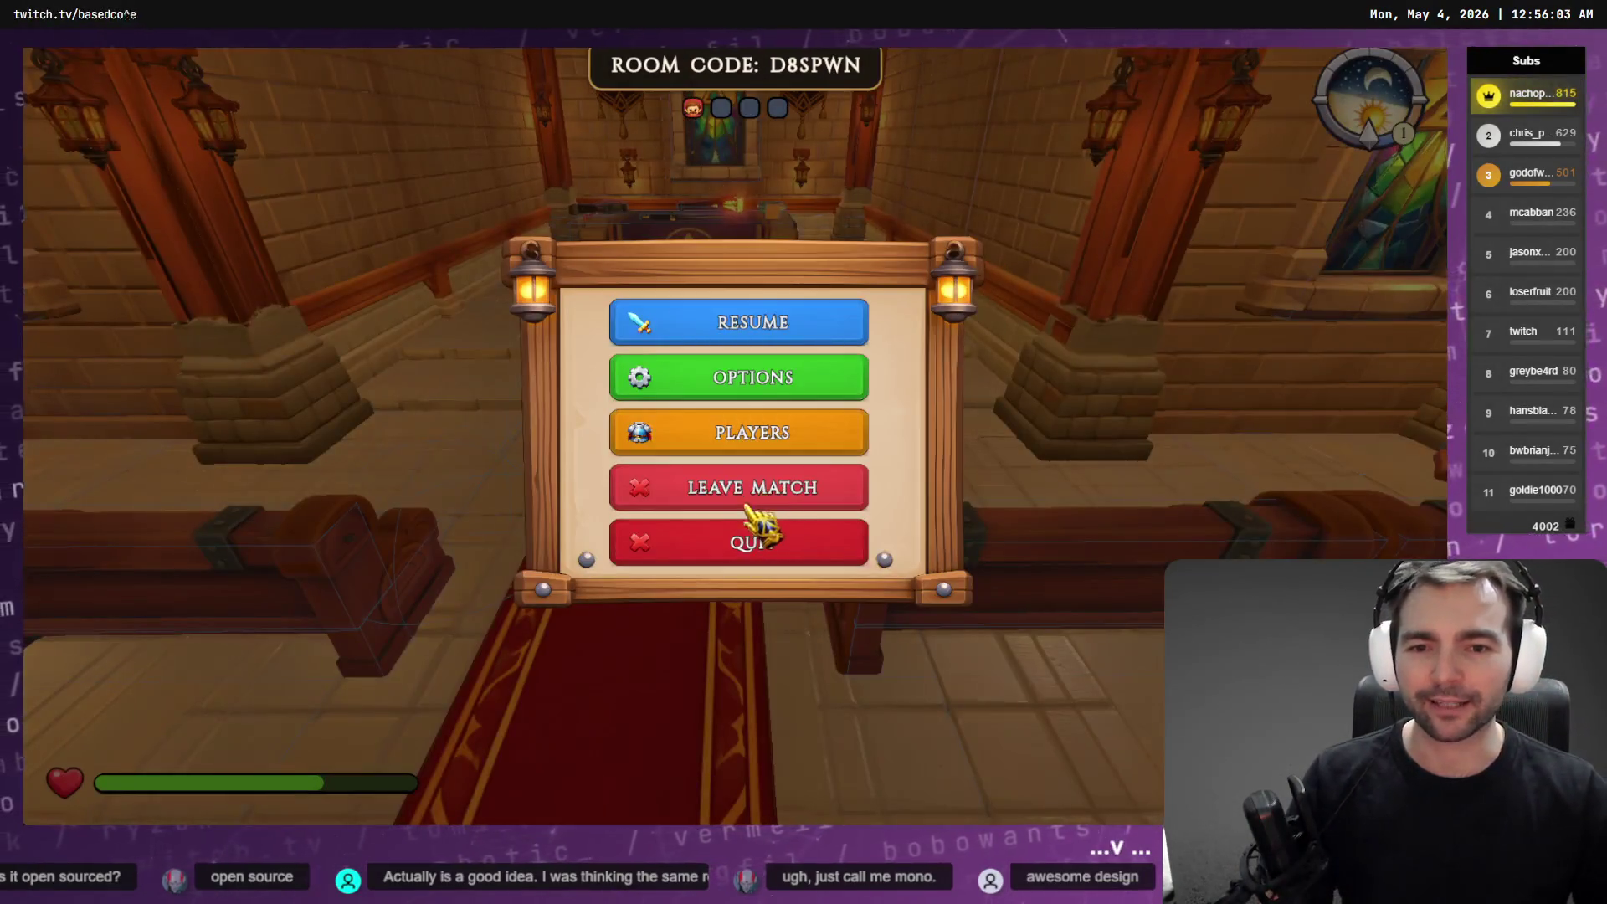
{"action": "left_click", "coordinate": [804, 488]}
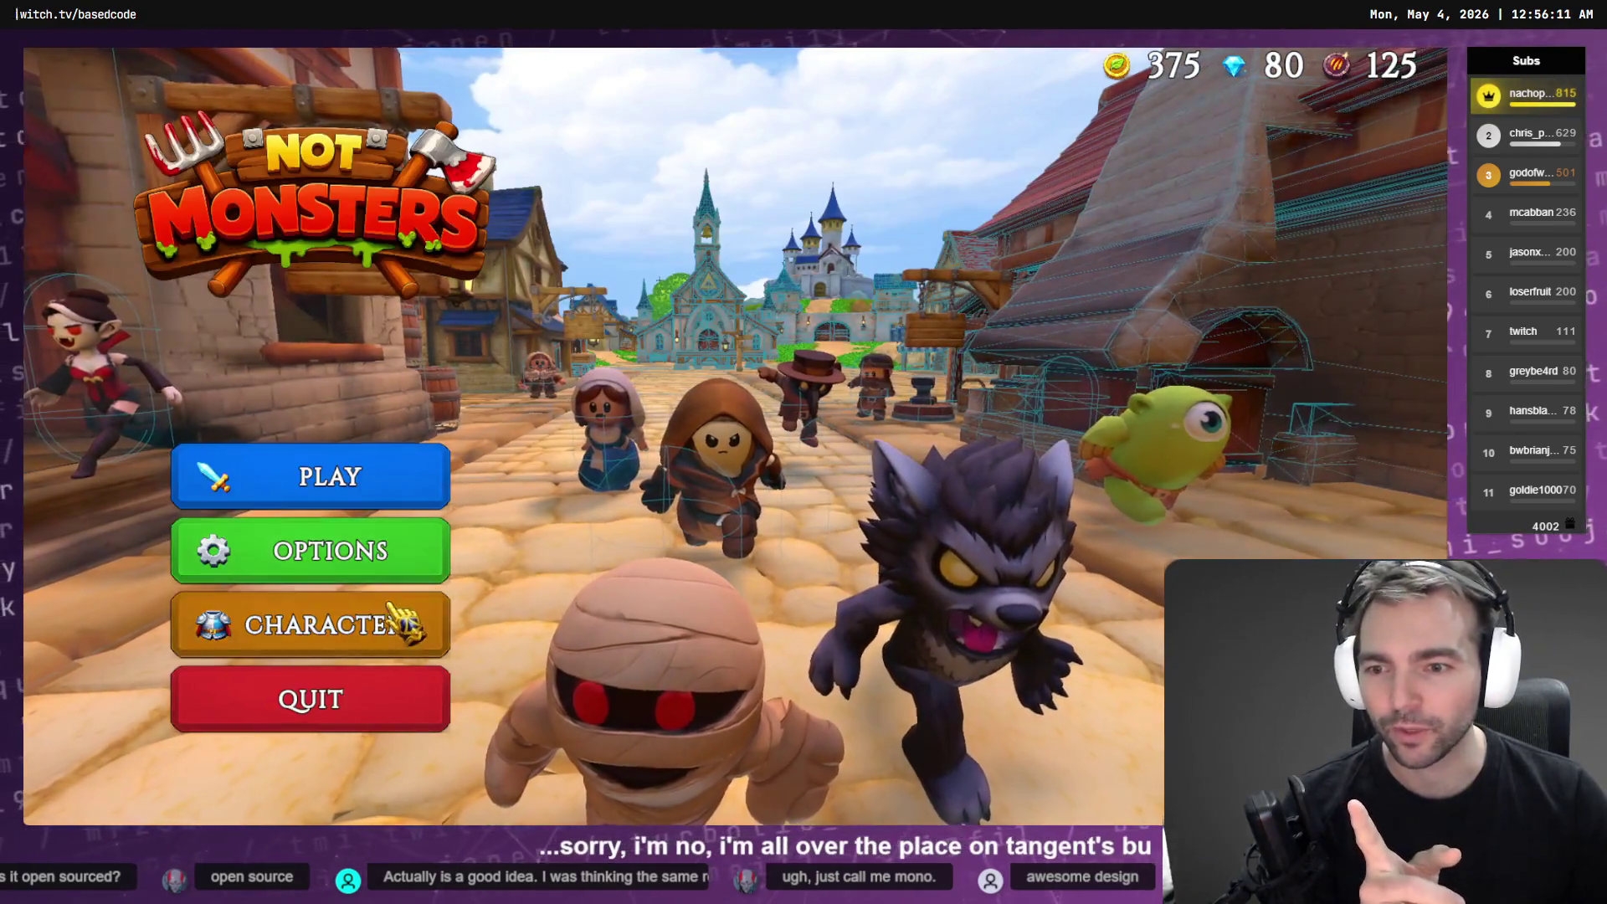
Preview the Vampire, Newlyweds, Alice and Poultergeist monsters, then open Poultergeist's inspiring streamer's Twitch channel
{"action": "left_click", "coordinate": [402, 624]}
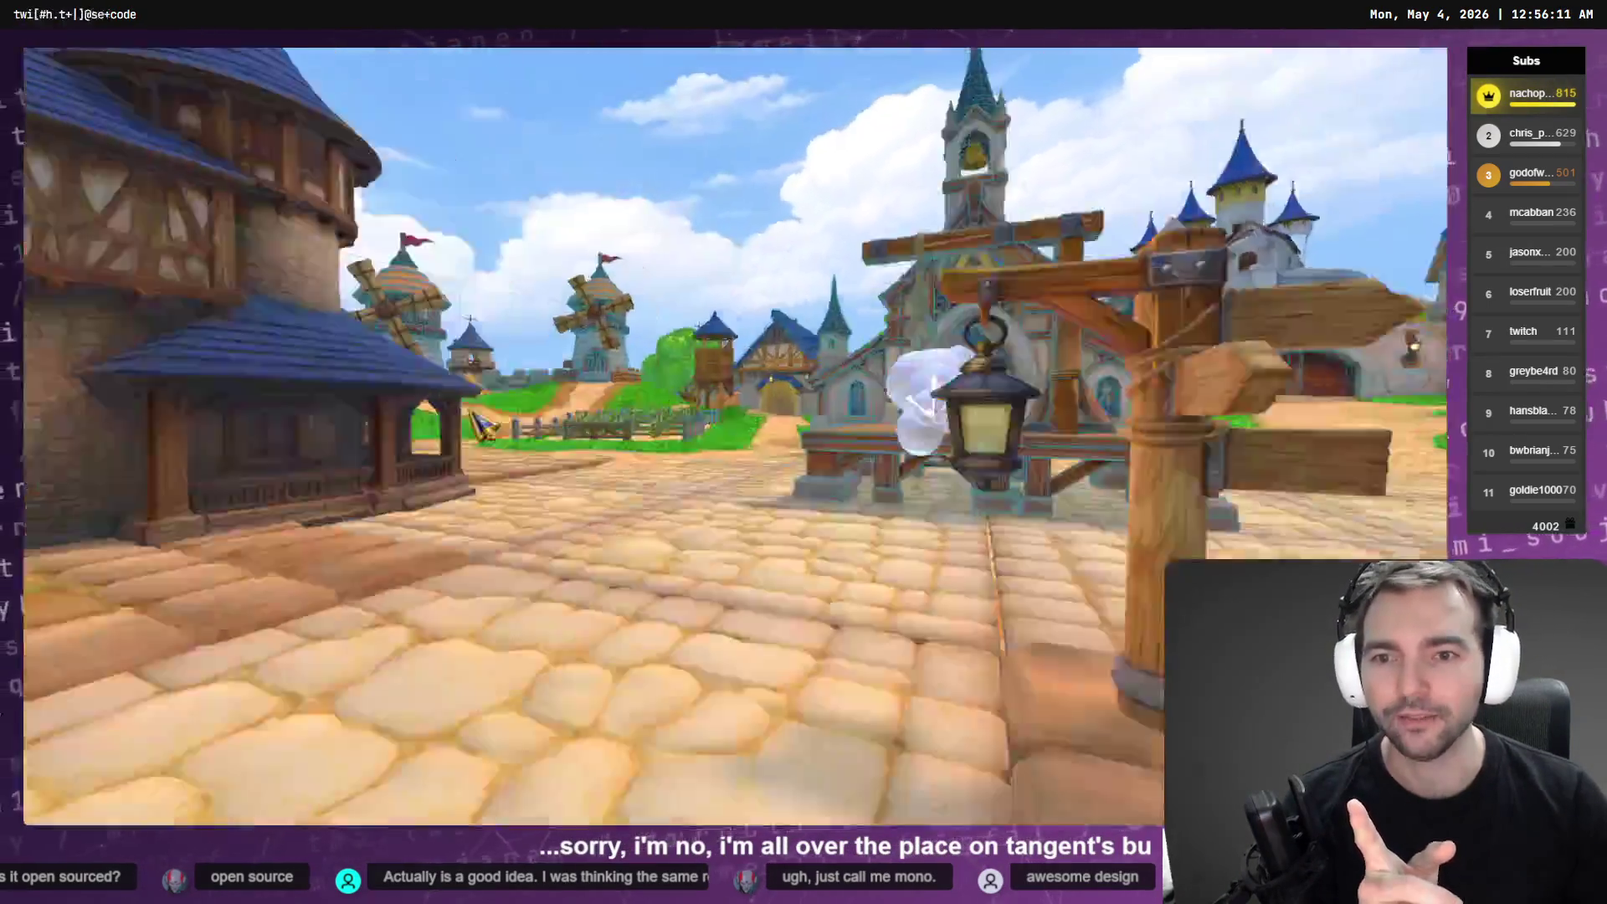
{"action": "left_click", "coordinate": [244, 208]}
{"action": "scroll", "coordinate": [360, 573], "scroll_direction": "down", "scroll_amount": 2}
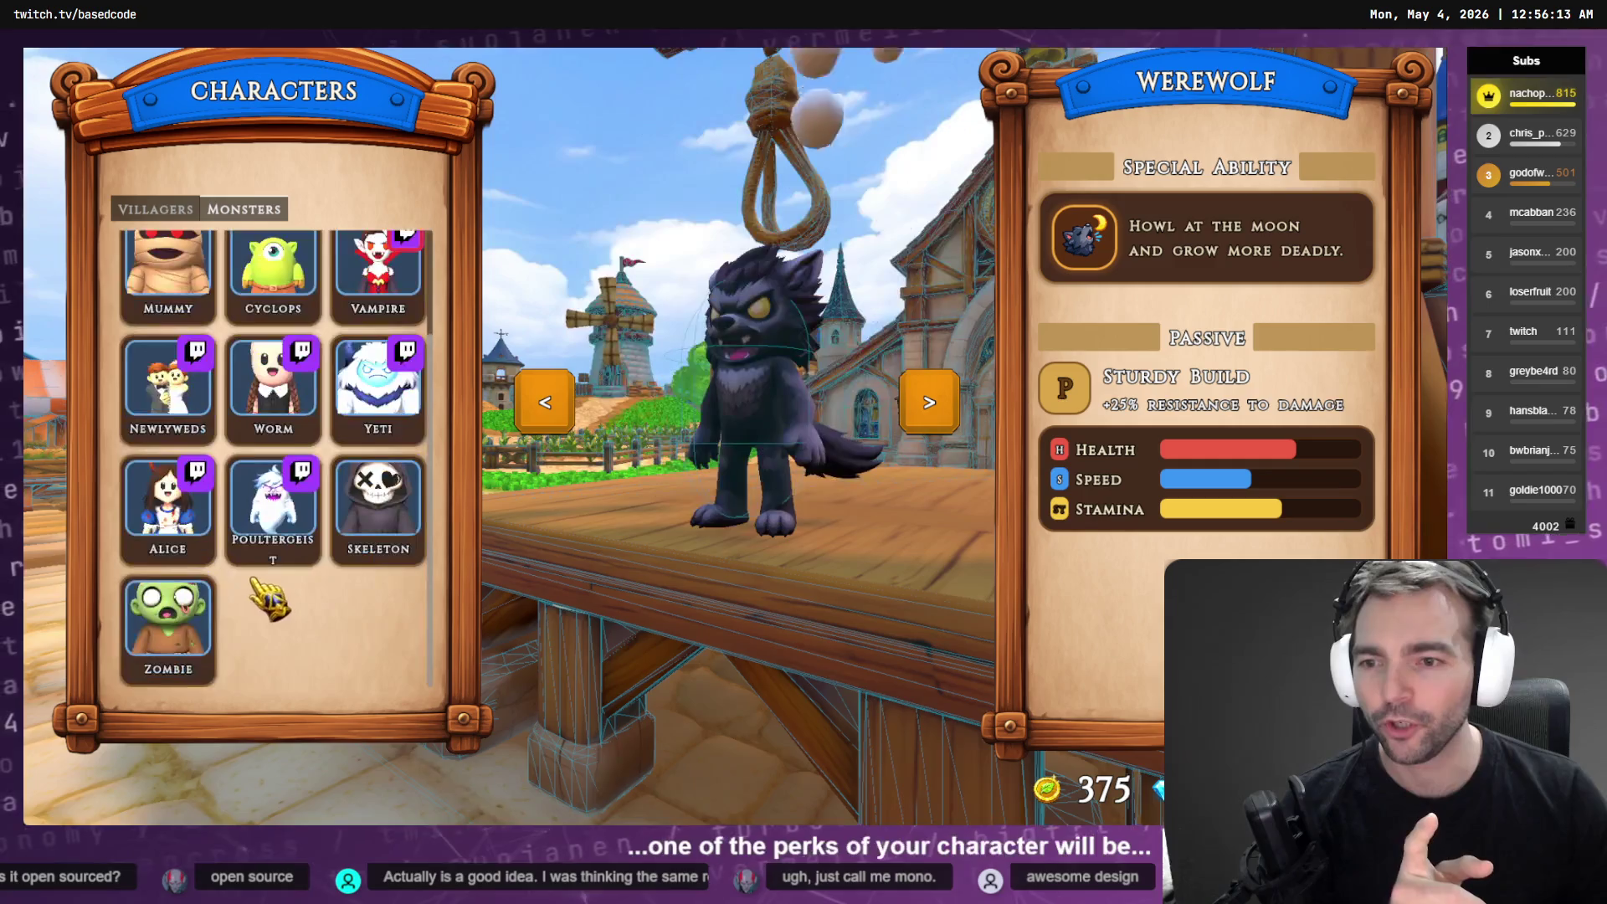
{"action": "scroll", "coordinate": [343, 607], "scroll_direction": "up", "scroll_amount": 2}
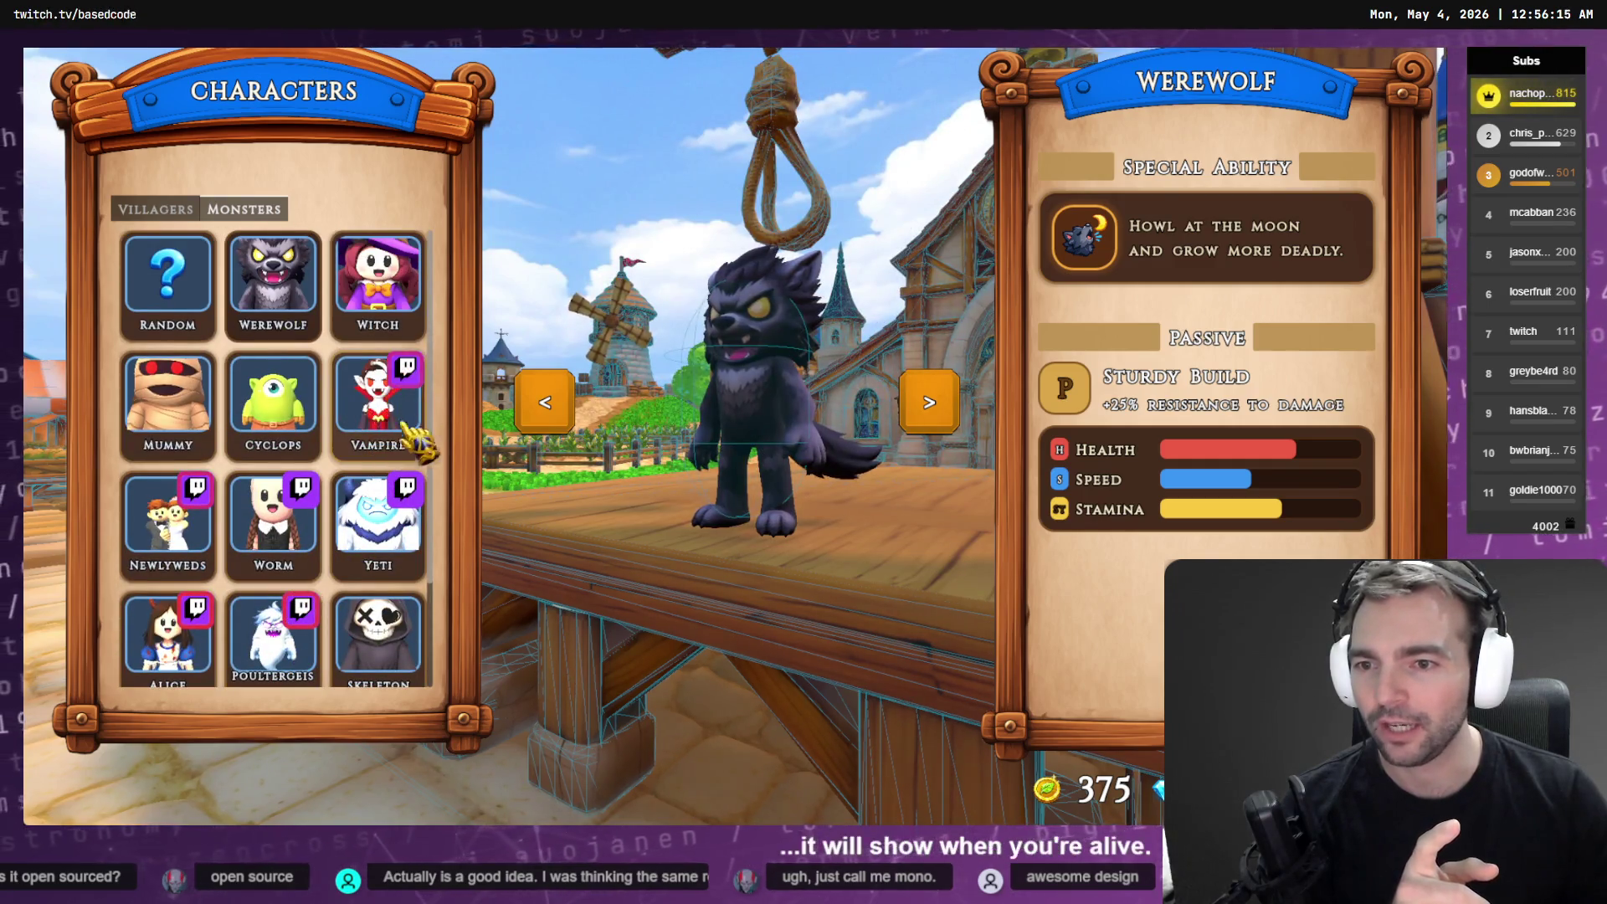
{"action": "scroll", "coordinate": [276, 461], "scroll_direction": "down", "scroll_amount": 2}
{"action": "left_click", "coordinate": [389, 303]}
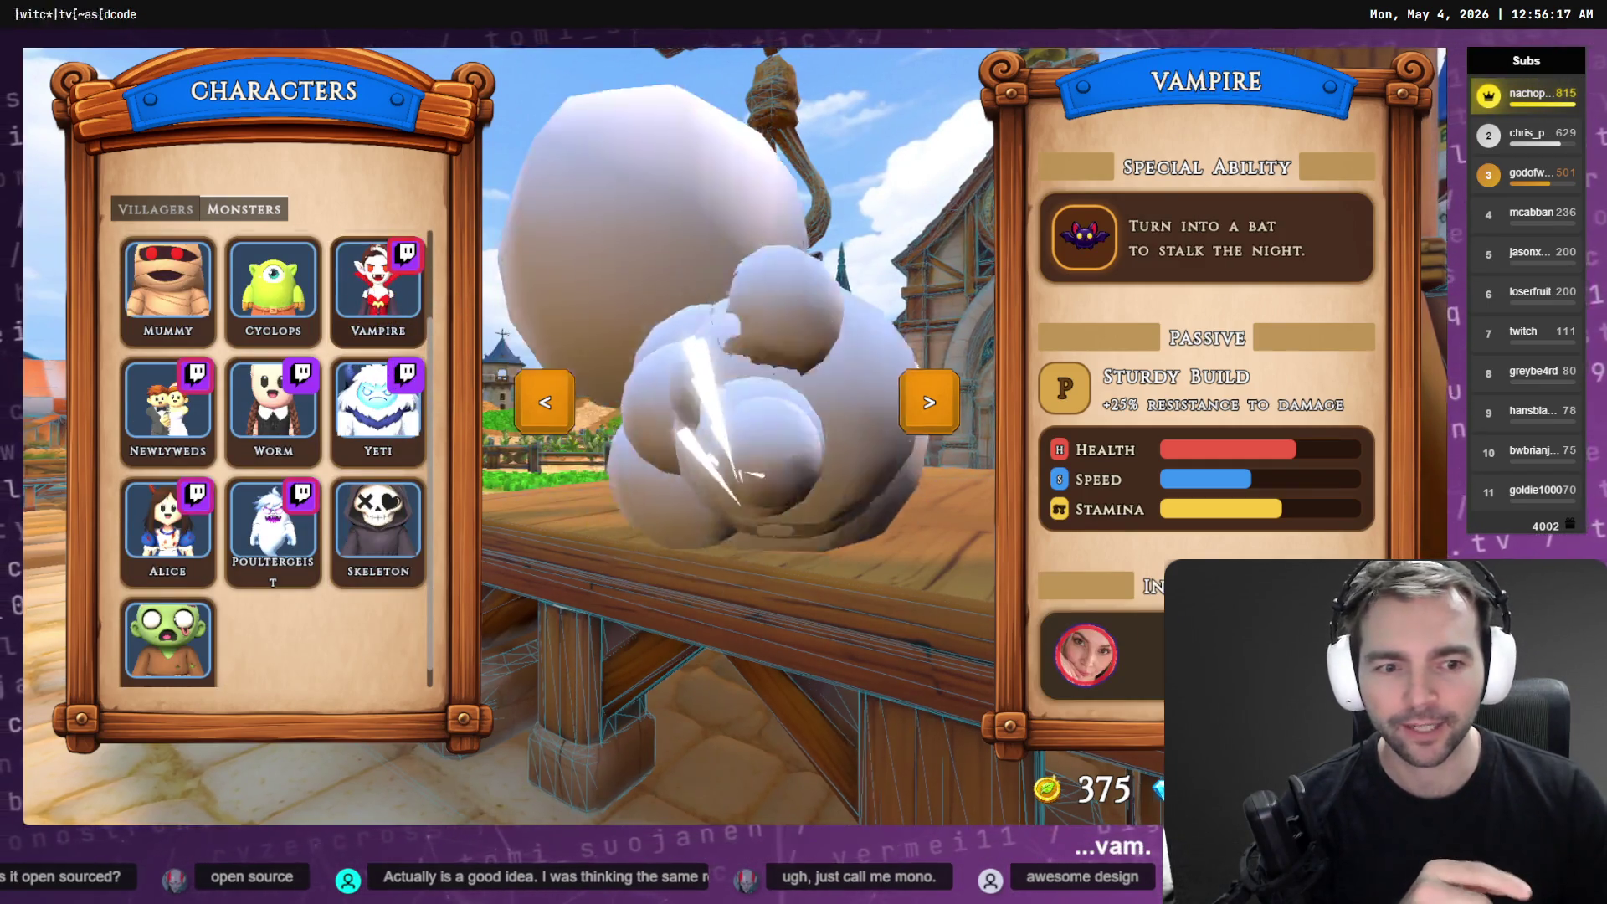
{"action": "left_click", "coordinate": [151, 426]}
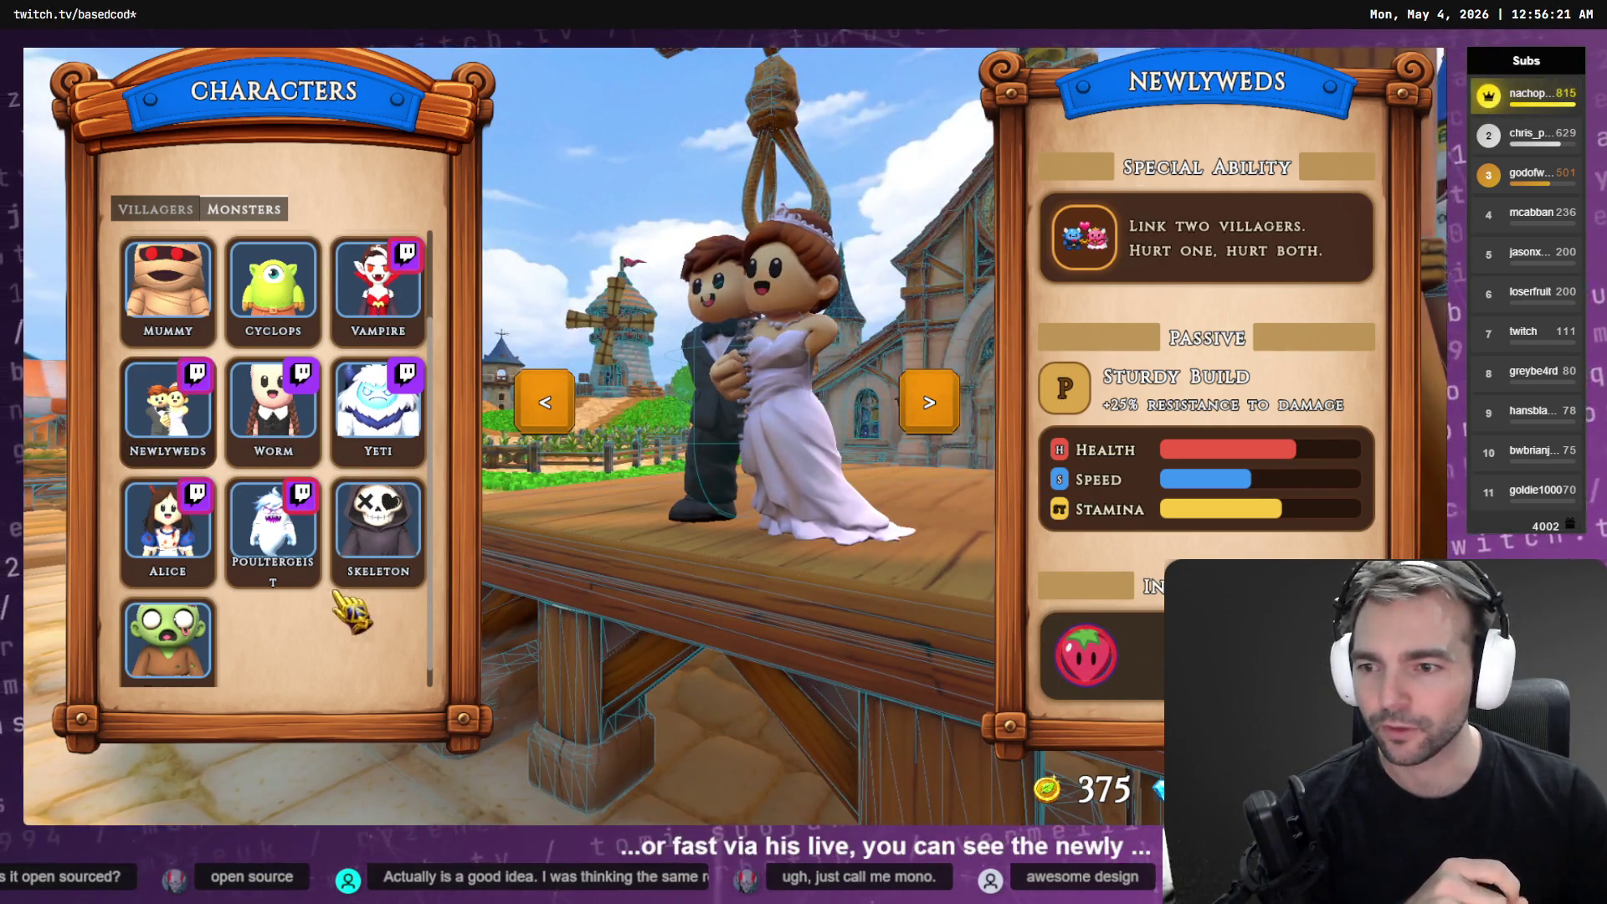
{"action": "left_click", "coordinate": [197, 565]}
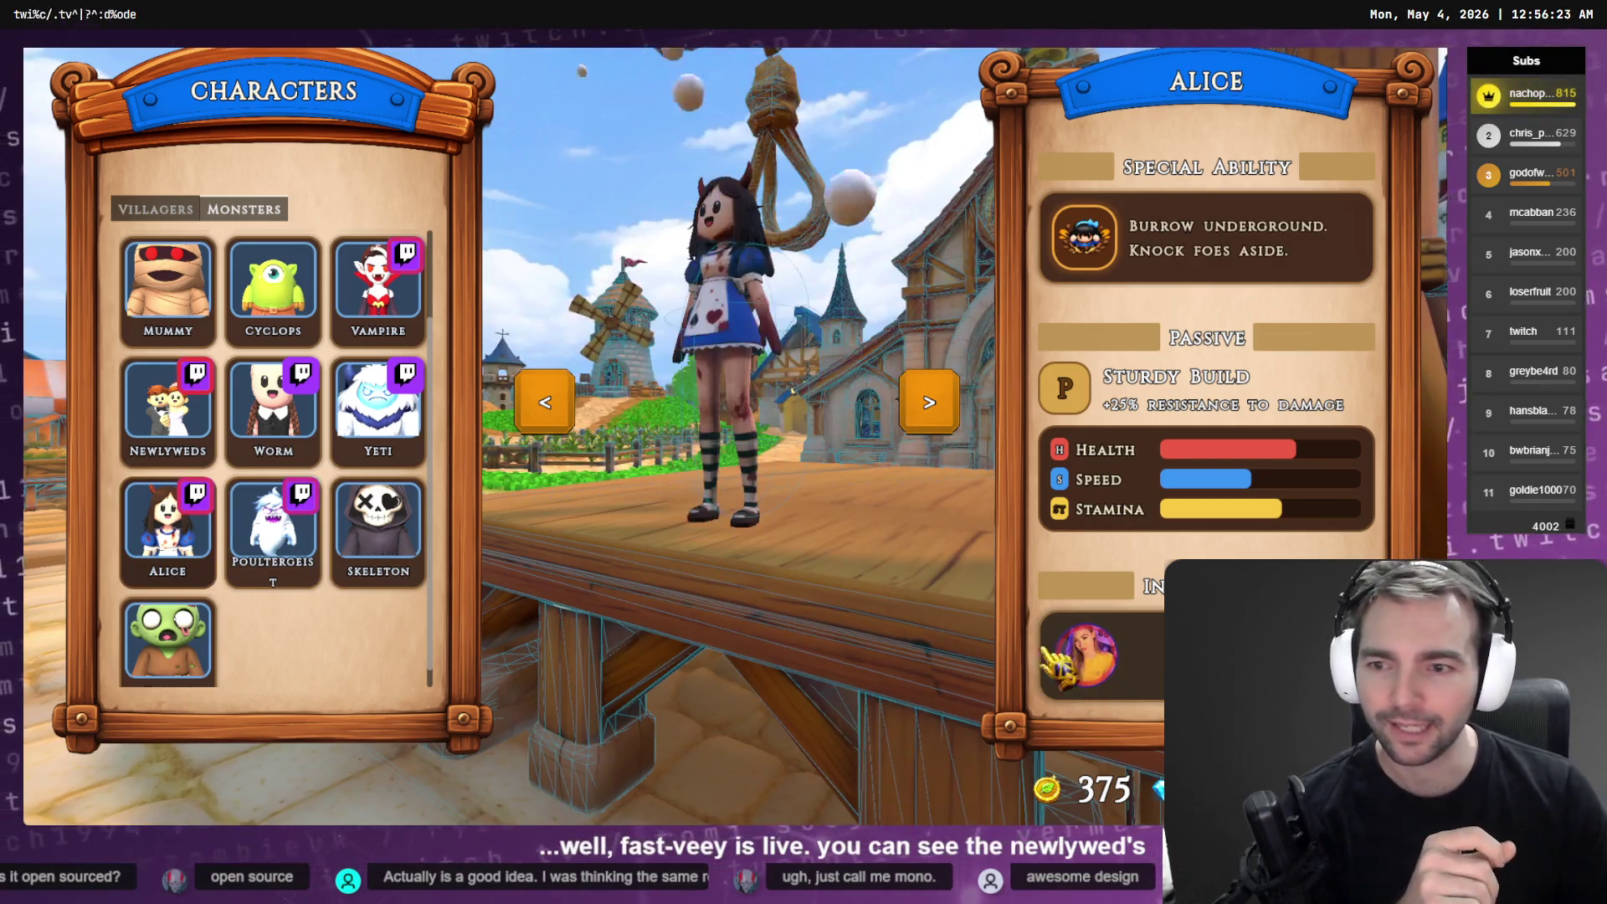
{"action": "left_click", "coordinate": [273, 527]}
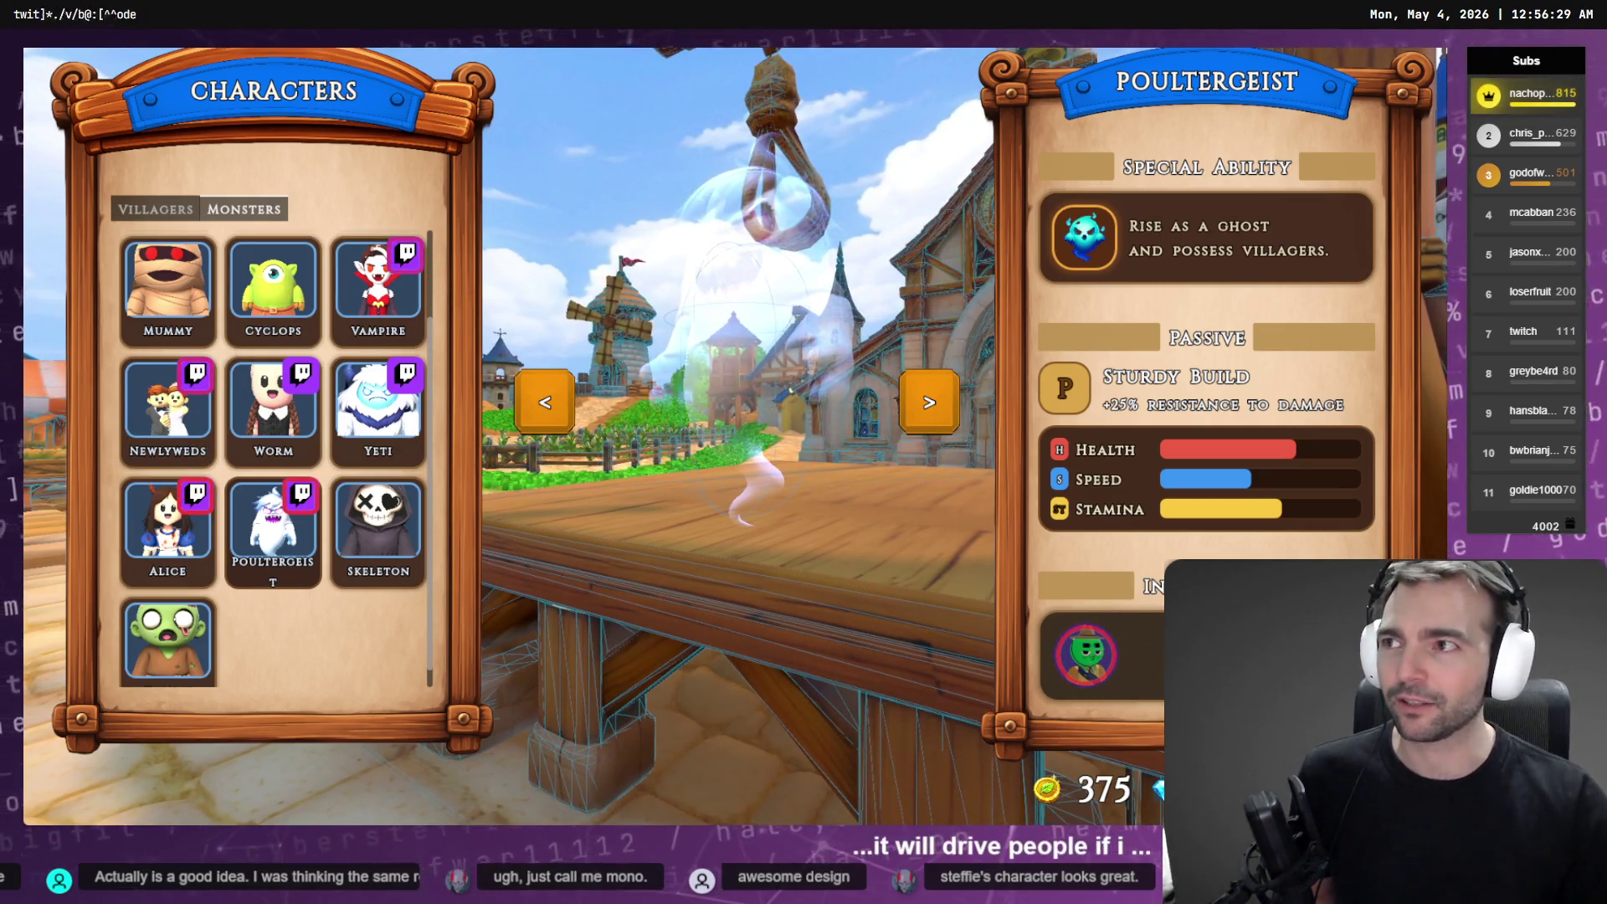
{"action": "left_click", "coordinate": [196, 374]}
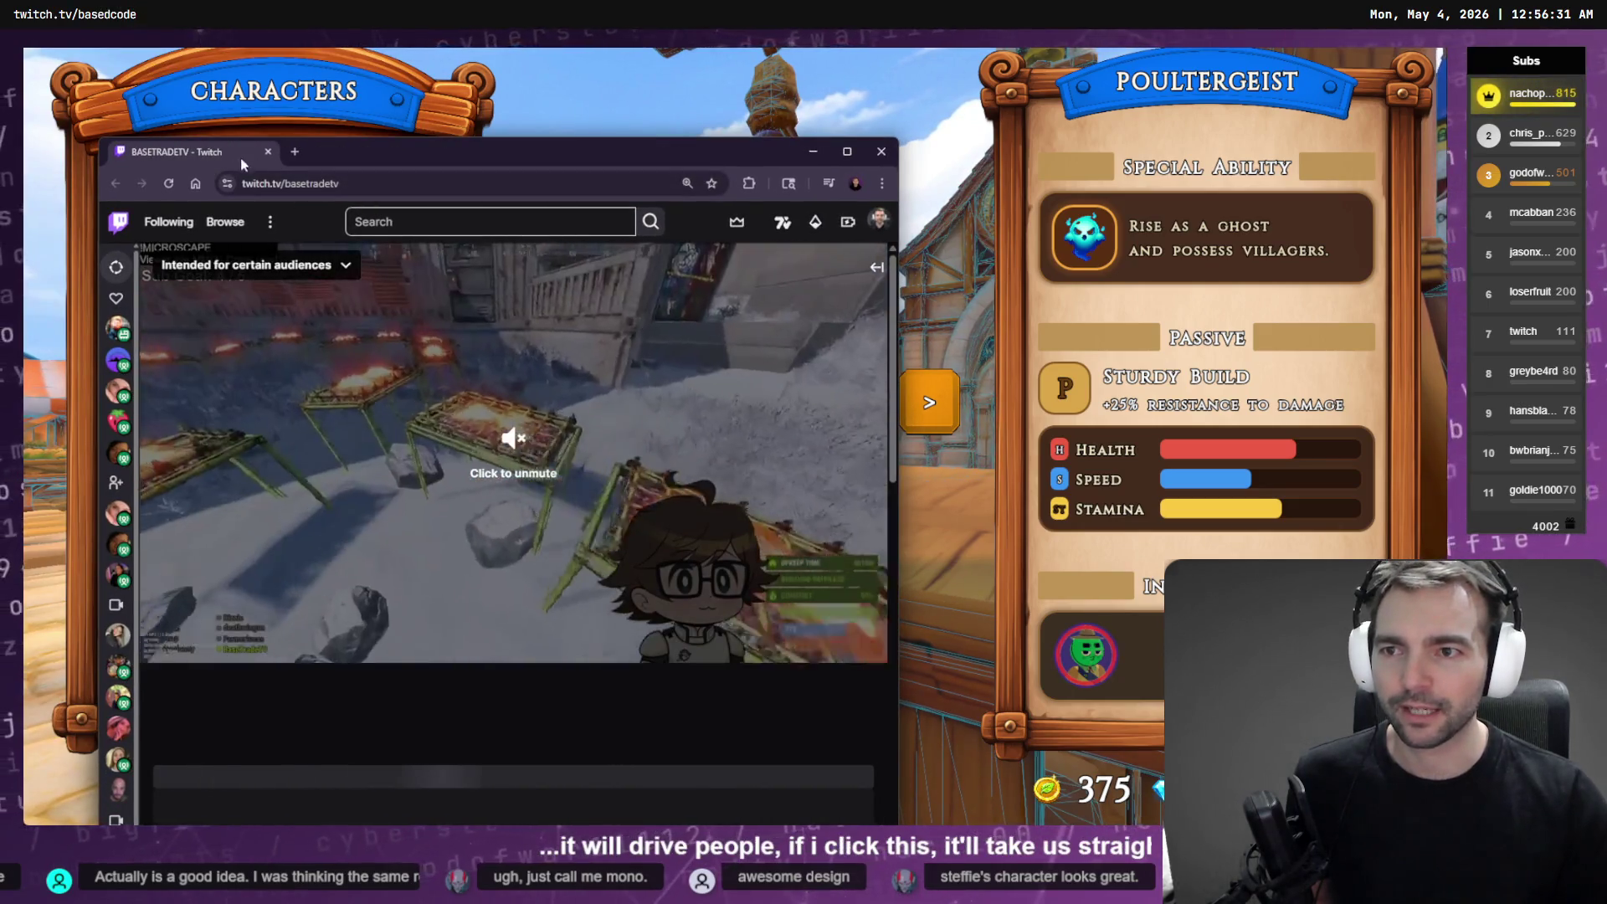
Back in the game, preview Alice, open the Vampire streamer's Twitch channel, then close both Twitch tabs
{"action": "left_click", "coordinate": [1005, 557]}
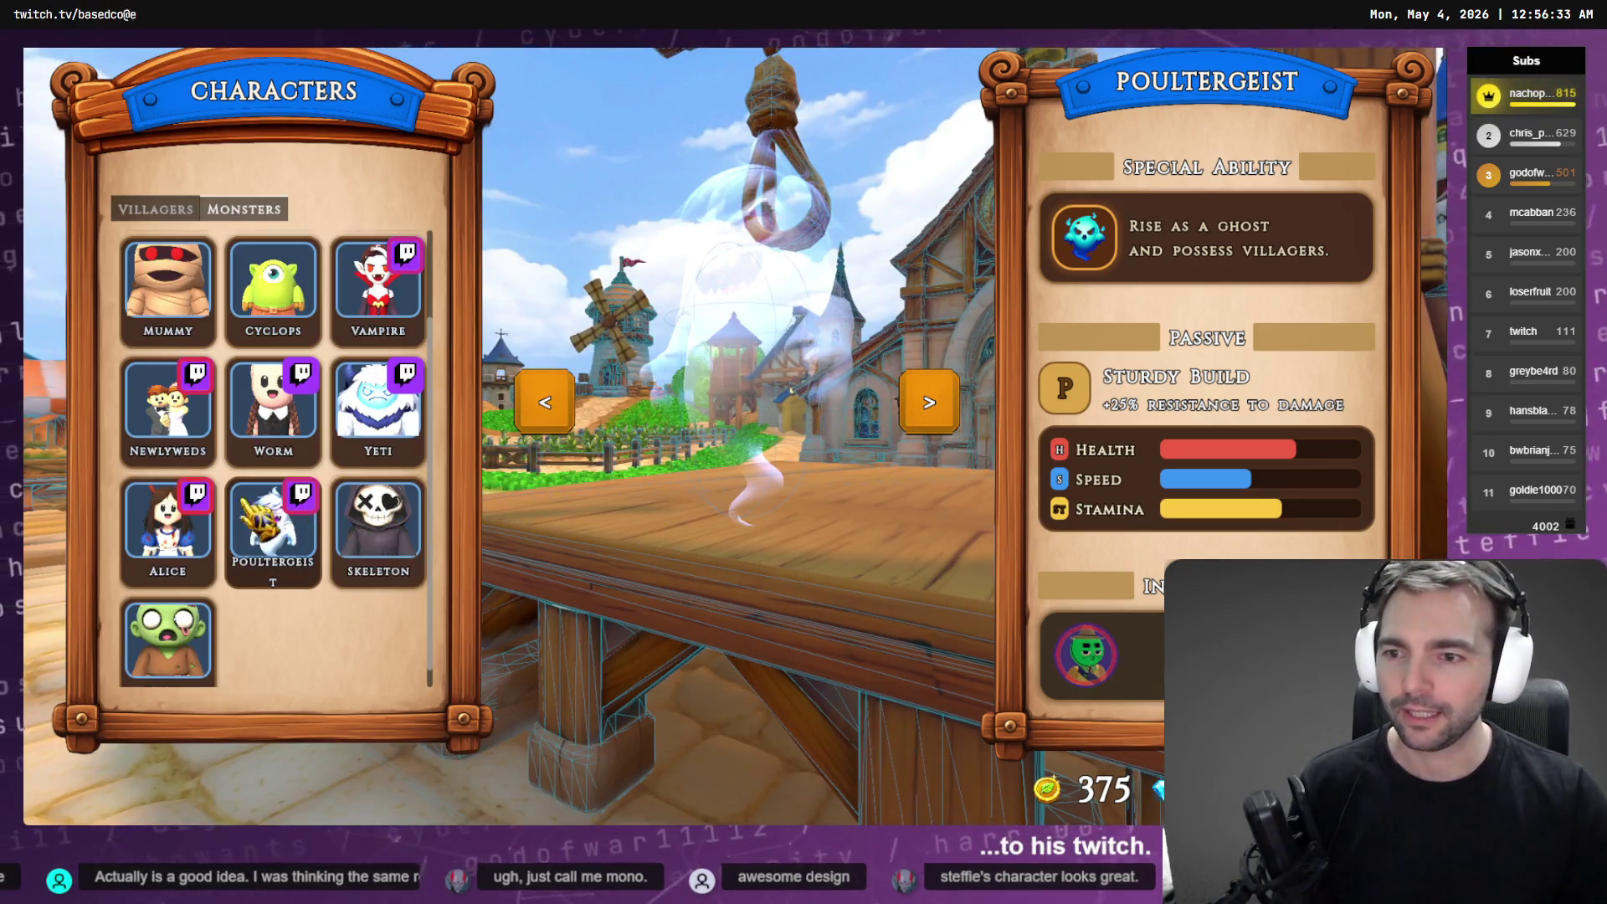
{"action": "left_click", "coordinate": [180, 535]}
{"action": "left_click", "coordinate": [405, 252]}
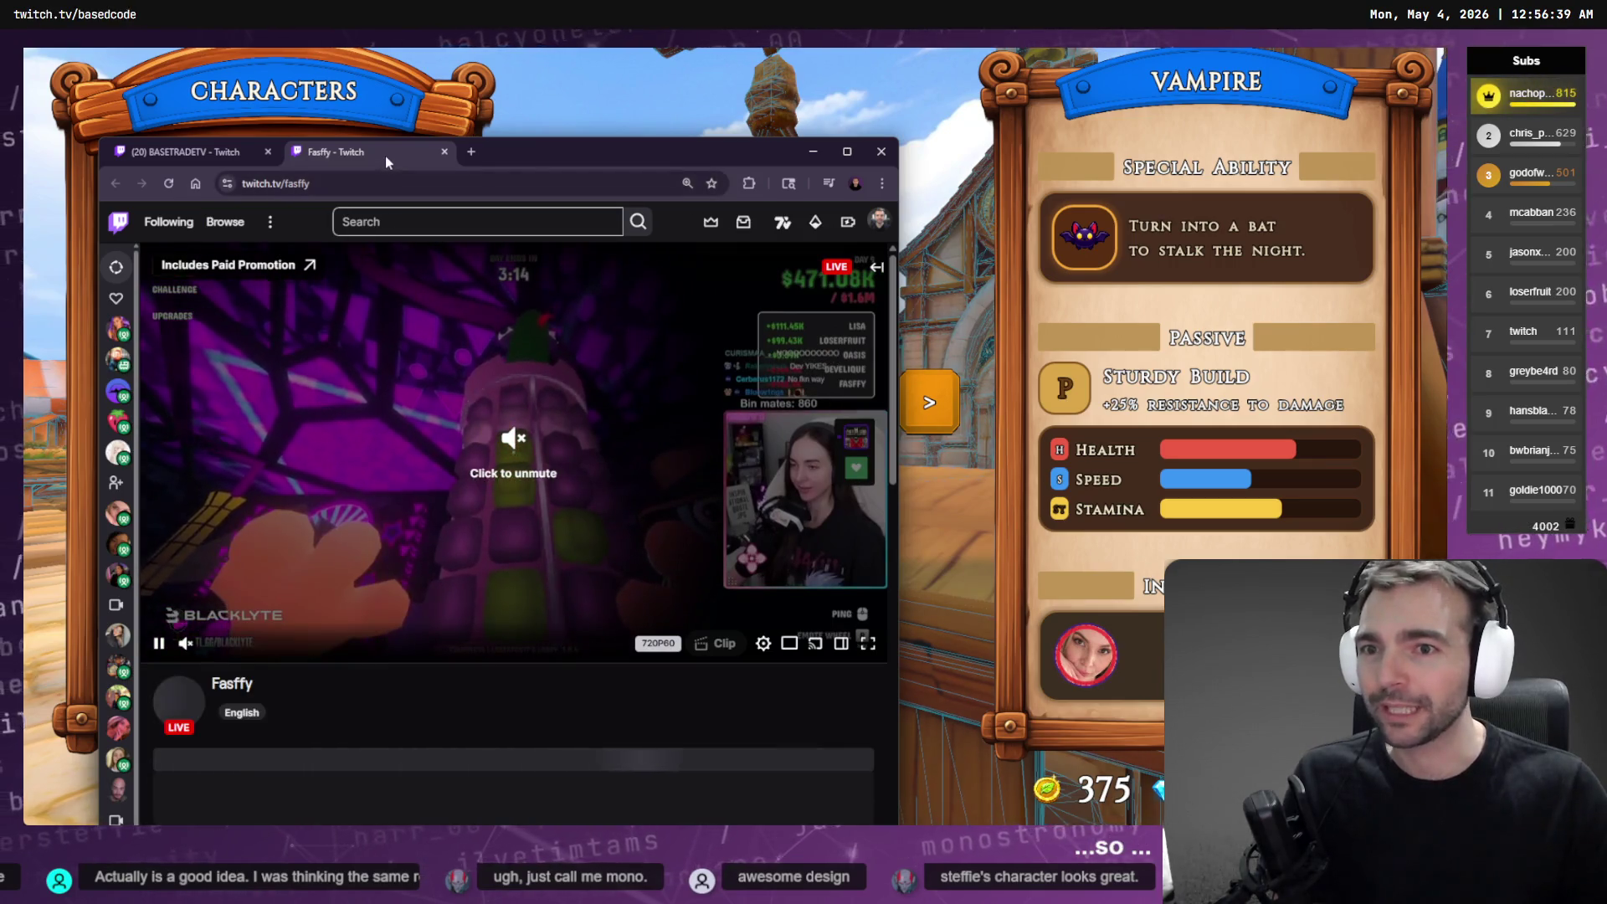
{"action": "left_click", "coordinate": [444, 151]}
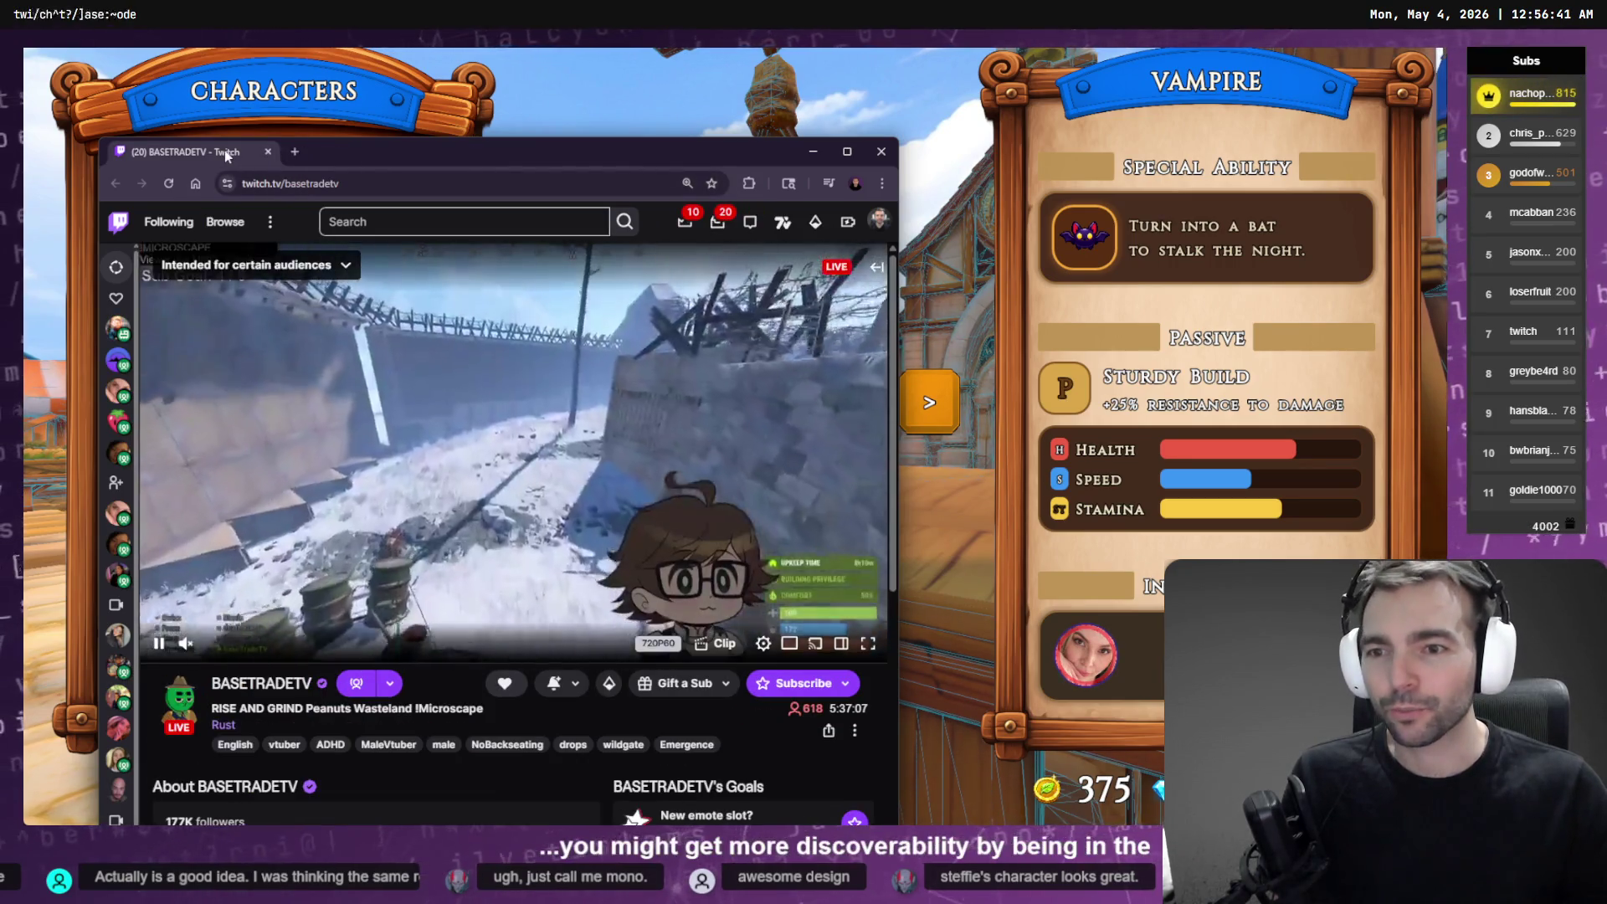
{"action": "left_click", "coordinate": [266, 152]}
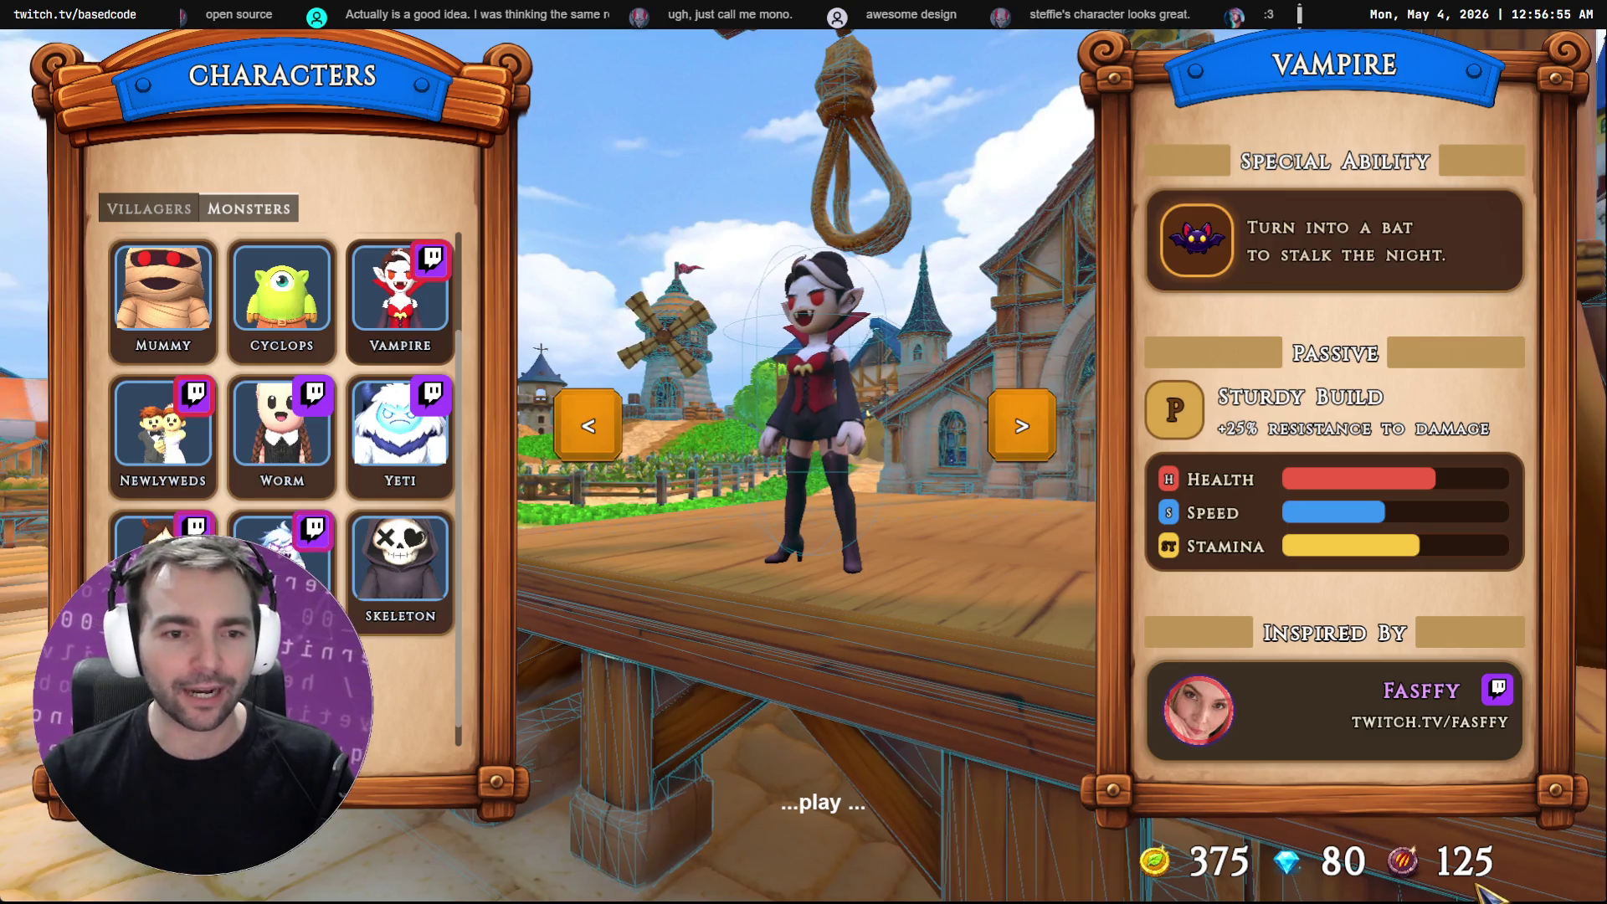
Flip between the Villagers and Monsters rosters, then step the preview over to Alice
{"action": "scroll", "coordinate": [341, 285], "scroll_direction": "up", "scroll_amount": 2}
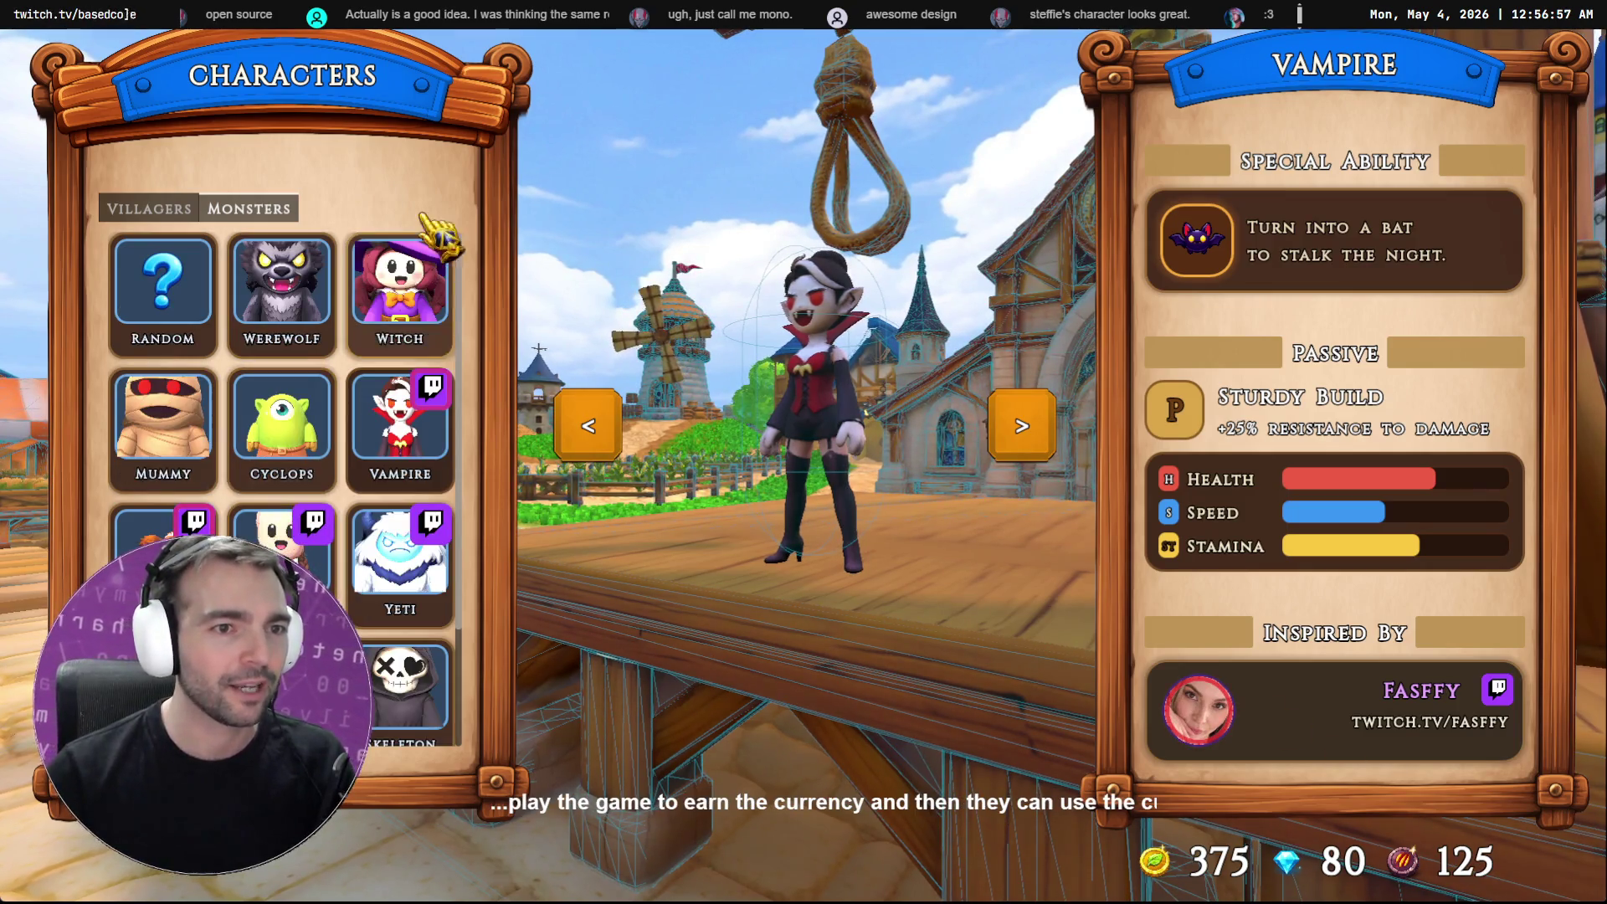
{"action": "left_click", "coordinate": [149, 208]}
{"action": "left_click", "coordinate": [249, 209]}
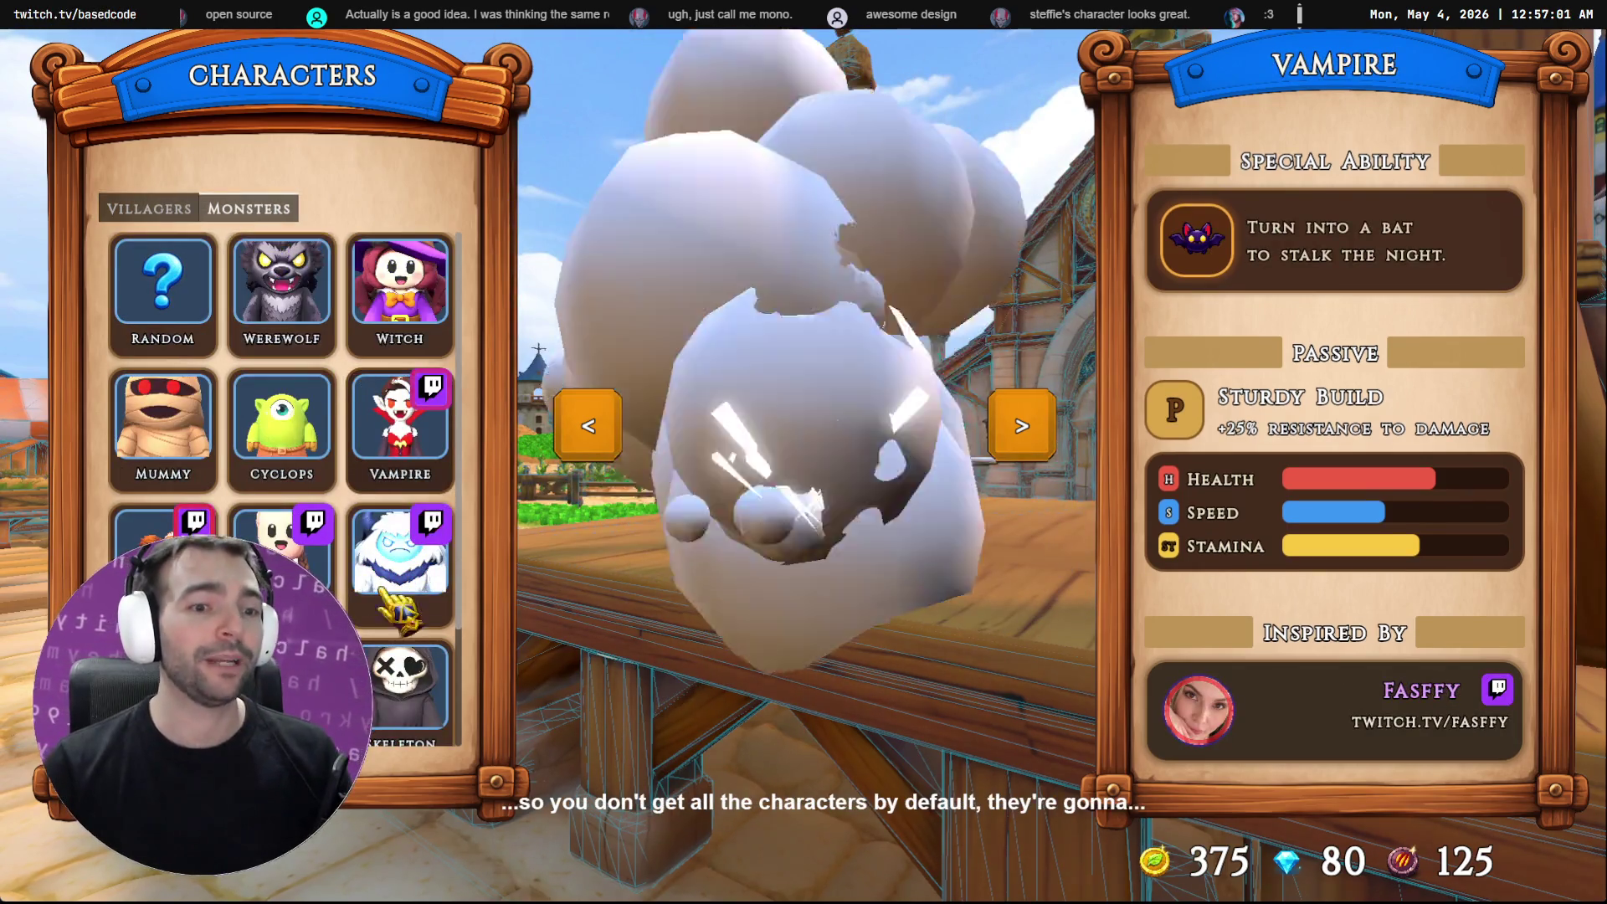
{"action": "scroll", "coordinate": [285, 376], "scroll_direction": "down", "scroll_amount": 2}
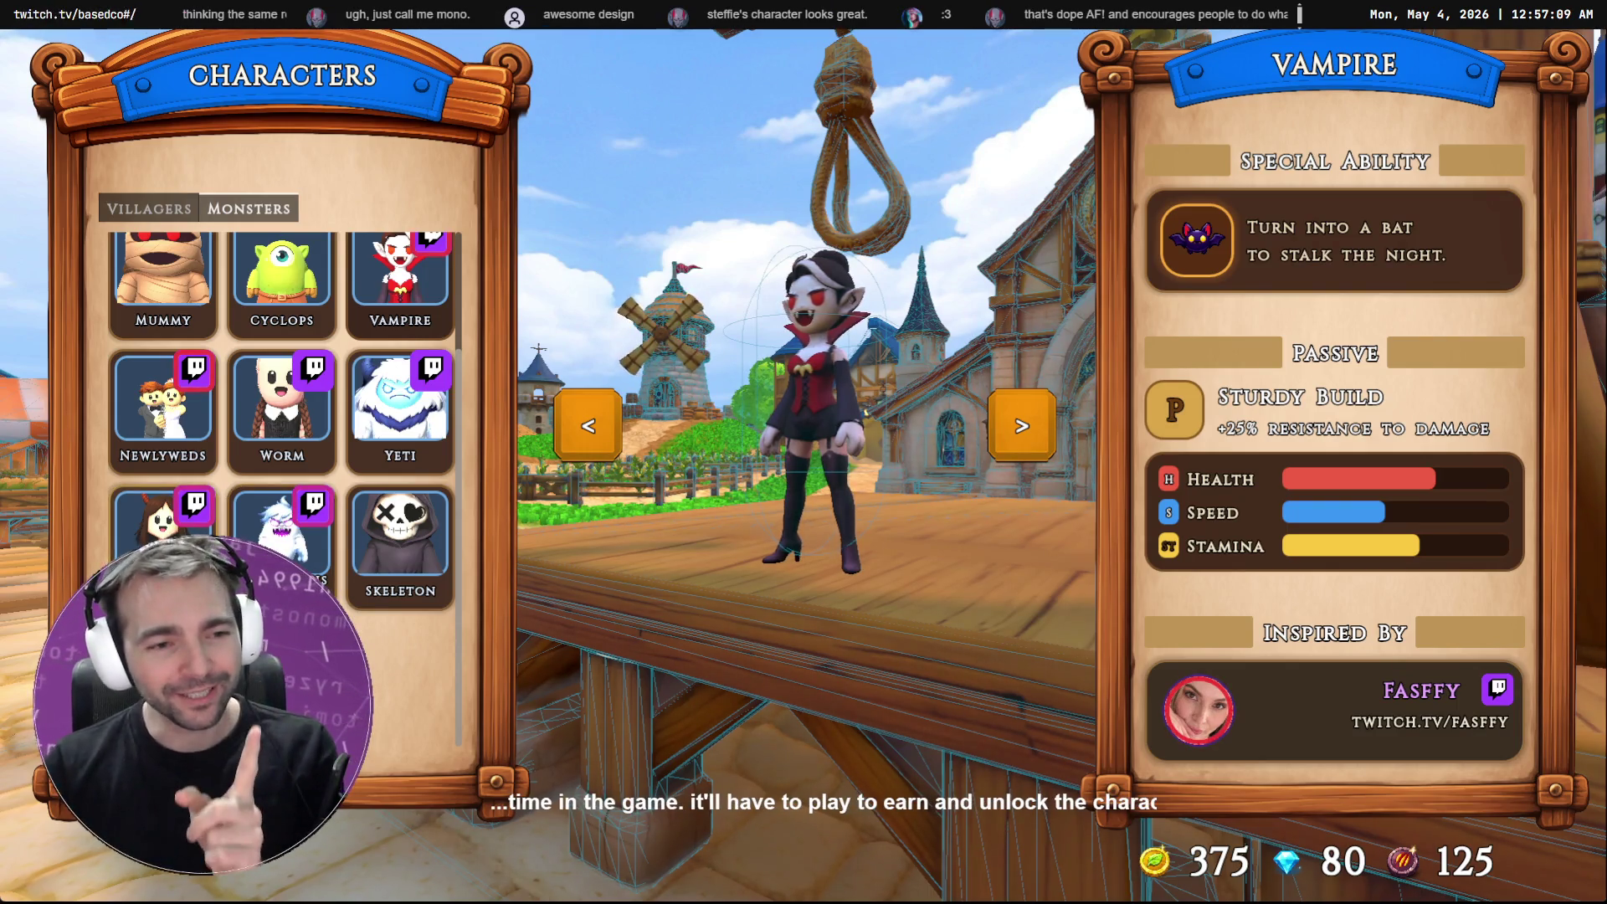
{"action": "key", "text": "Right"}
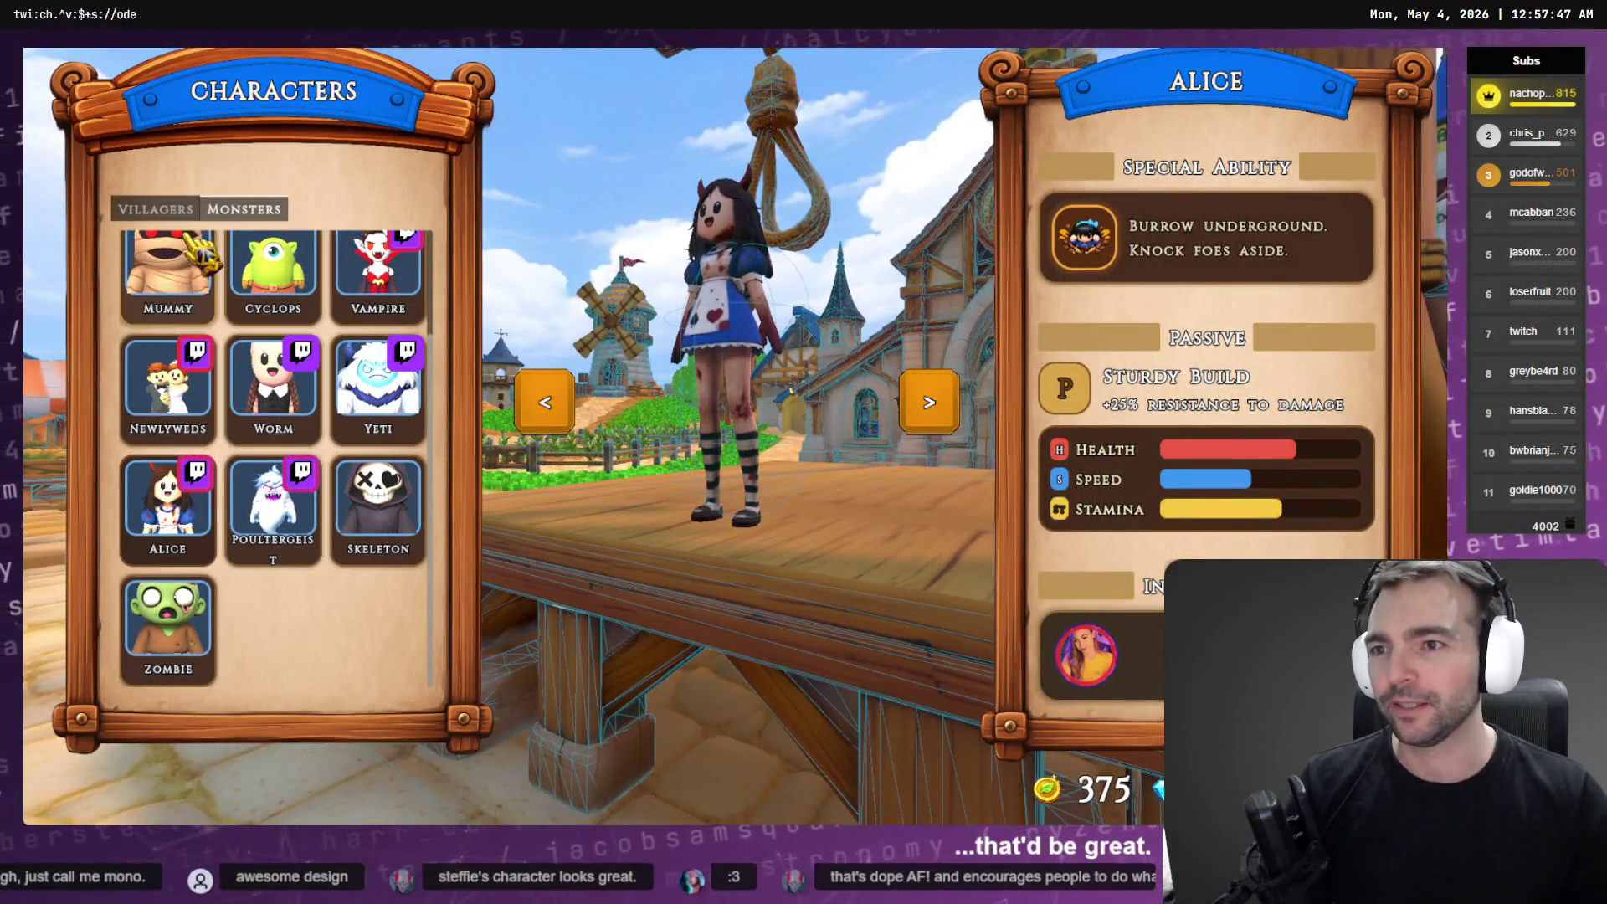
Return to the main menu and queue into a matchmade online game
{"action": "key", "text": "Escape"}
{"action": "left_click", "coordinate": [444, 475]}
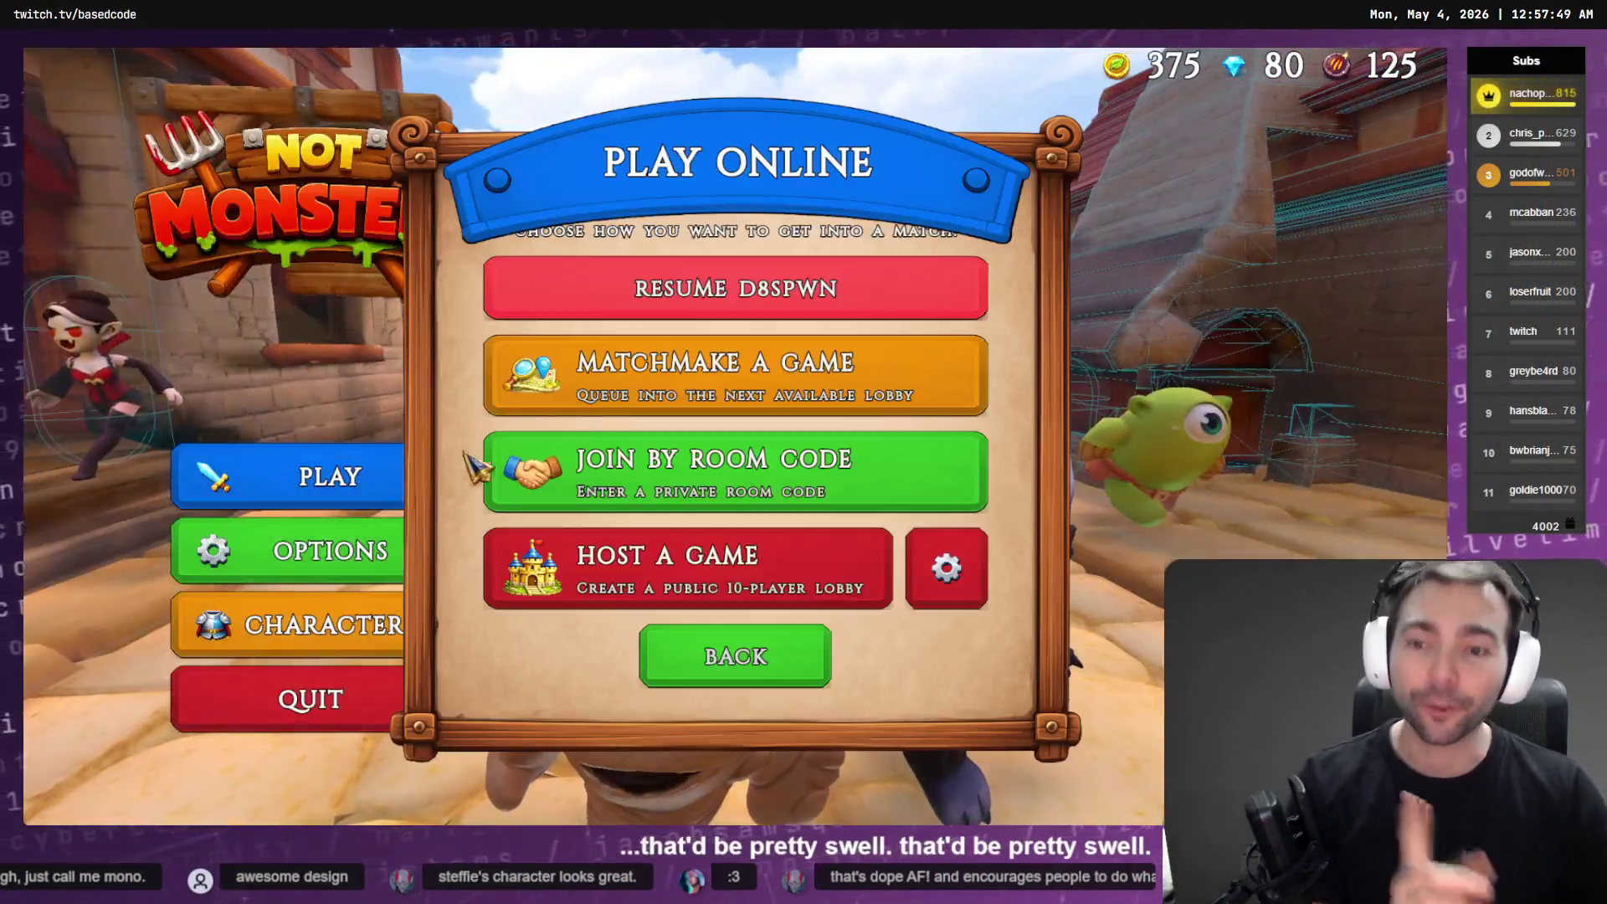
{"action": "left_click", "coordinate": [791, 383]}
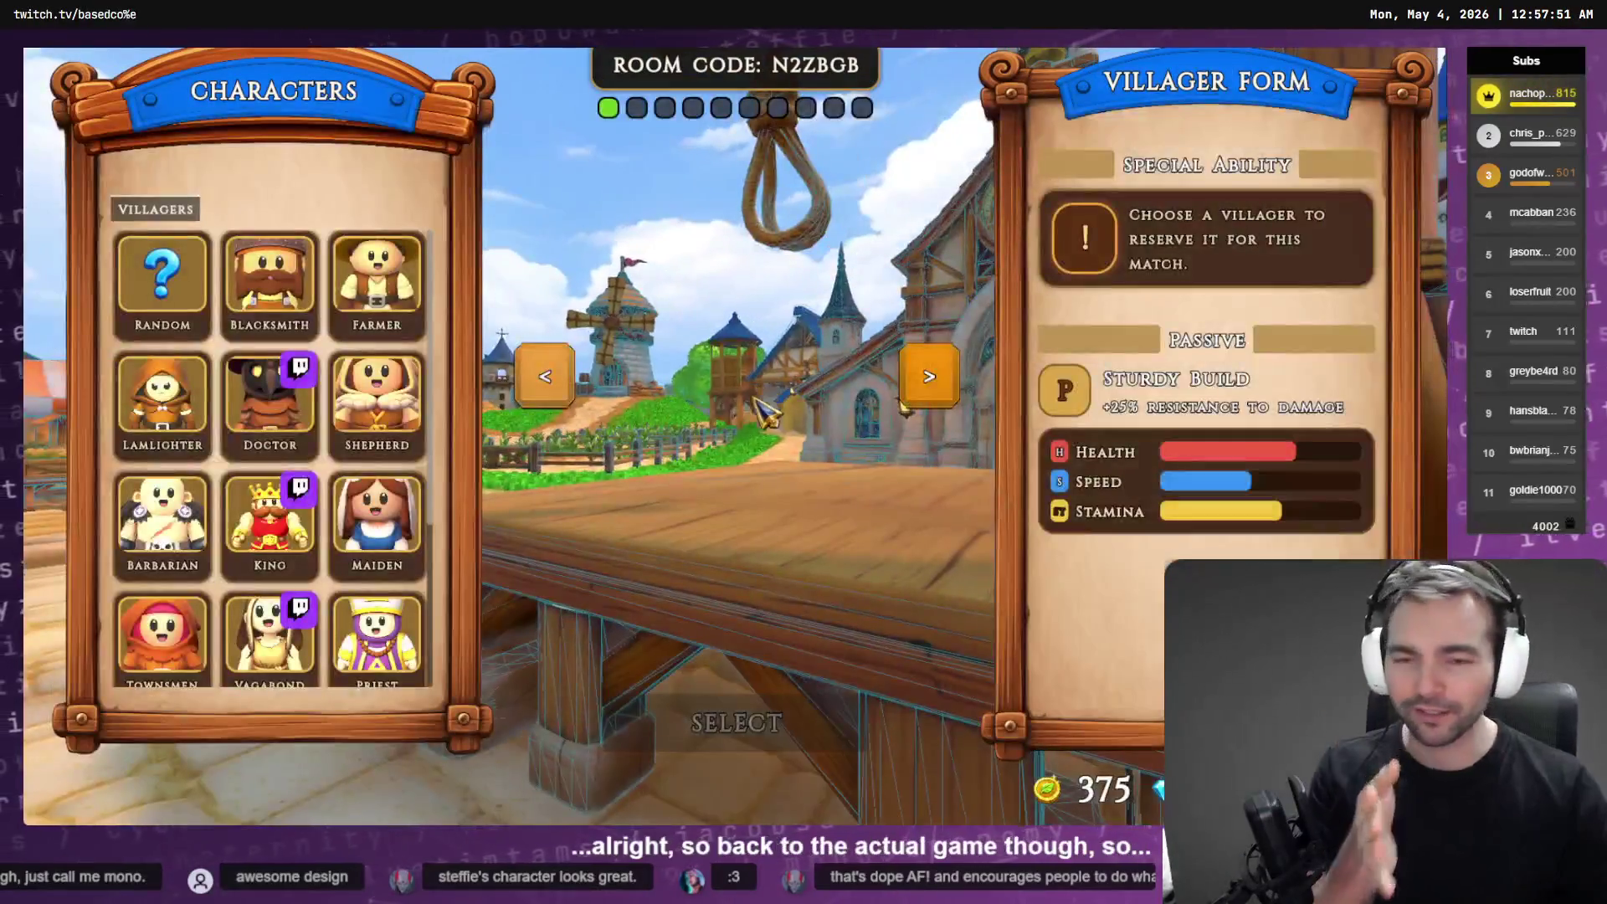
Lock in Butcher as the villager and Skeleton as the monster to start the match
{"action": "scroll", "coordinate": [316, 630], "scroll_direction": "down", "scroll_amount": 3}
{"action": "left_click", "coordinate": [317, 630]}
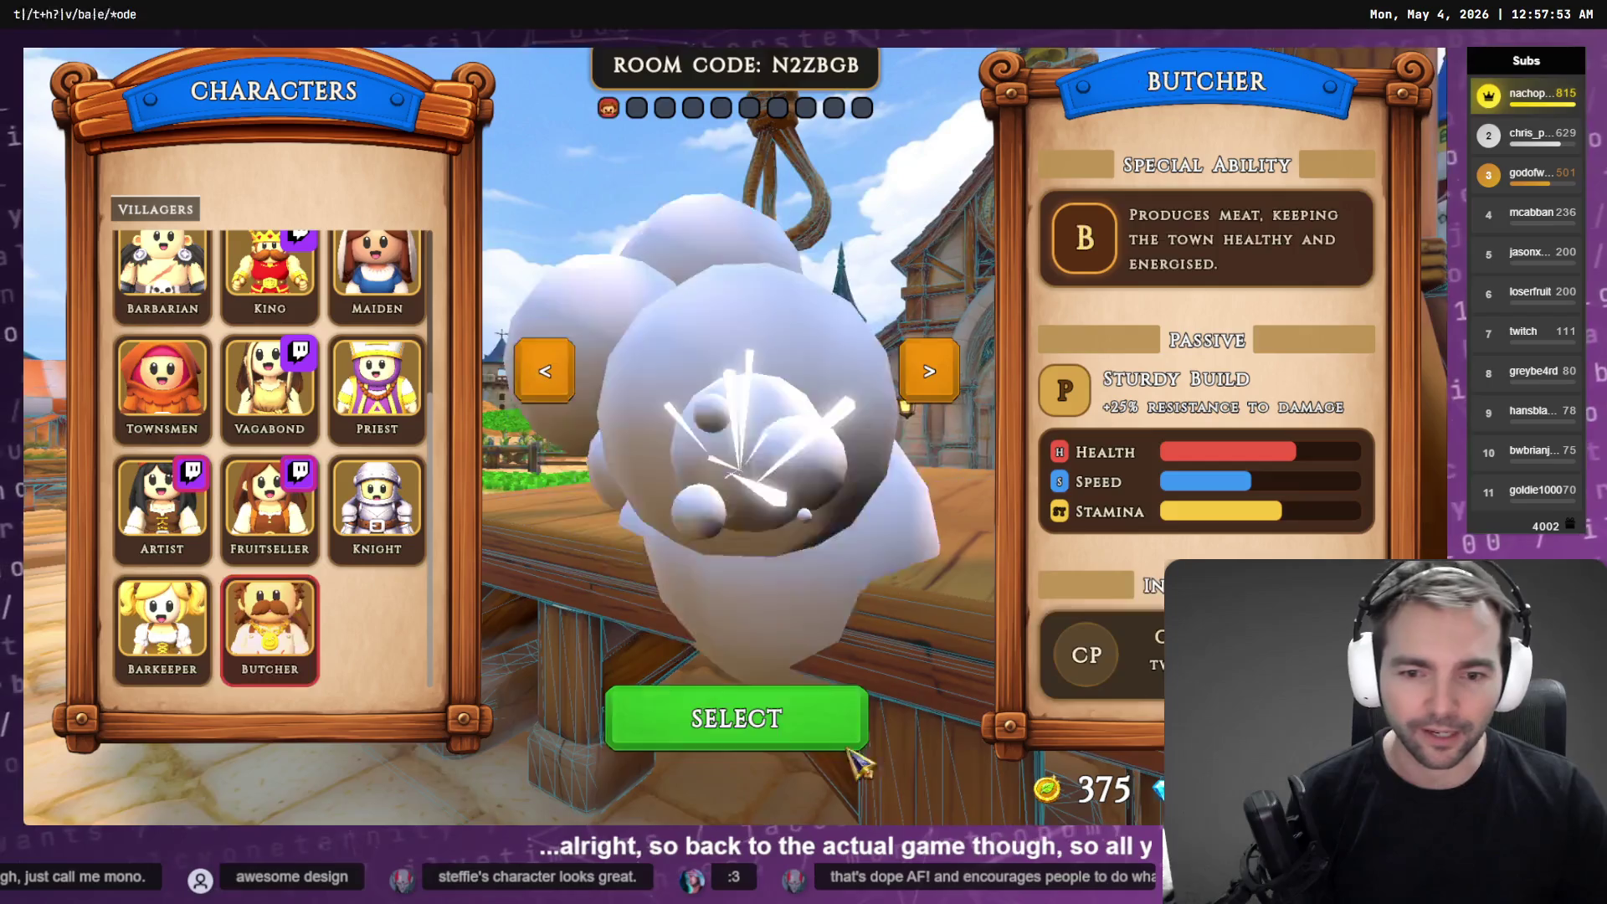
{"action": "left_click", "coordinate": [847, 757]}
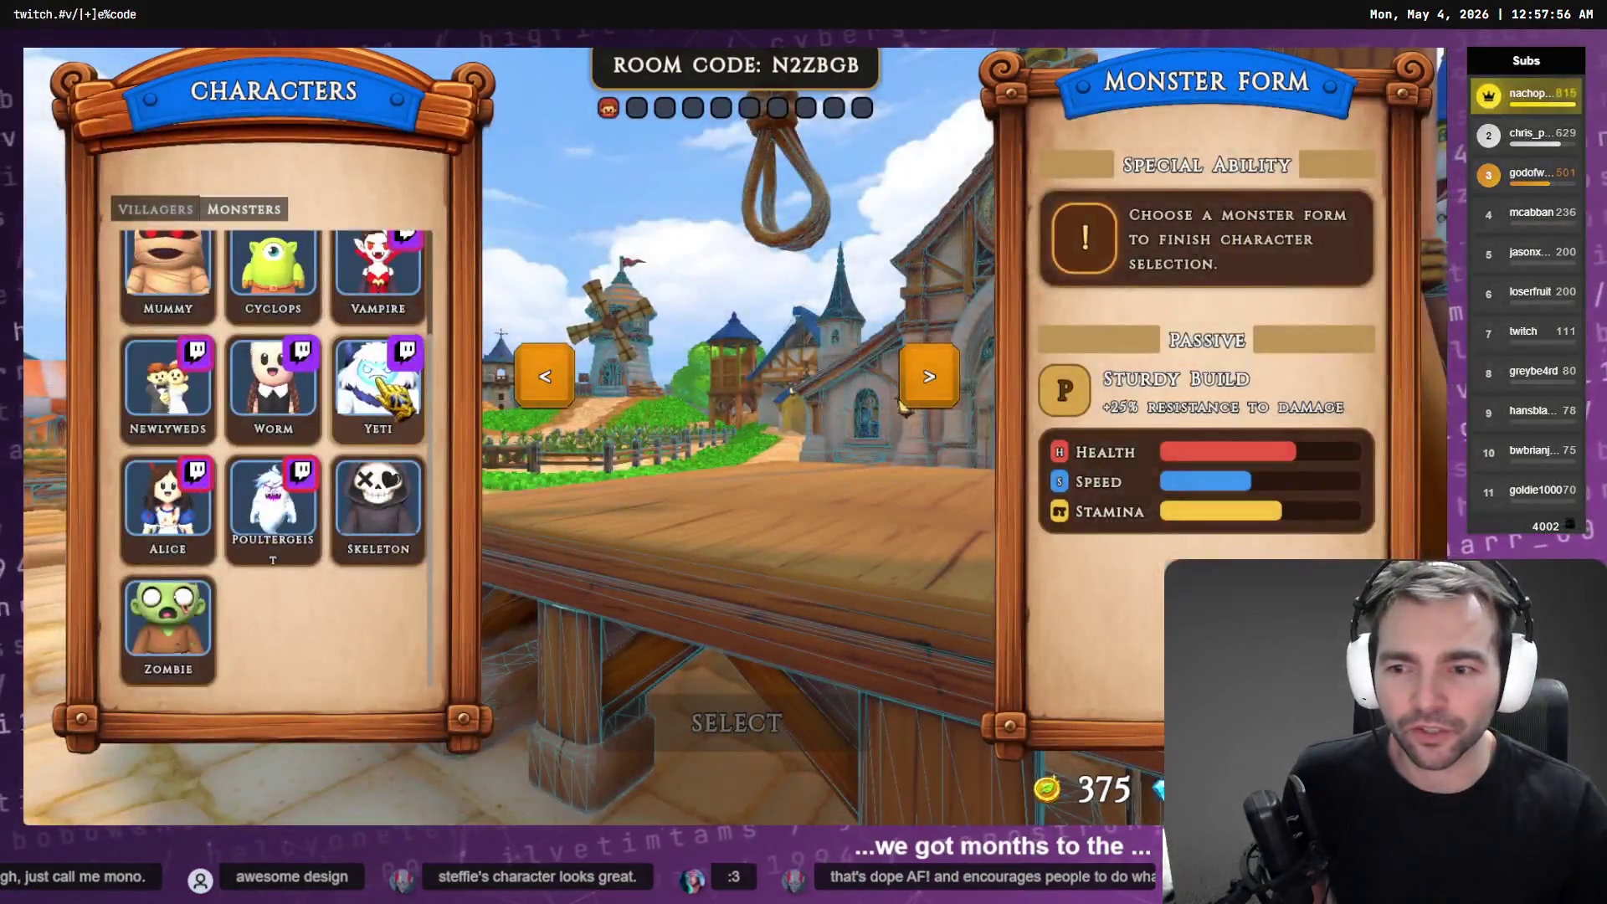
{"action": "left_click", "coordinate": [379, 503]}
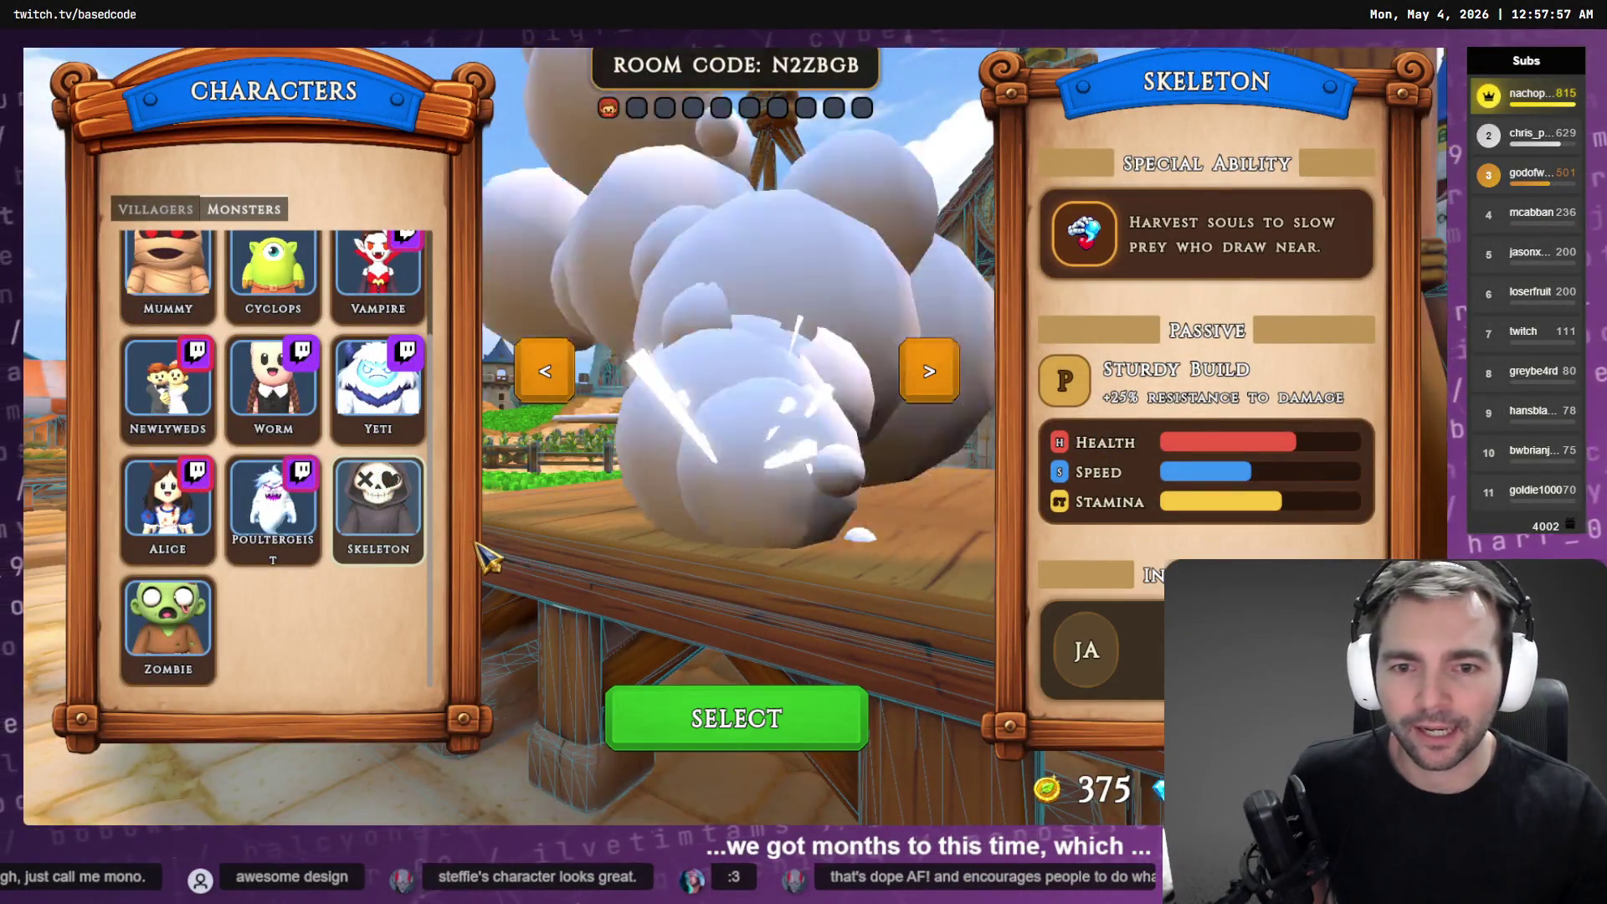
{"action": "left_click", "coordinate": [796, 717]}
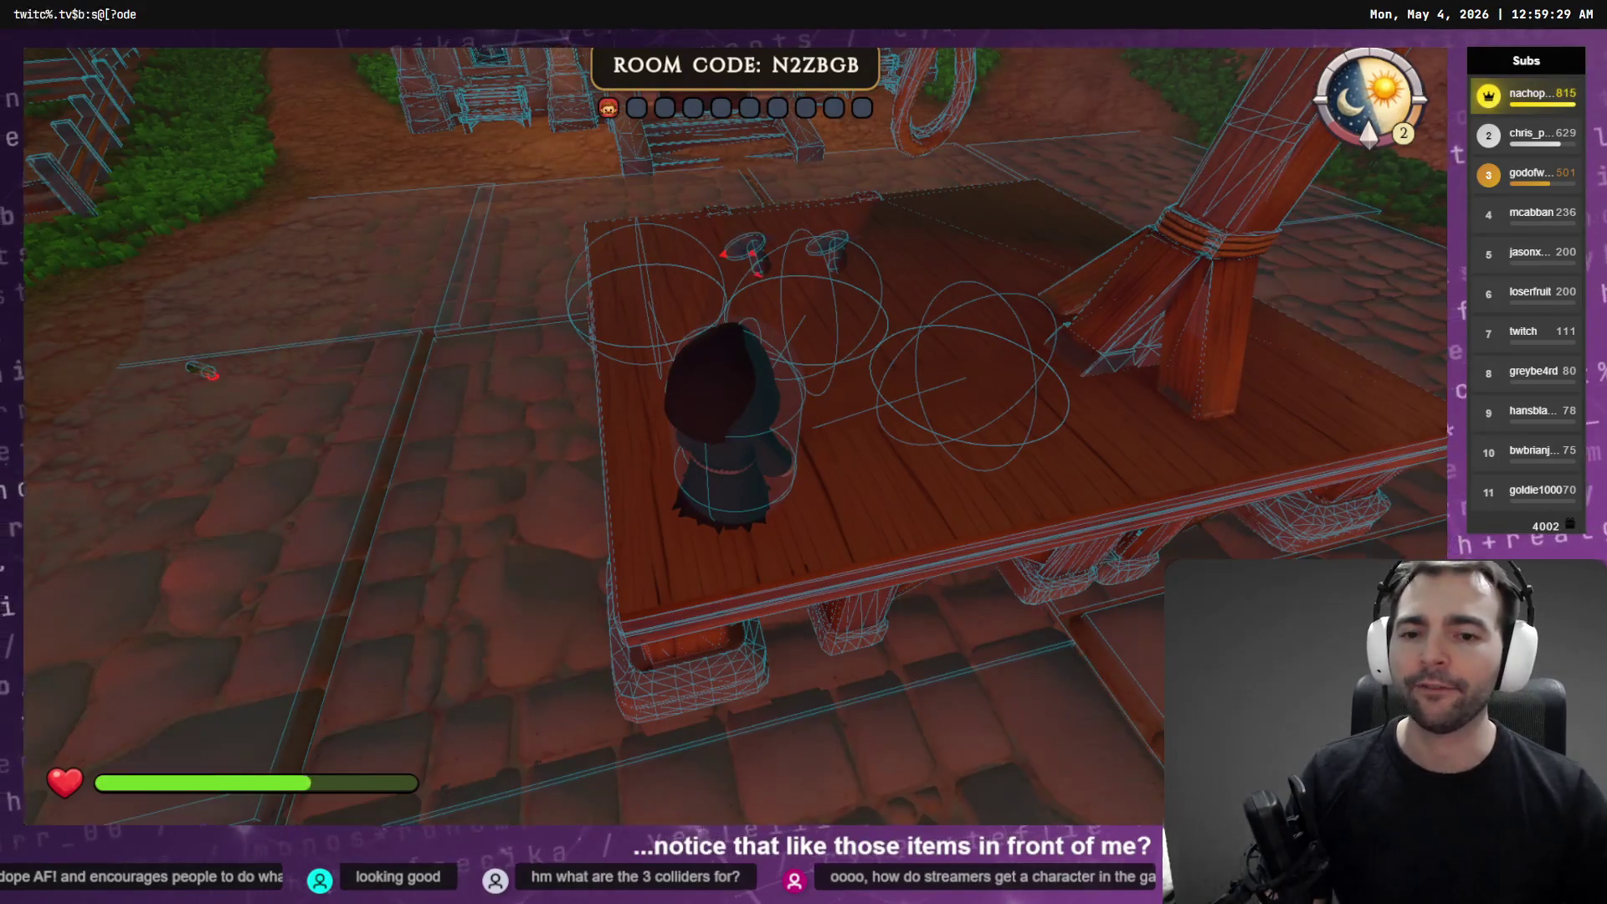
Walk the Skeleton forward across the Chapel table until the Q and E Pick Up prompts show
{"action": "key", "text": "w"}
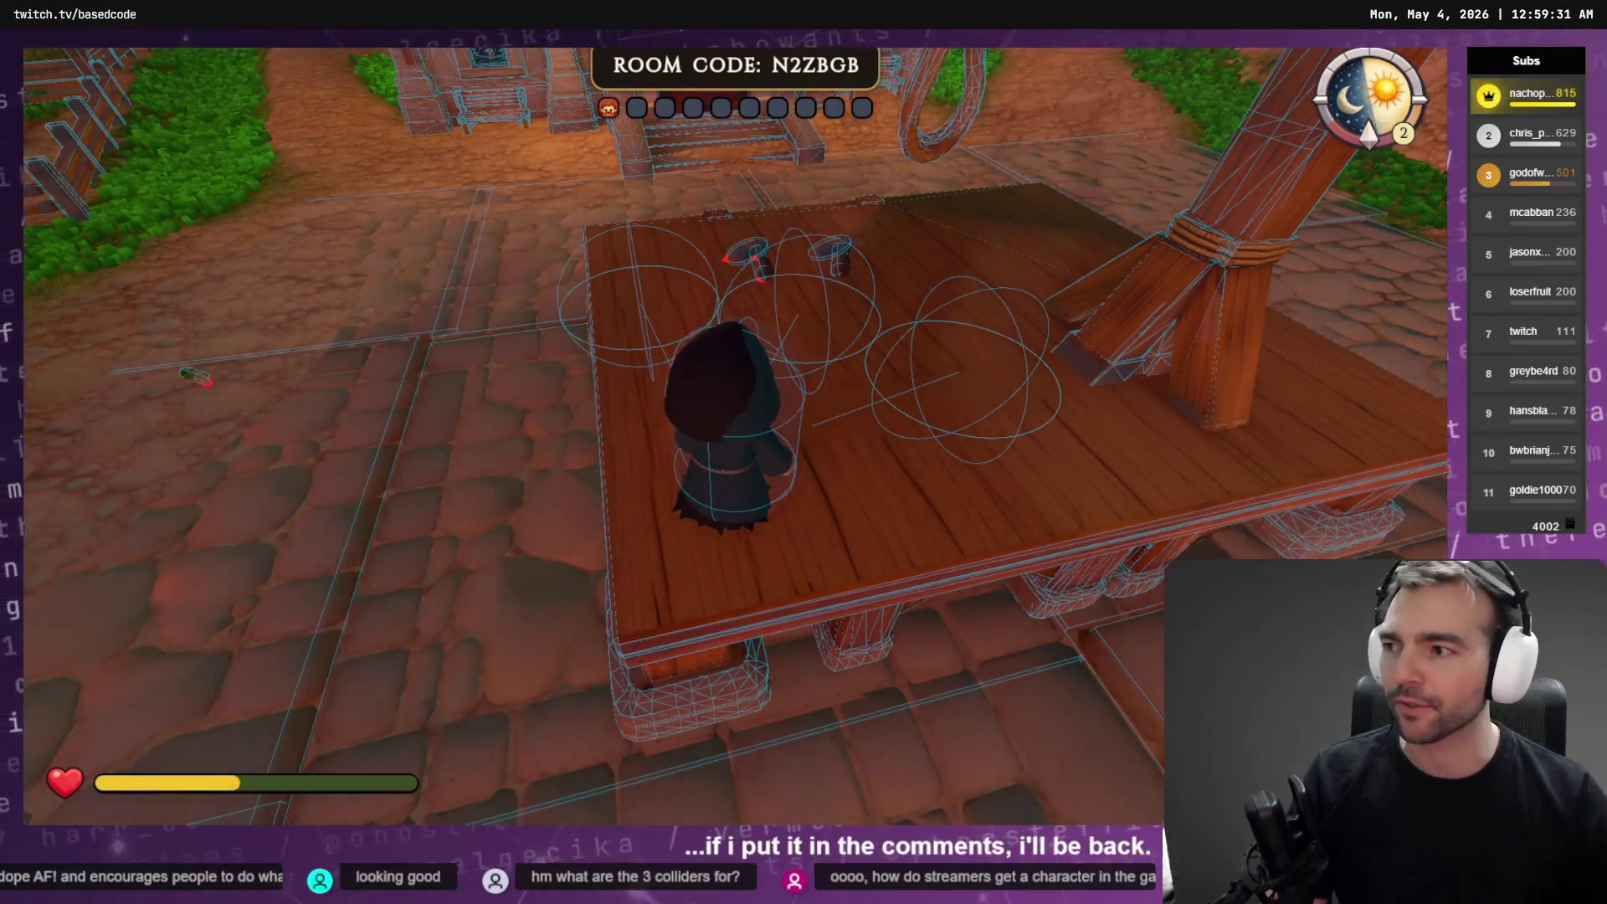
{"action": "key", "text": "w"}
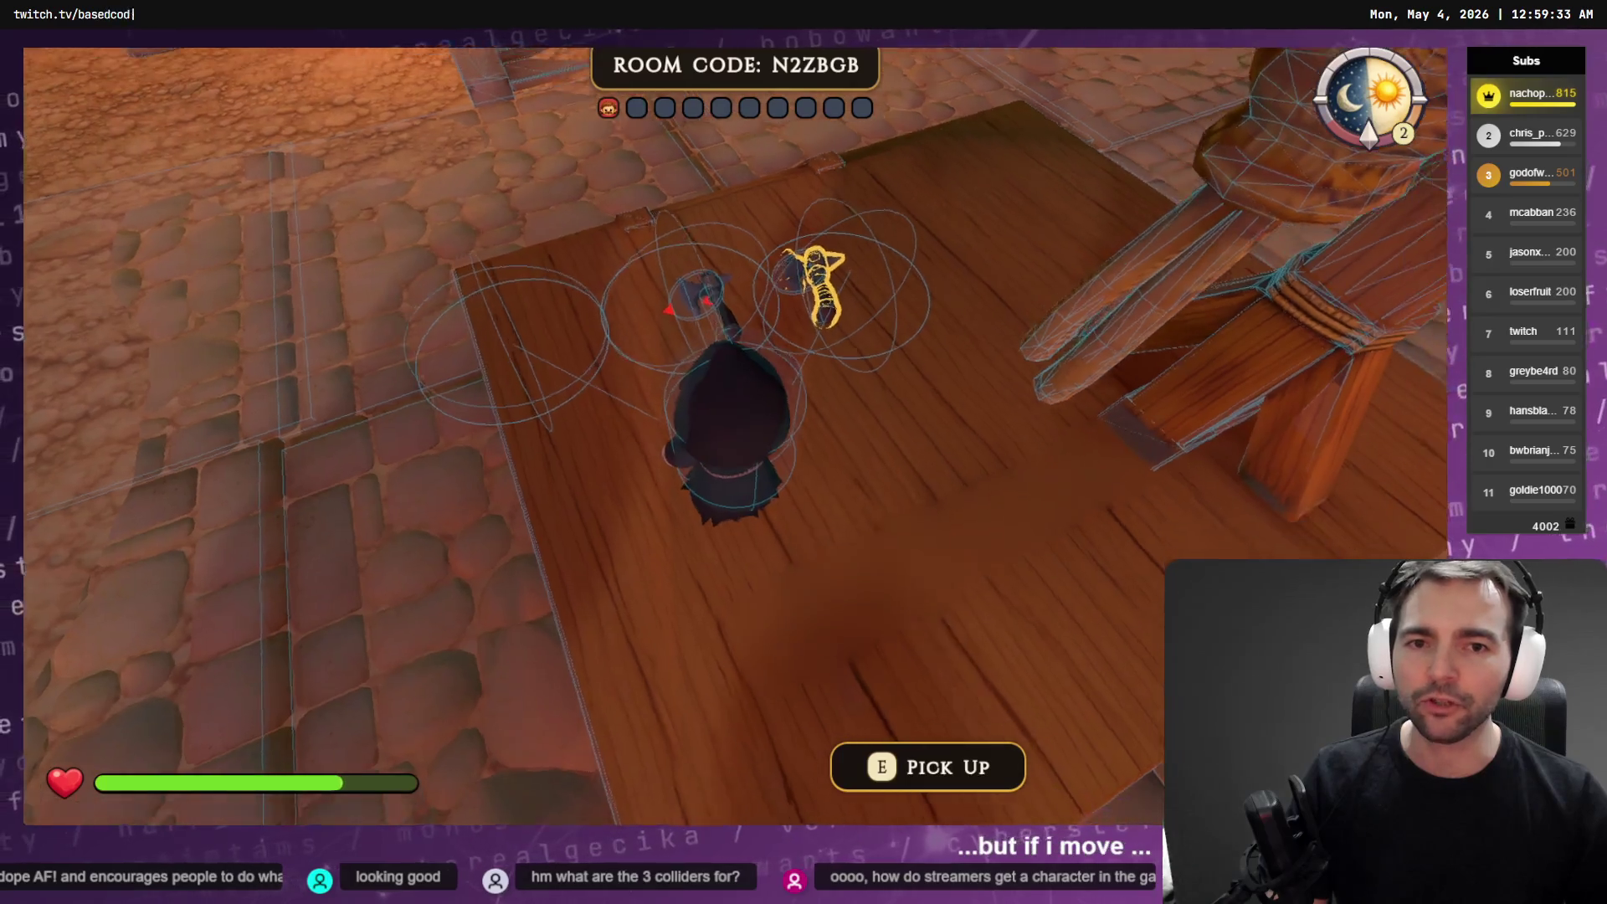
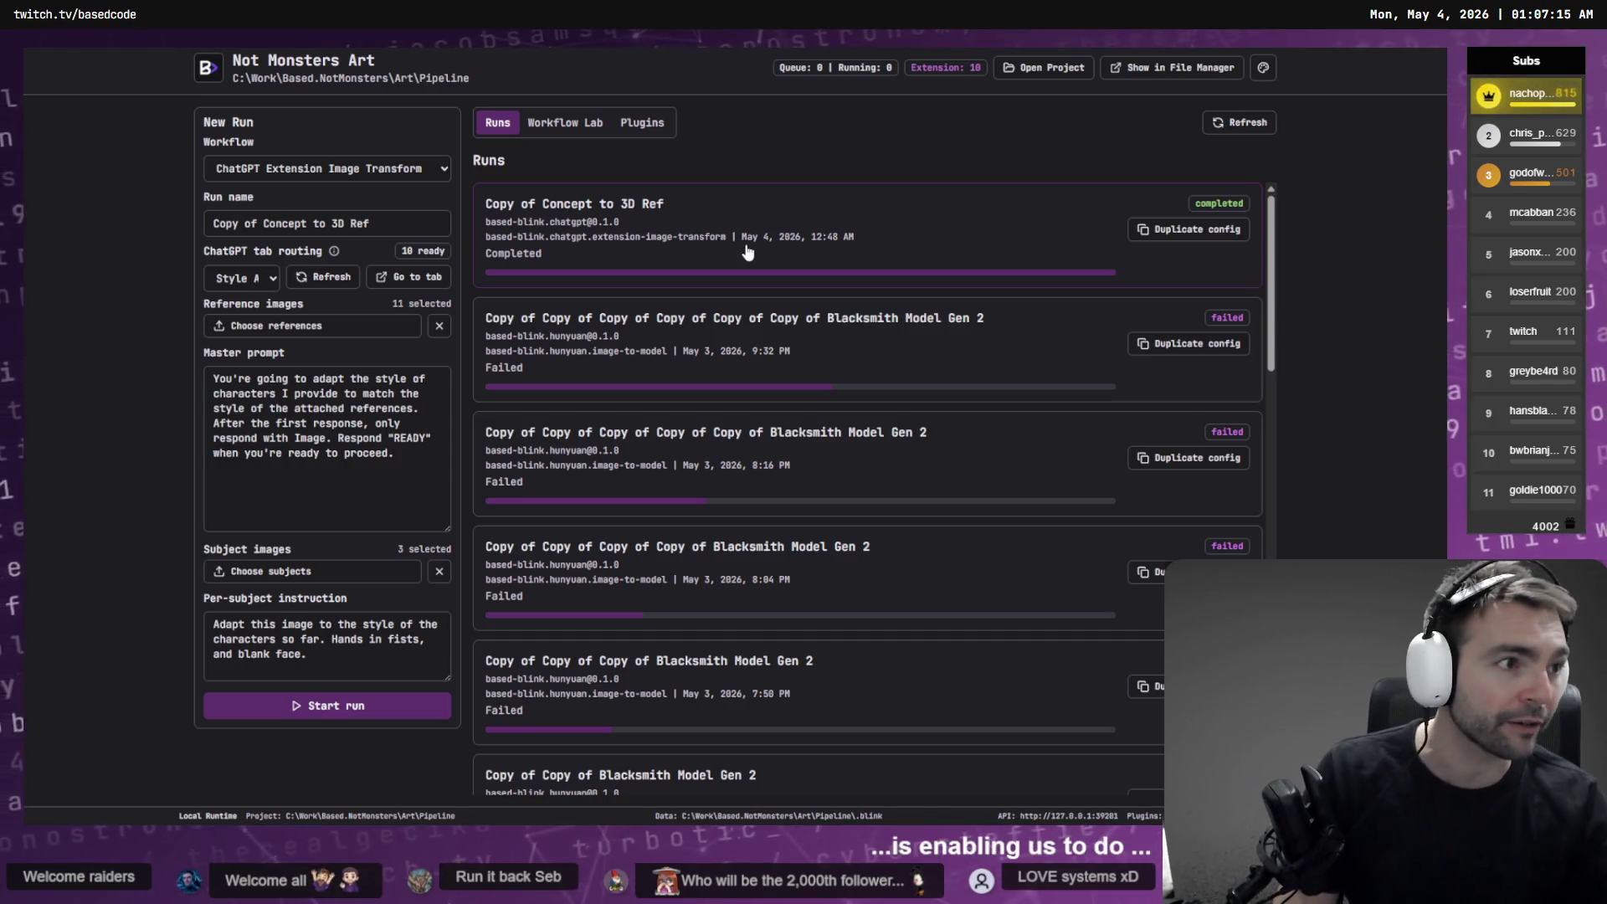
Open the completed Concept to 3D Ref run's details and scroll through them
{"action": "left_click", "coordinate": [897, 258]}
{"action": "scroll", "coordinate": [901, 490], "scroll_direction": "down", "scroll_amount": 8}
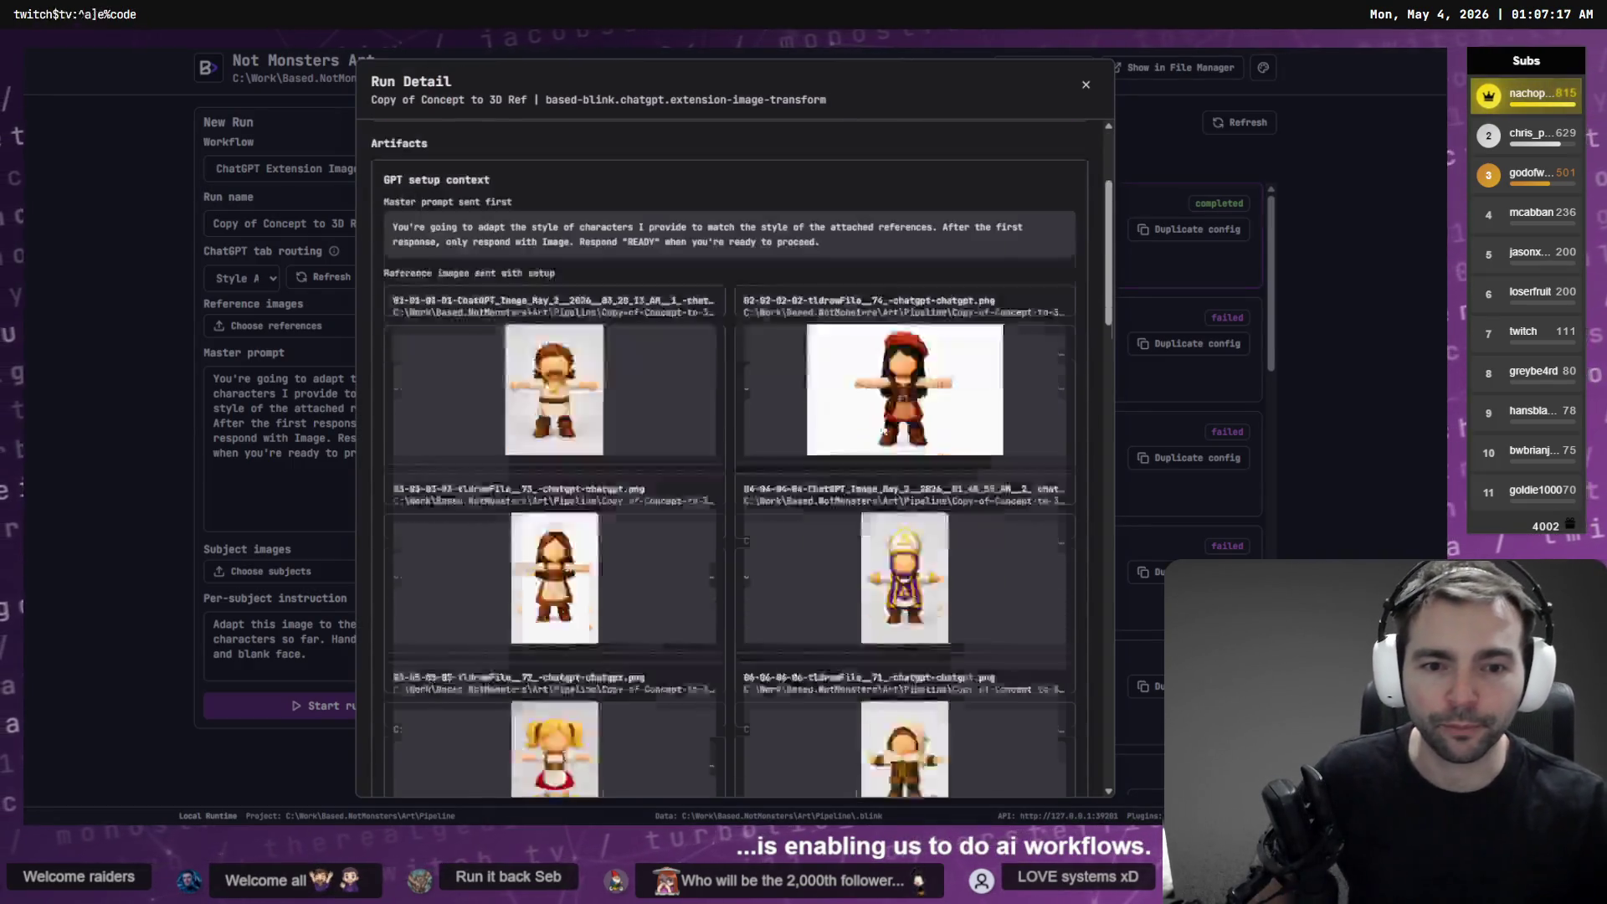
{"action": "scroll", "coordinate": [900, 489], "scroll_direction": "down", "scroll_amount": 10}
{"action": "scroll", "coordinate": [886, 509], "scroll_direction": "down", "scroll_amount": 5}
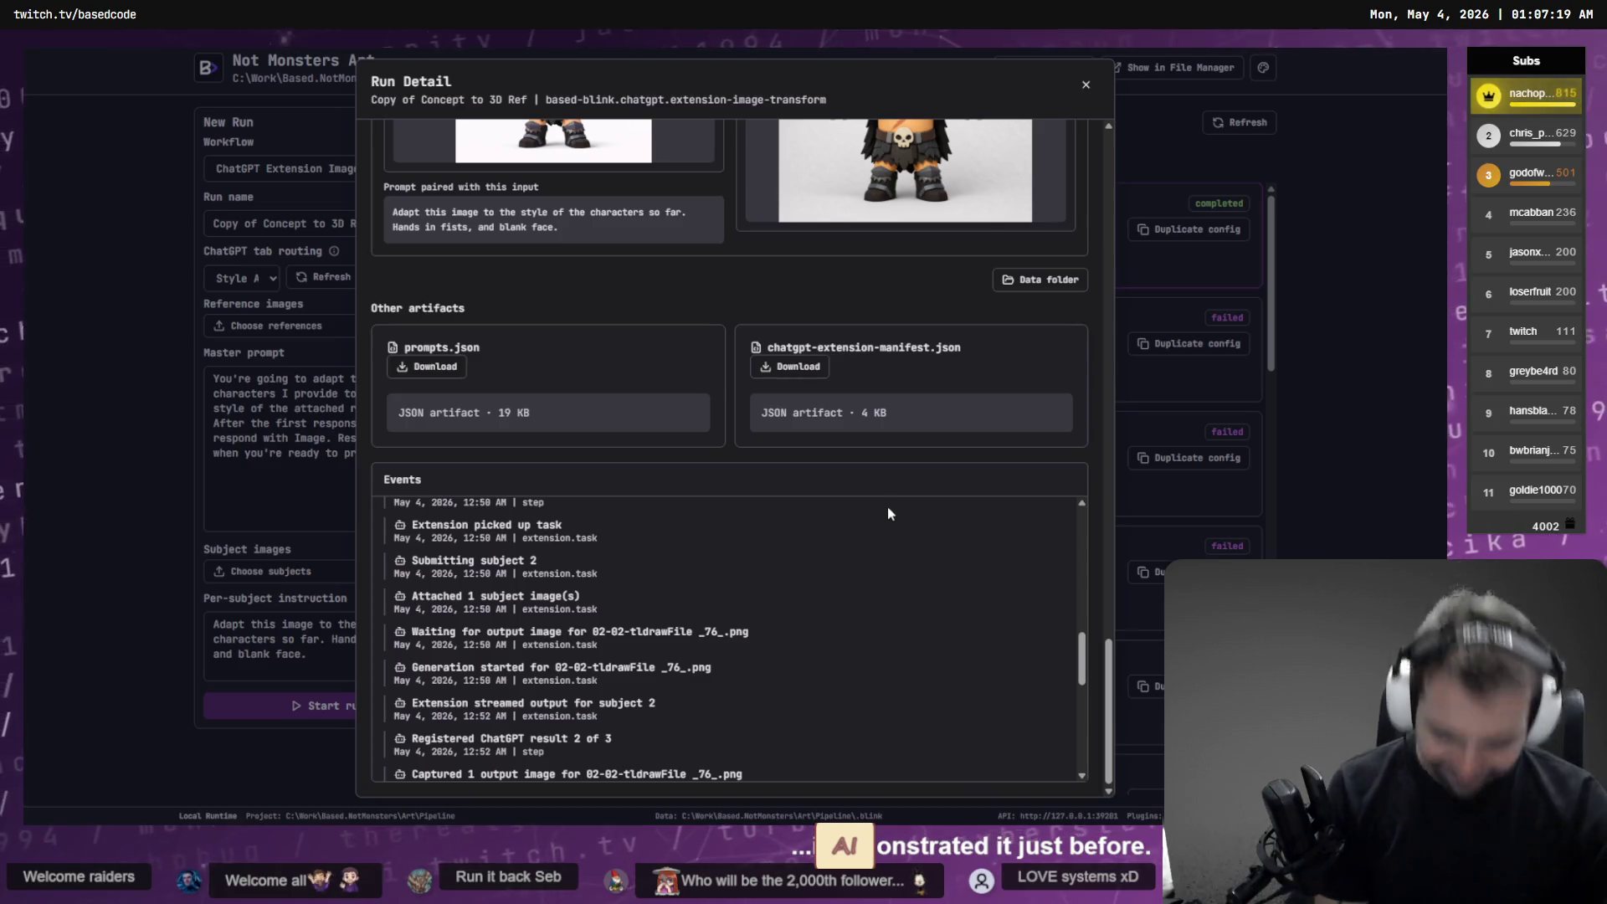
{"action": "scroll", "coordinate": [887, 505], "scroll_direction": "up", "scroll_amount": 5}
{"action": "scroll", "coordinate": [912, 504], "scroll_direction": "up", "scroll_amount": 15}
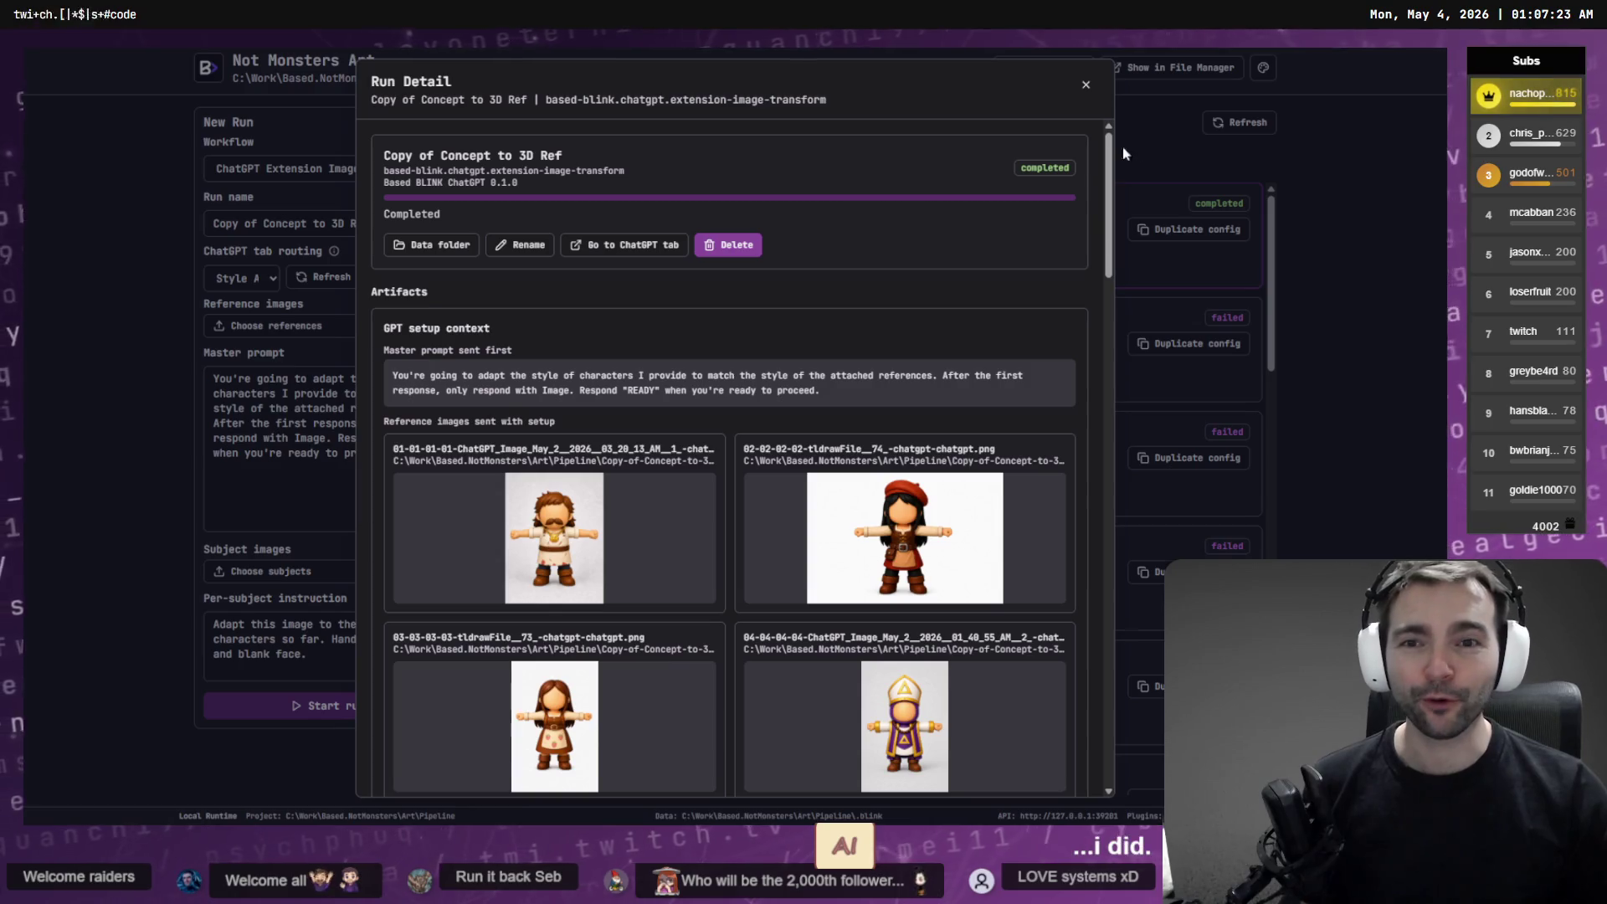
Duplicate that run's configuration into a new run and view it in Workflow Lab
{"action": "left_click", "coordinate": [1132, 223]}
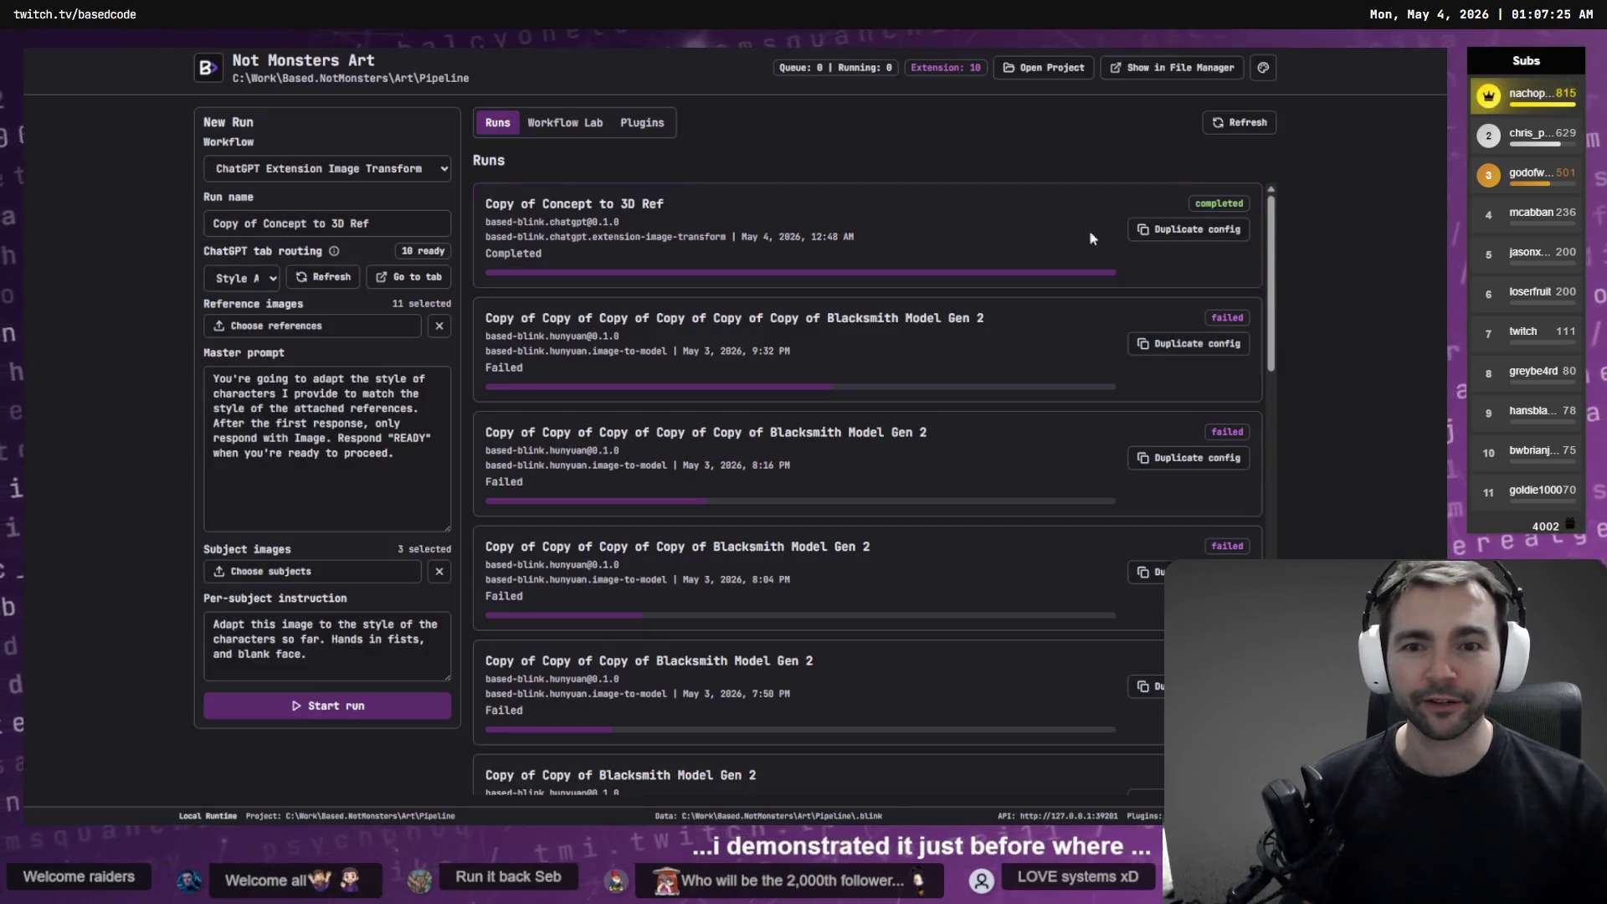
{"action": "left_click", "coordinate": [1182, 231]}
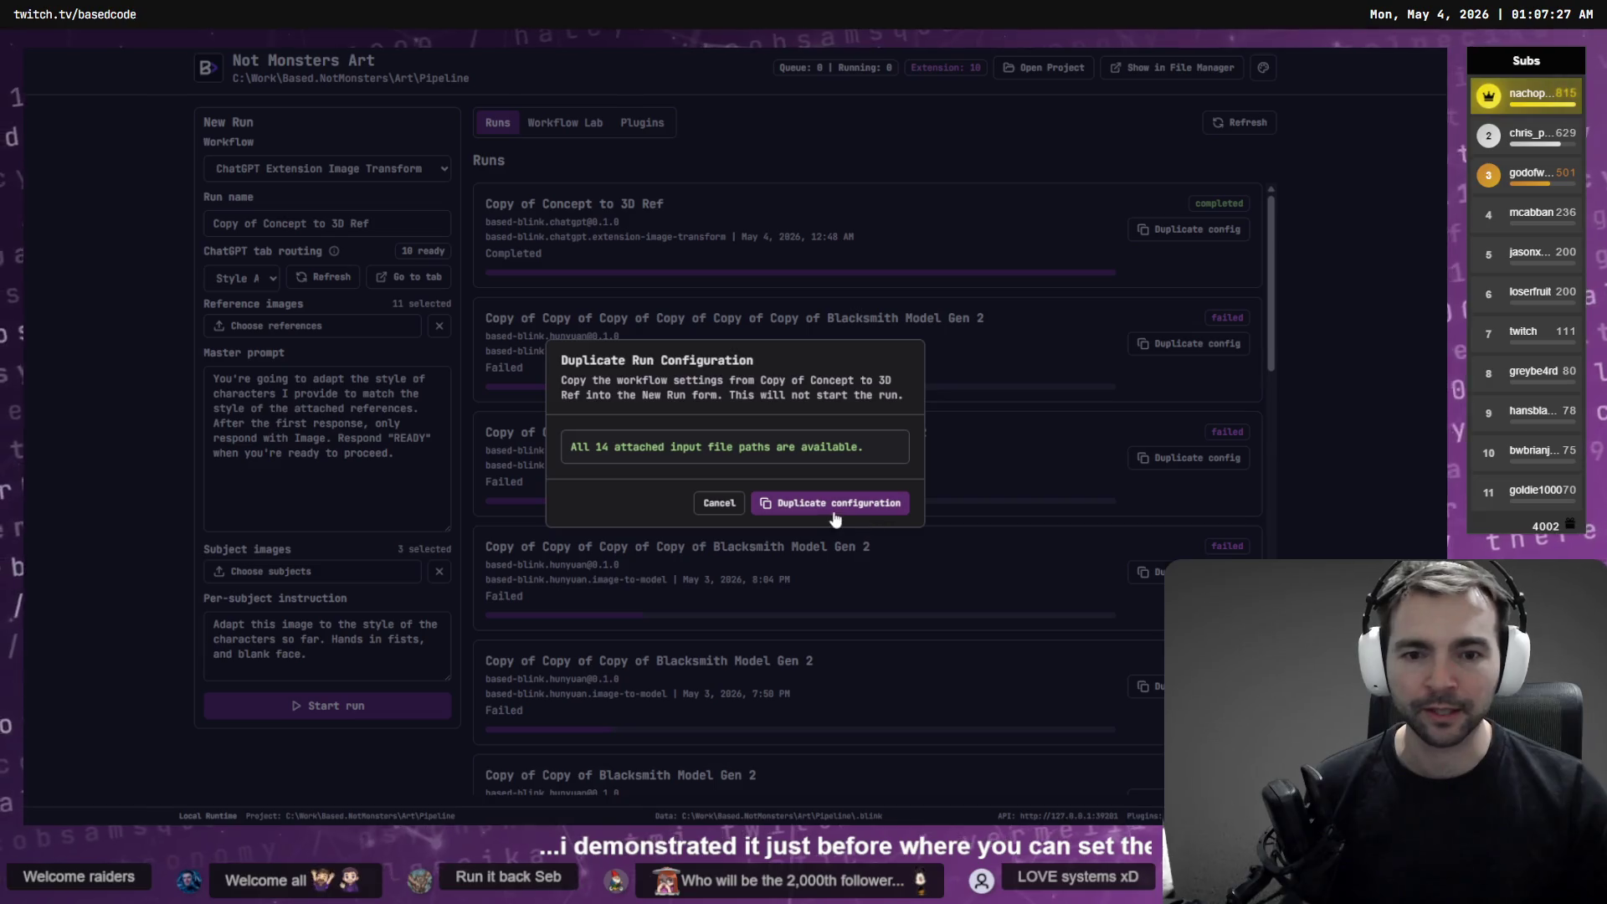
{"action": "left_click", "coordinate": [834, 504]}
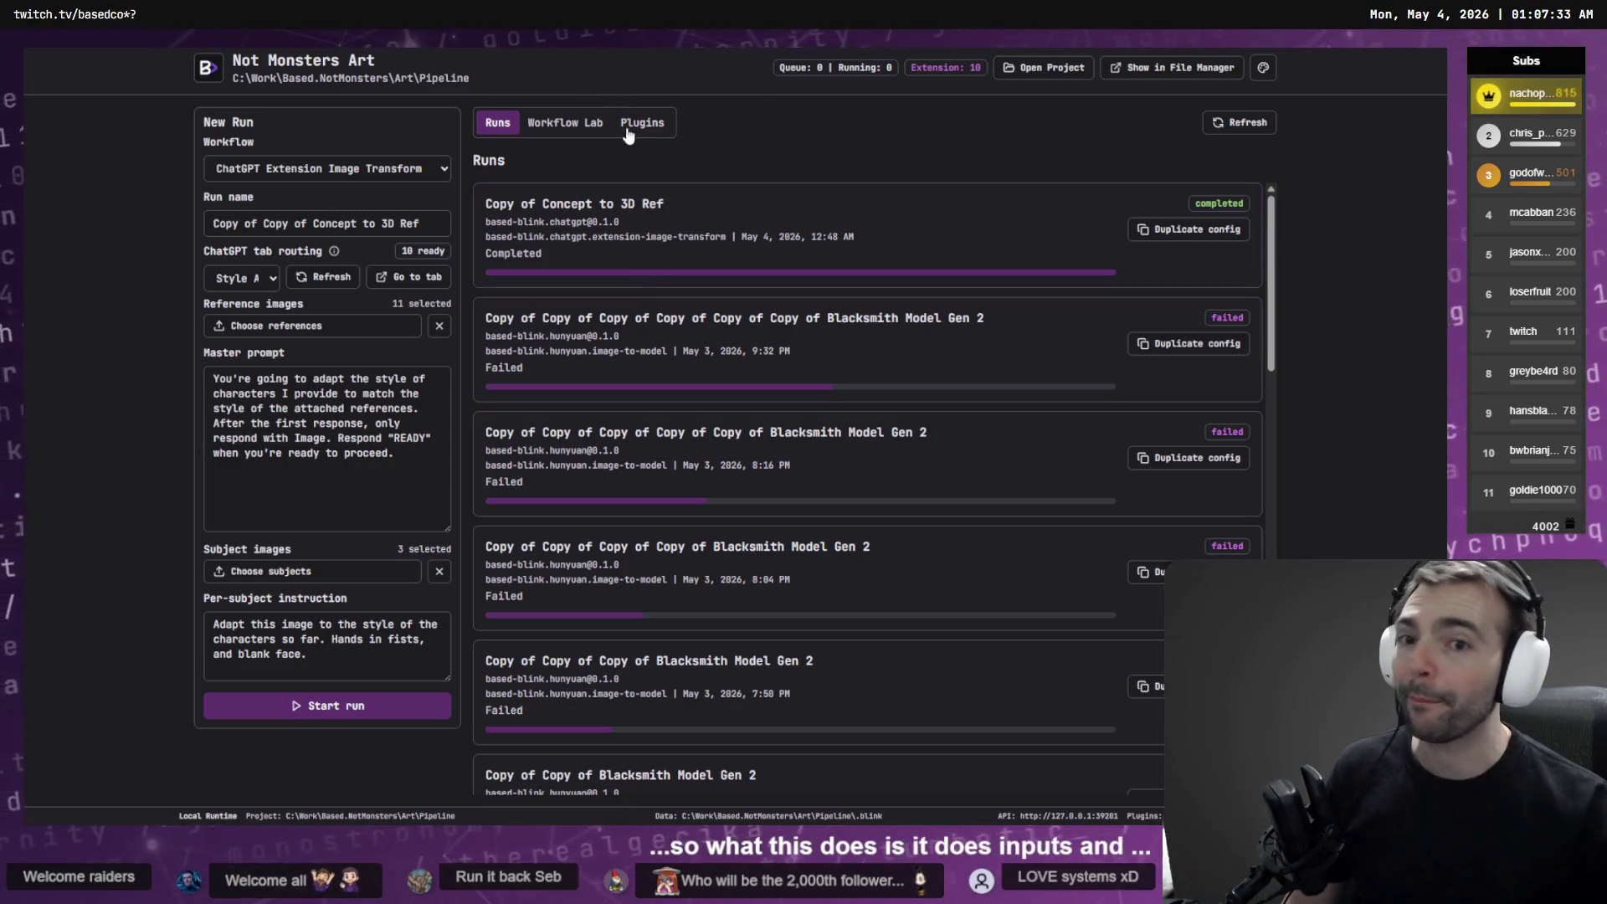
{"action": "left_click", "coordinate": [559, 127]}
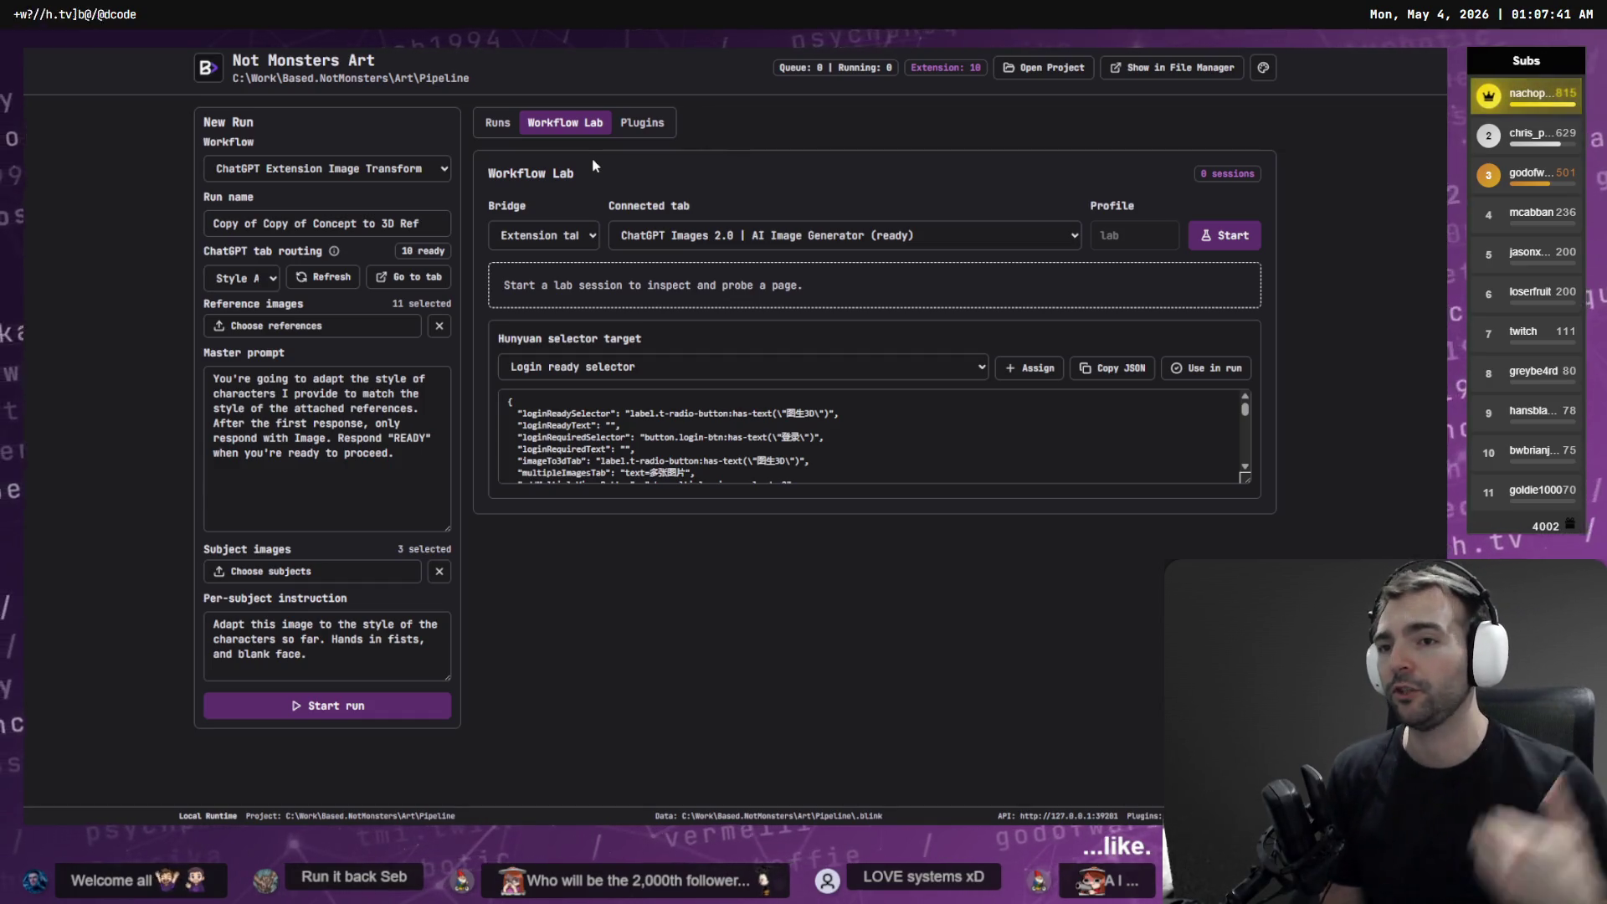
Check the installed workflow plugins, return to Workflow Lab, then bring ChatGPT forward
{"action": "left_click", "coordinate": [636, 125]}
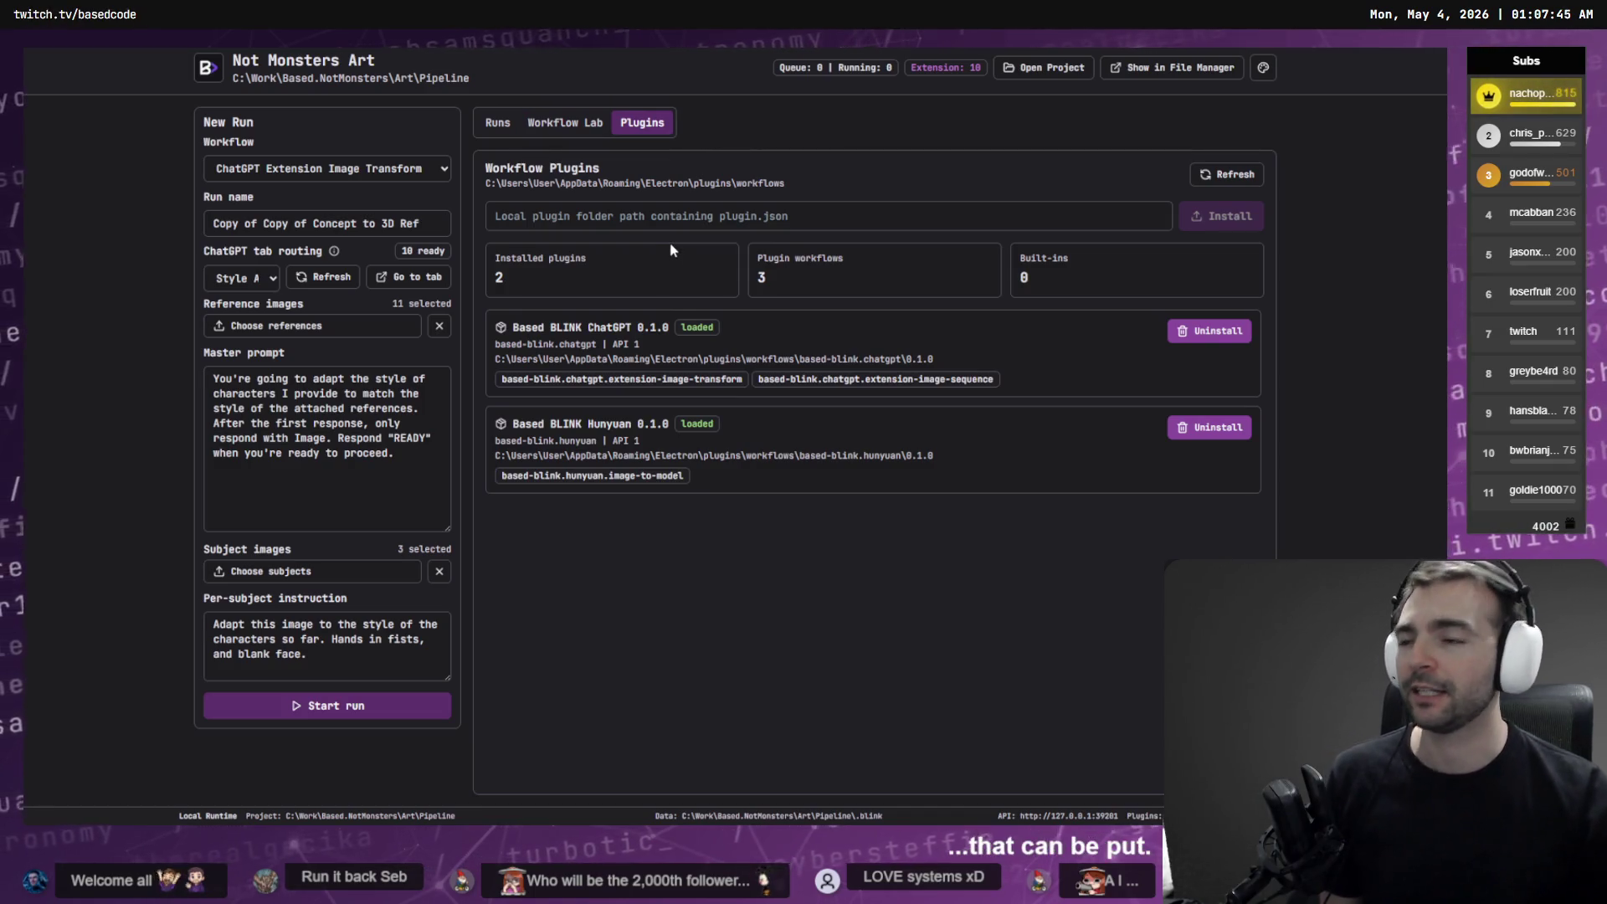
{"action": "left_click", "coordinate": [549, 126]}
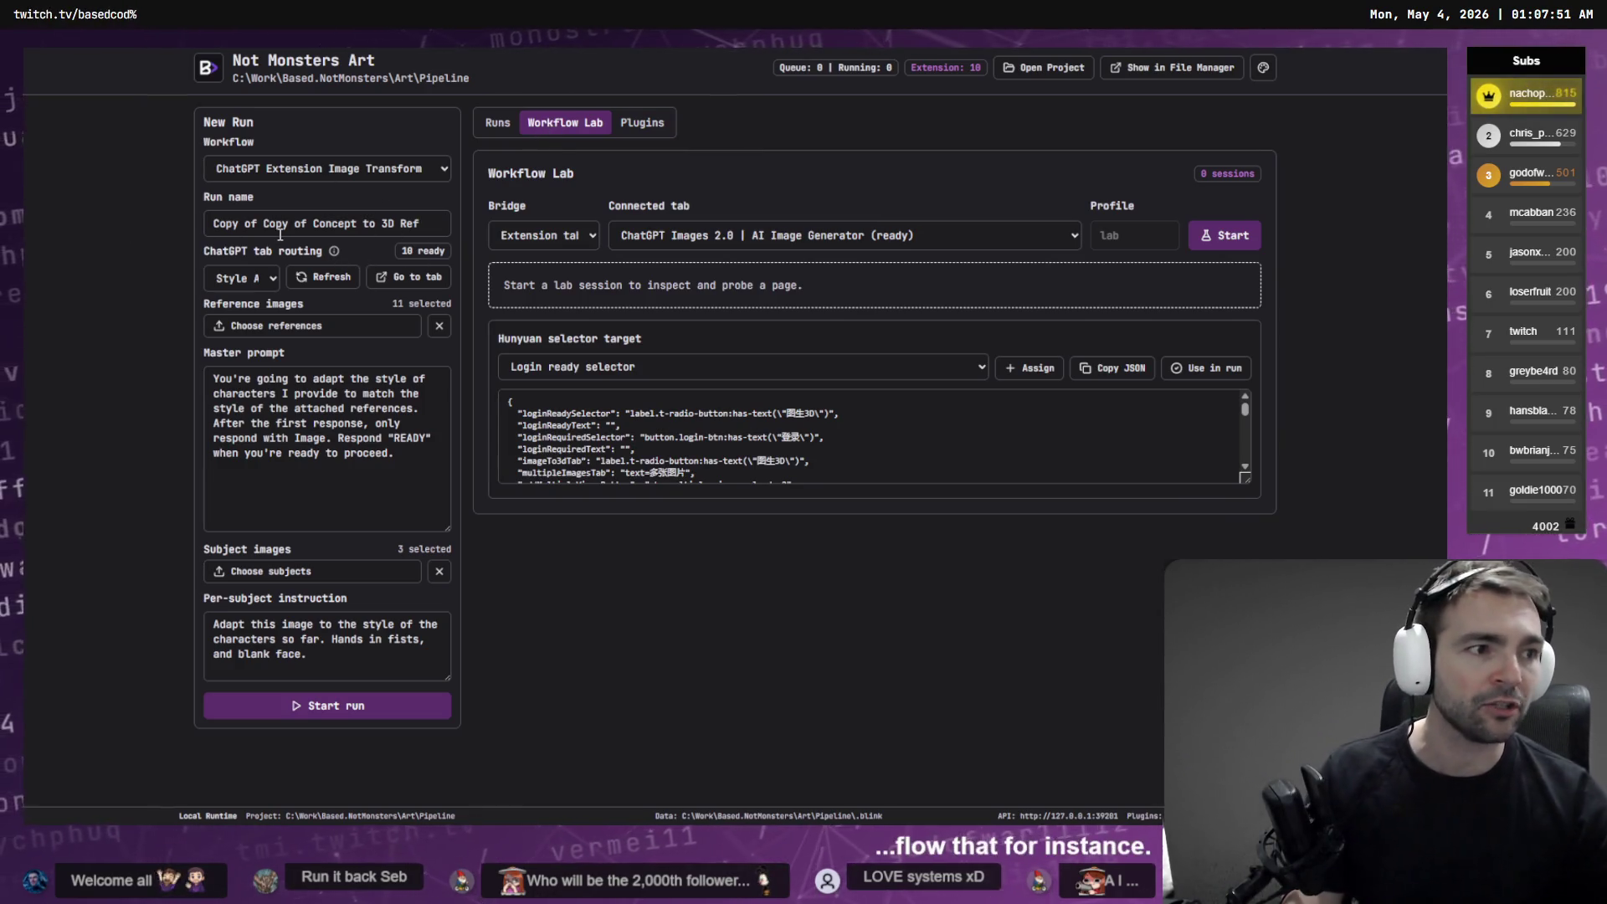
{"action": "key", "text": "alt+Tab"}
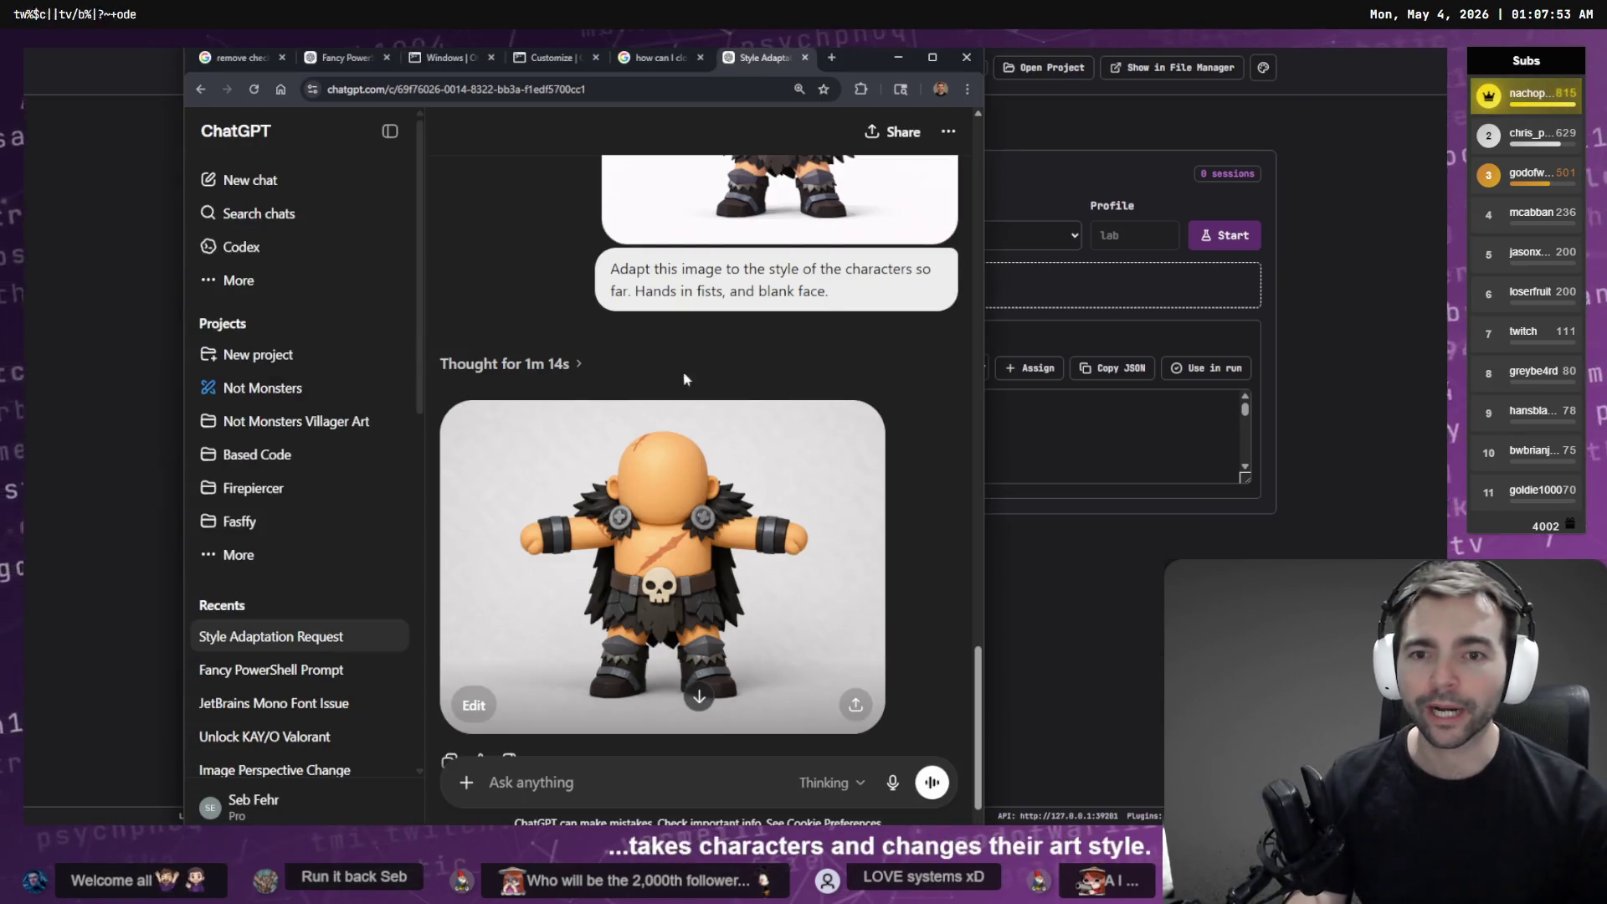
Start the duplicated Concept to 3D Ref run from the pipeline app
{"action": "scroll", "coordinate": [683, 380], "scroll_direction": "up", "scroll_amount": 10}
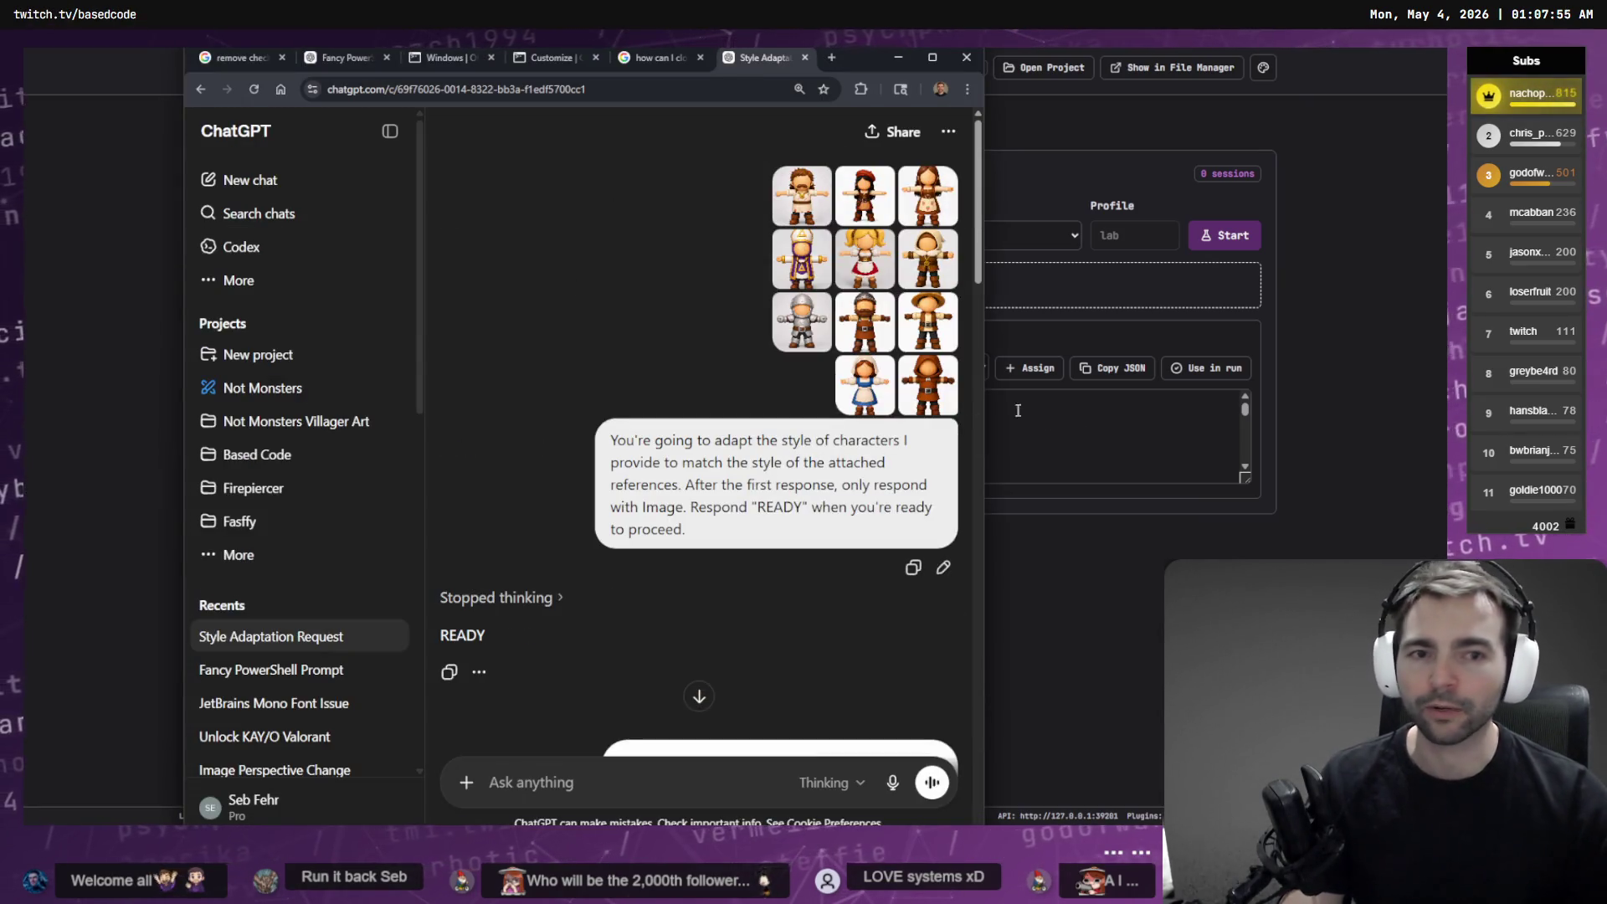
{"action": "key", "text": "alt+Tab"}
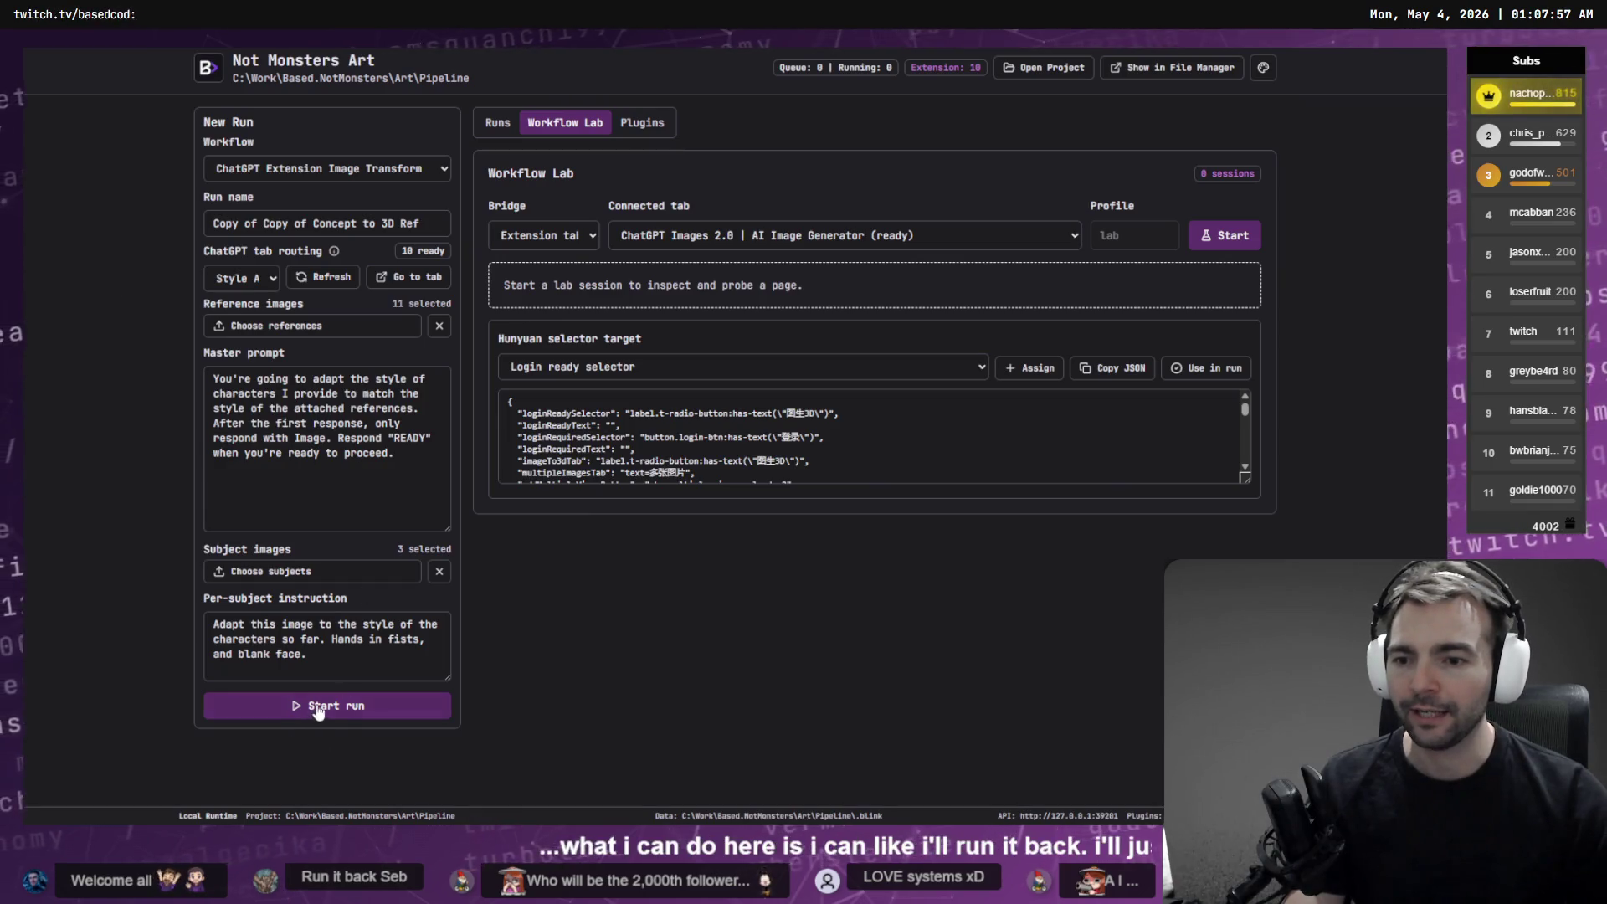
{"action": "left_click", "coordinate": [318, 709]}
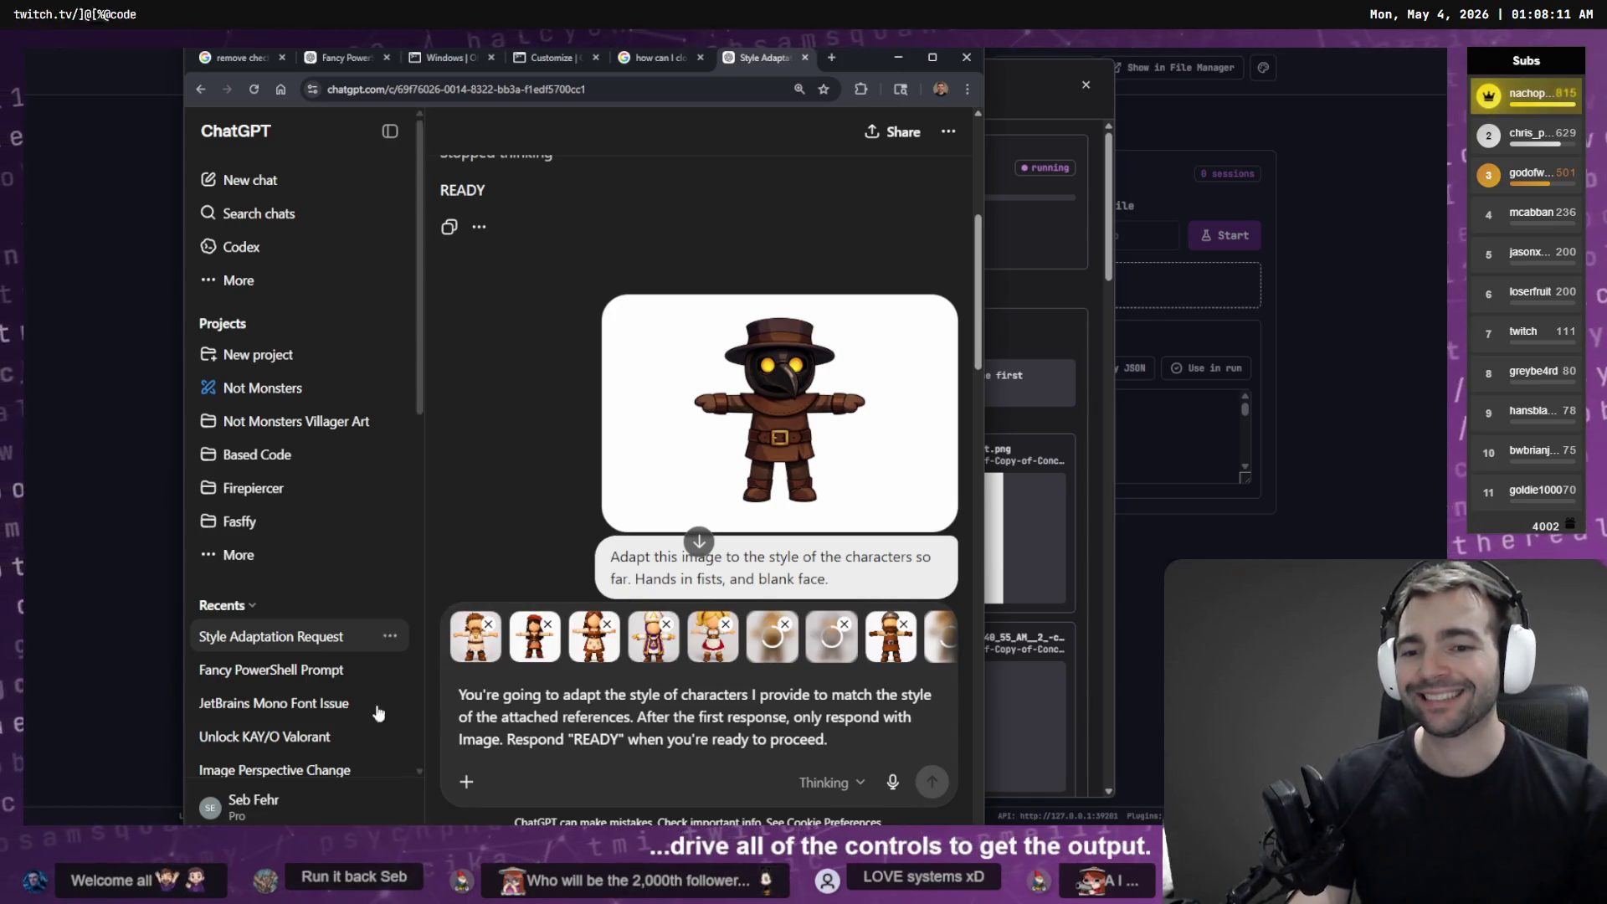
Review the new run's subject input and prompt pairs, each still marked Missing result
{"action": "key", "text": "alt+Tab"}
{"action": "scroll", "coordinate": [790, 530], "scroll_direction": "down", "scroll_amount": 10}
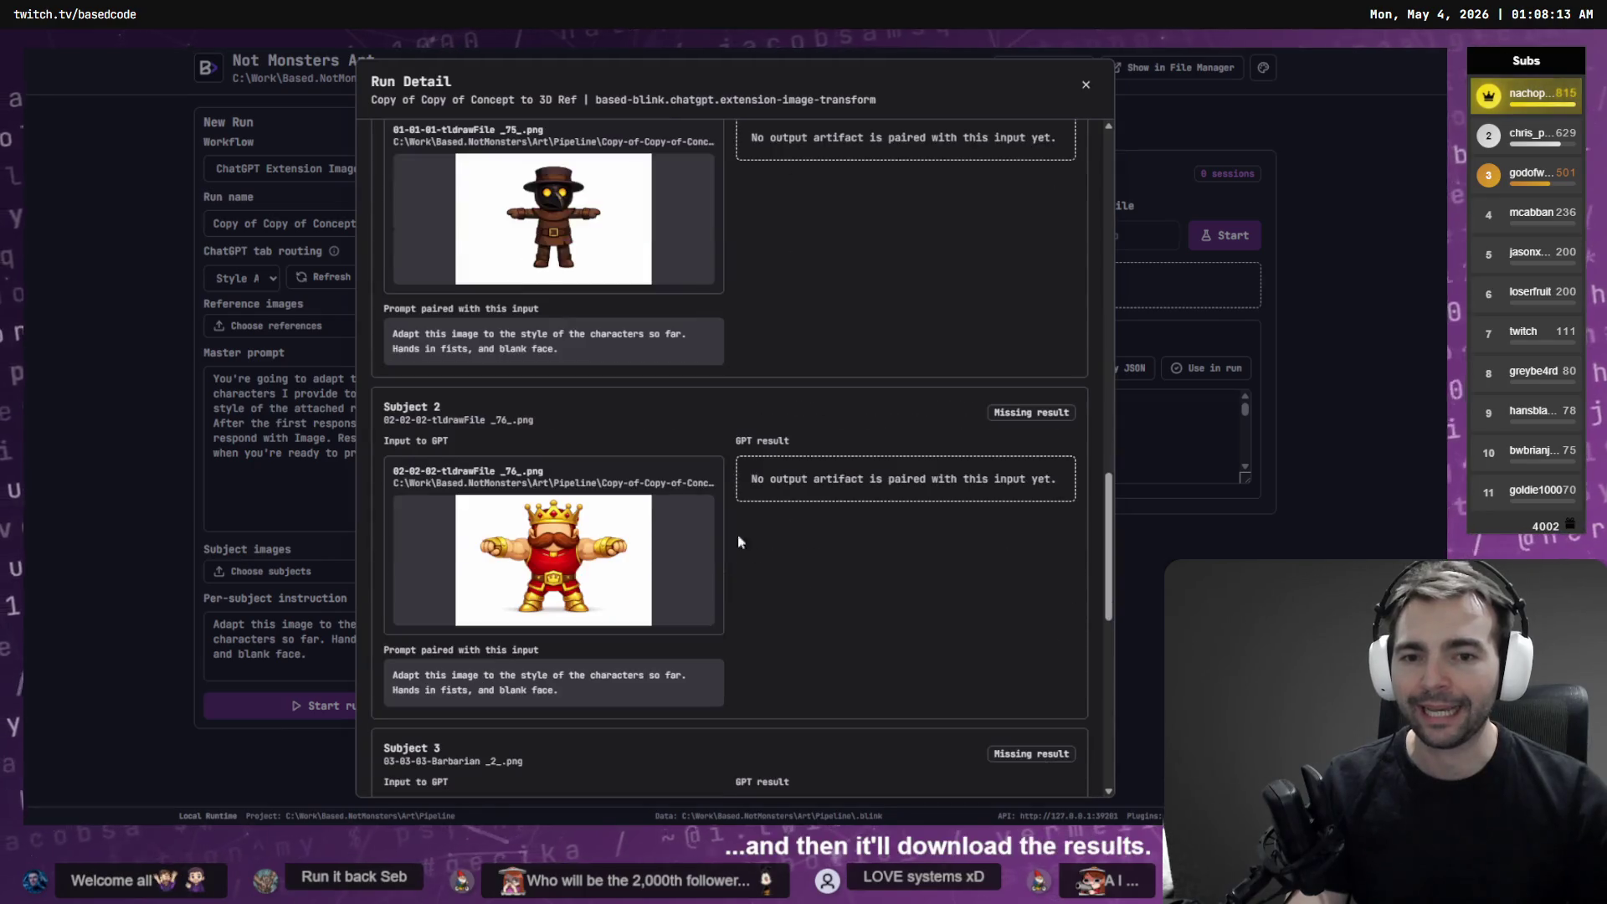
{"action": "scroll", "coordinate": [753, 268], "scroll_direction": "up", "scroll_amount": 8}
{"action": "scroll", "coordinate": [849, 418], "scroll_direction": "down", "scroll_amount": 5}
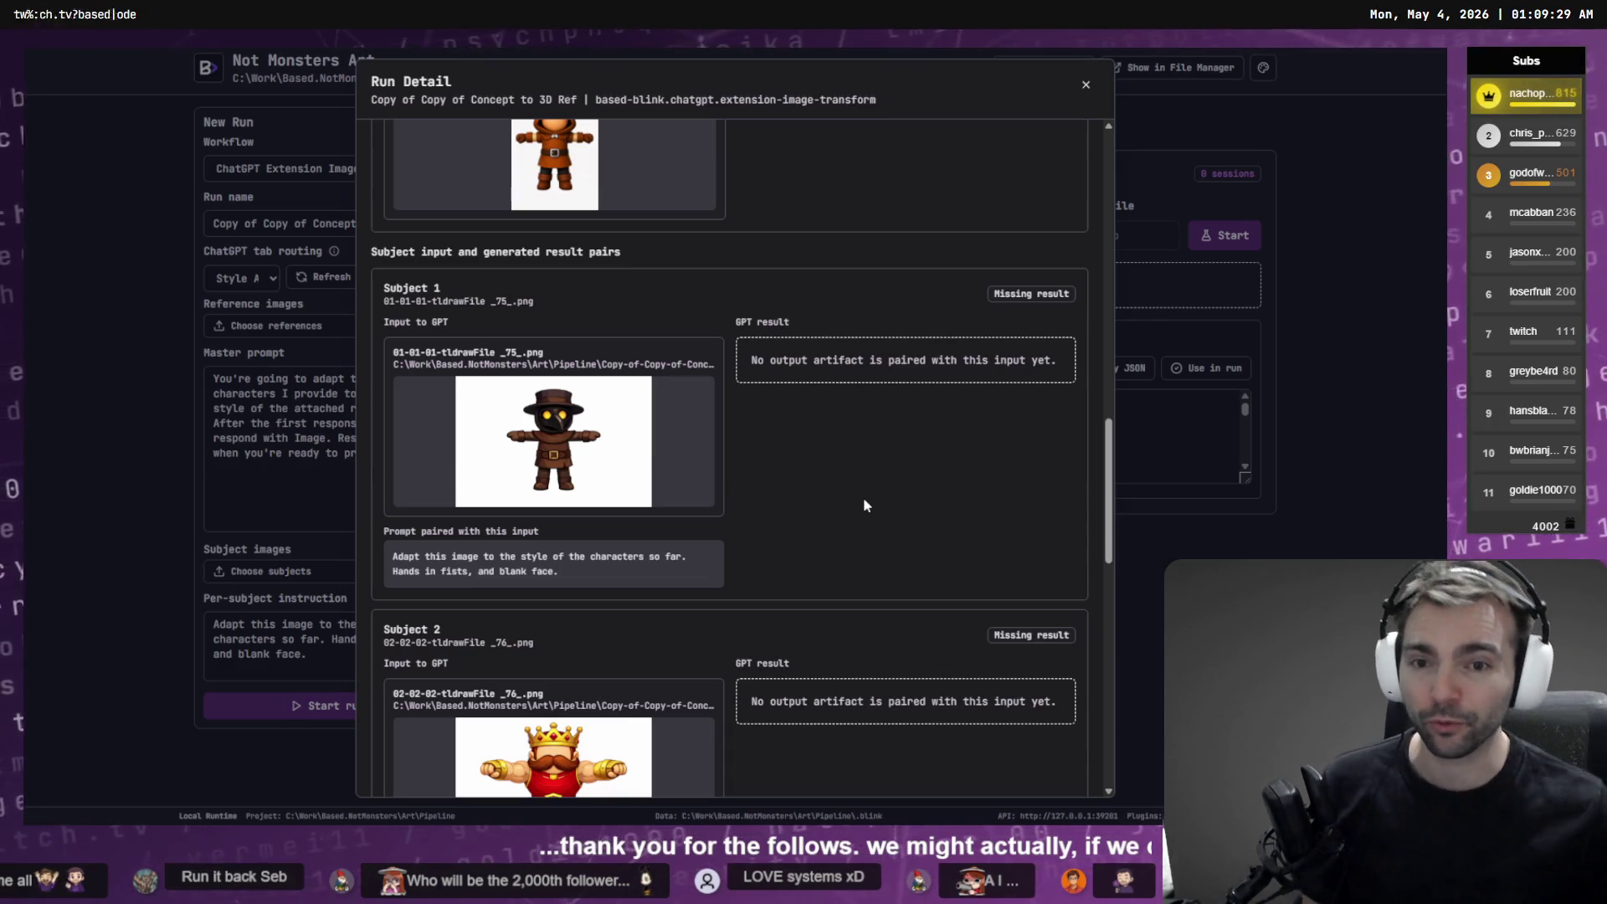
{"action": "scroll", "coordinate": [881, 492], "scroll_direction": "up", "scroll_amount": 8}
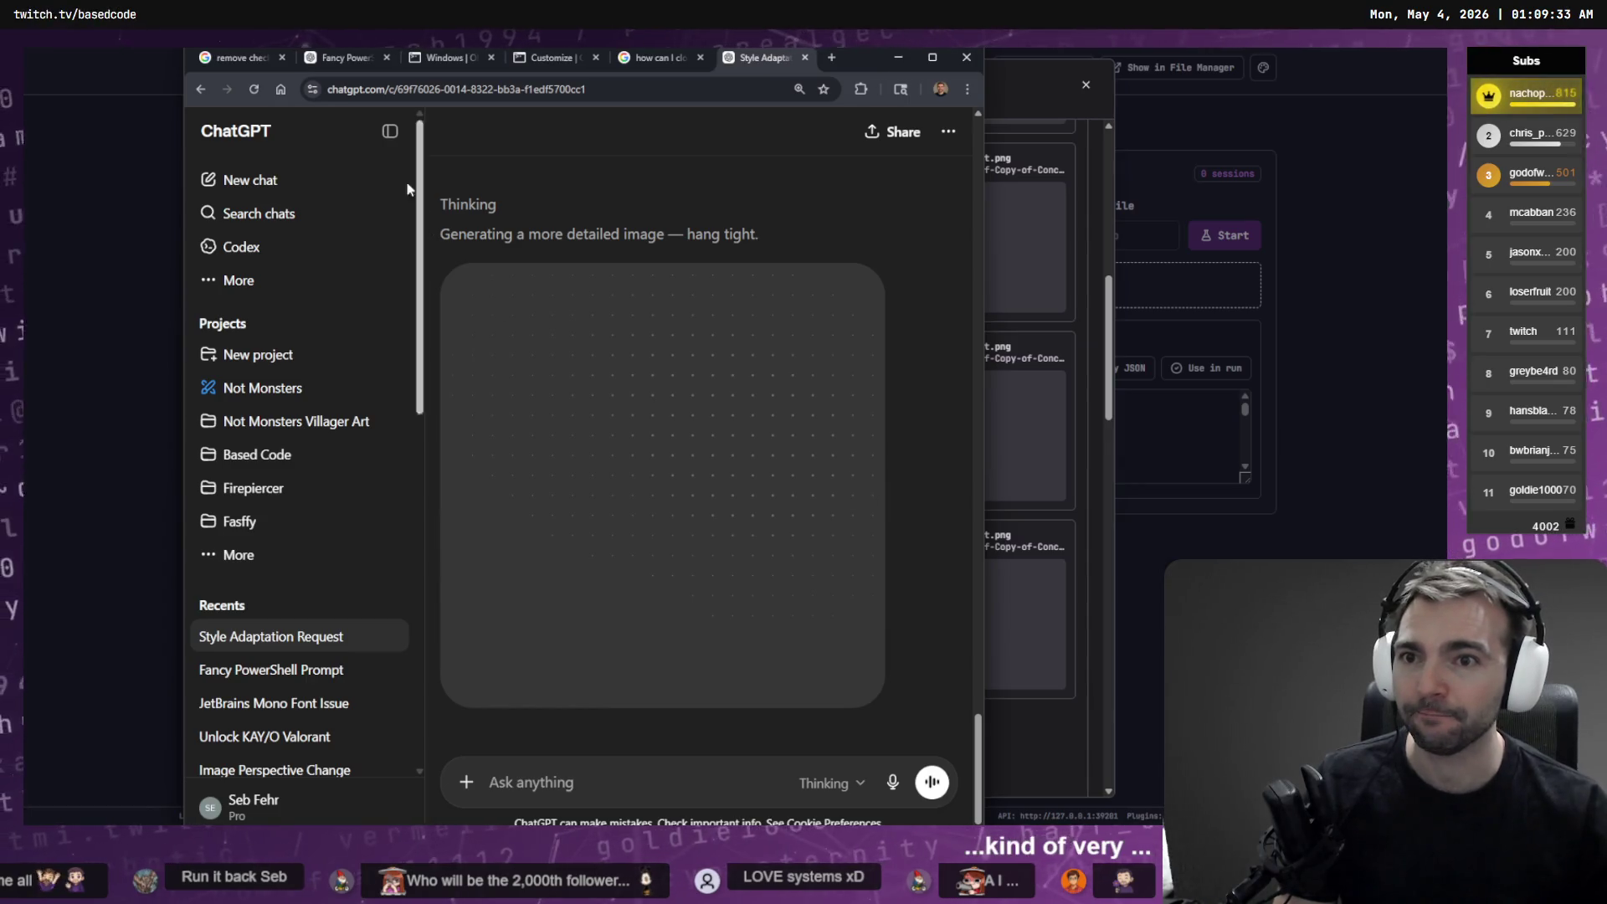
Collapse the ChatGPT chat sidebar and scroll down the Run Detail dialog
{"action": "left_click", "coordinate": [390, 132]}
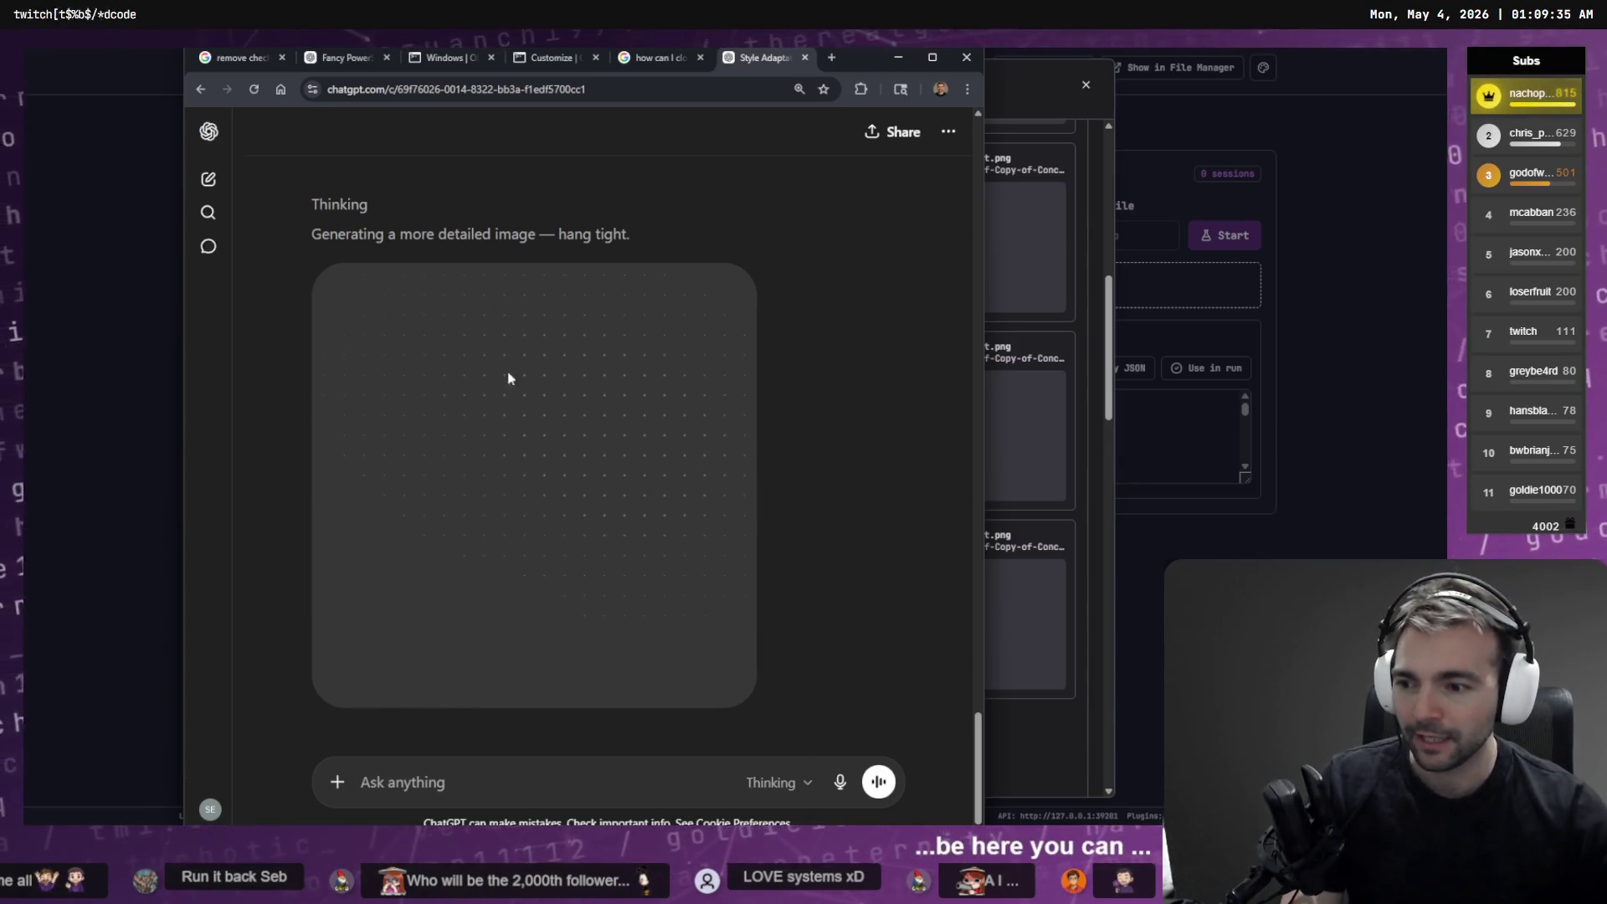
{"action": "scroll", "coordinate": [725, 532], "scroll_direction": "down", "scroll_amount": 1}
{"action": "scroll", "coordinate": [814, 577], "scroll_direction": "down", "scroll_amount": 1}
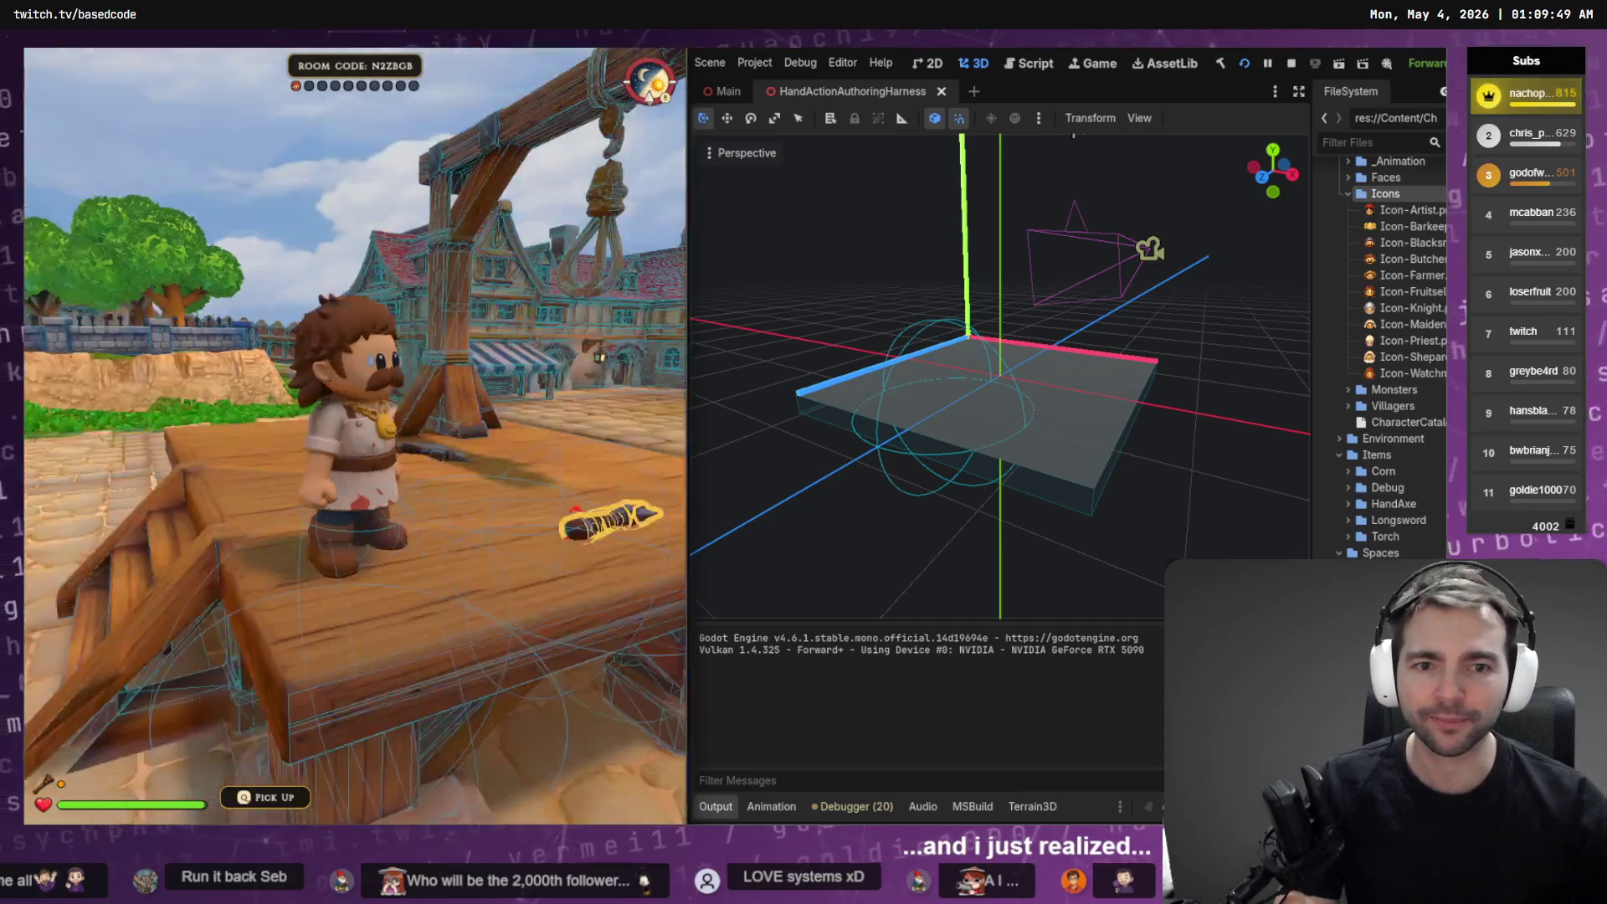
Pause the game and expand _Animation > HandActions > Weapons in the FileSystem dock
{"action": "key", "text": "Escape"}
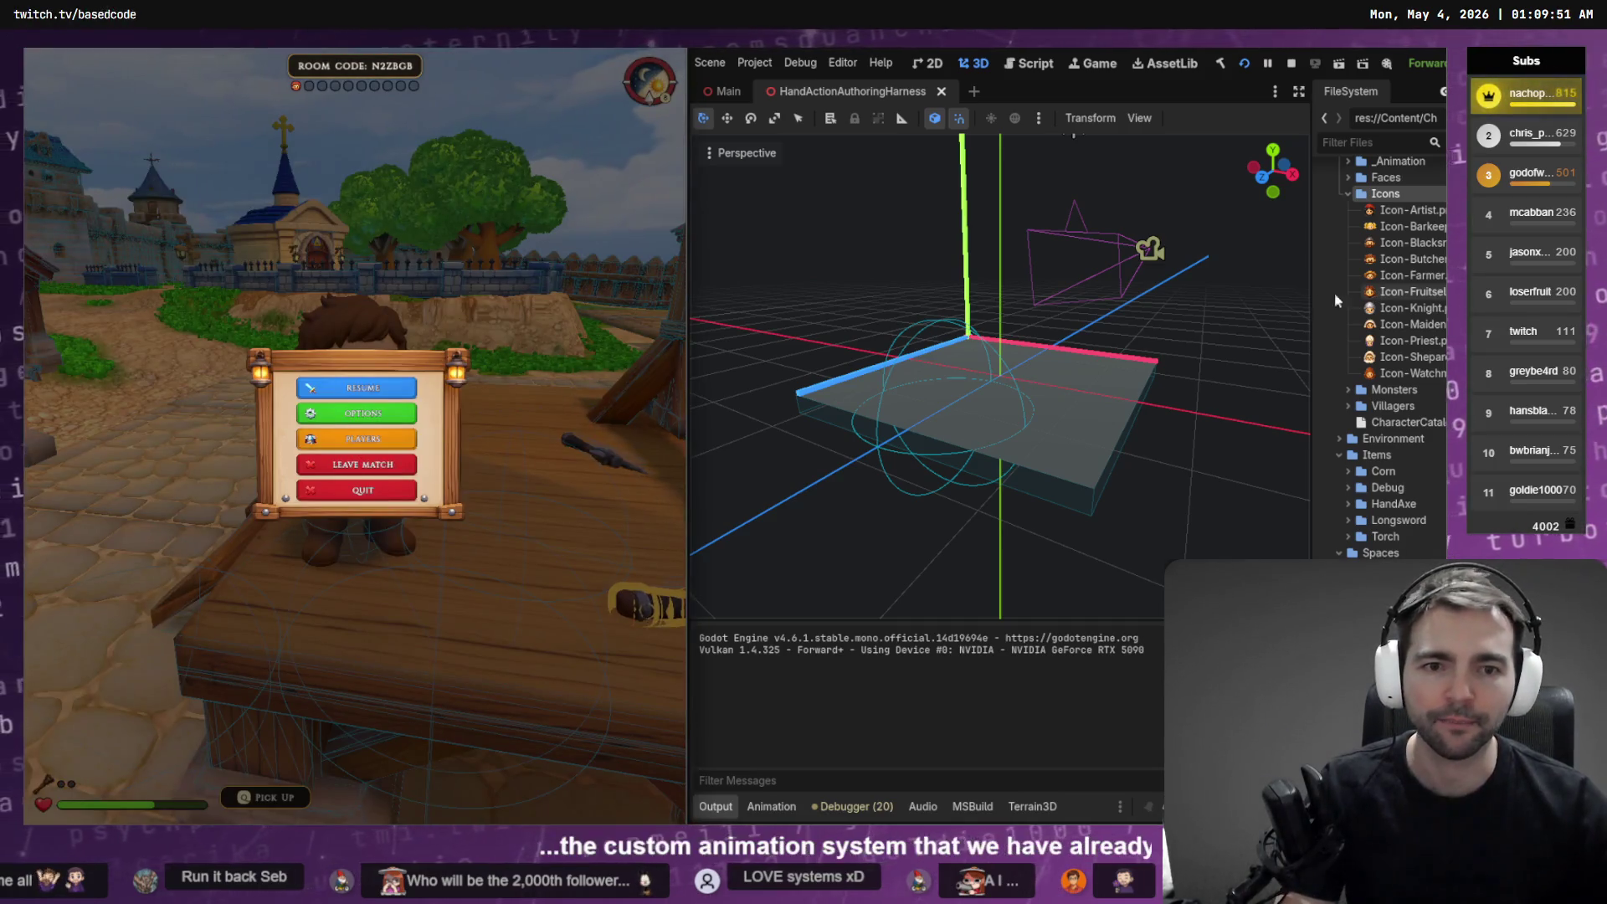
{"action": "left_click", "coordinate": [1150, 249]}
{"action": "left_click", "coordinate": [1203, 355]}
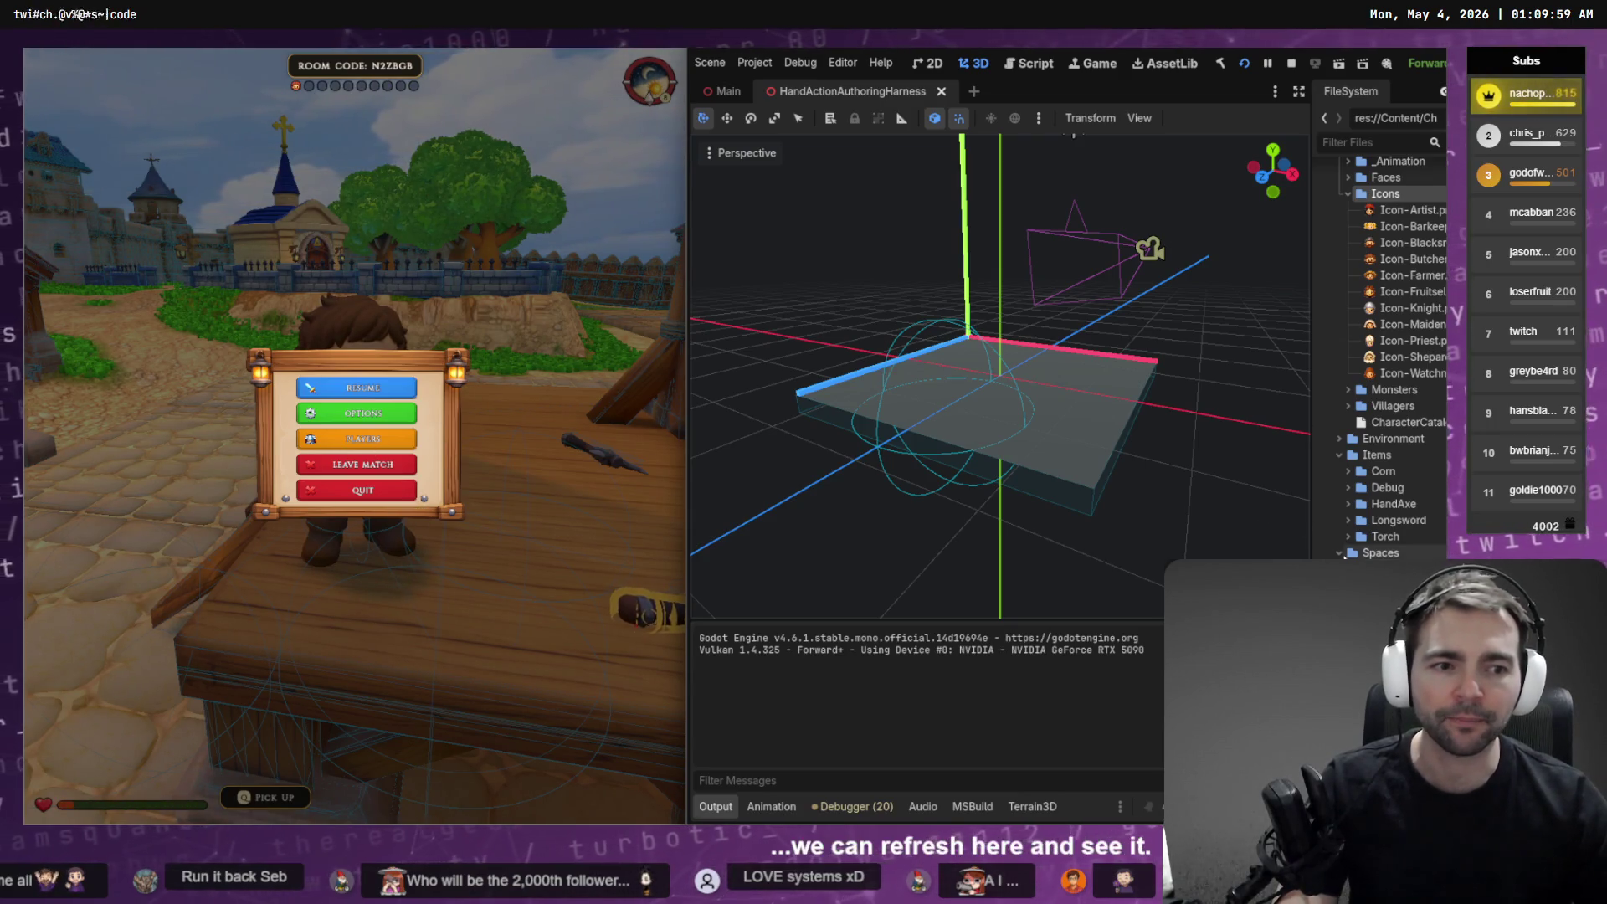
{"action": "scroll", "coordinate": [1369, 441], "scroll_direction": "up", "scroll_amount": 5}
{"action": "left_click", "coordinate": [1348, 369]}
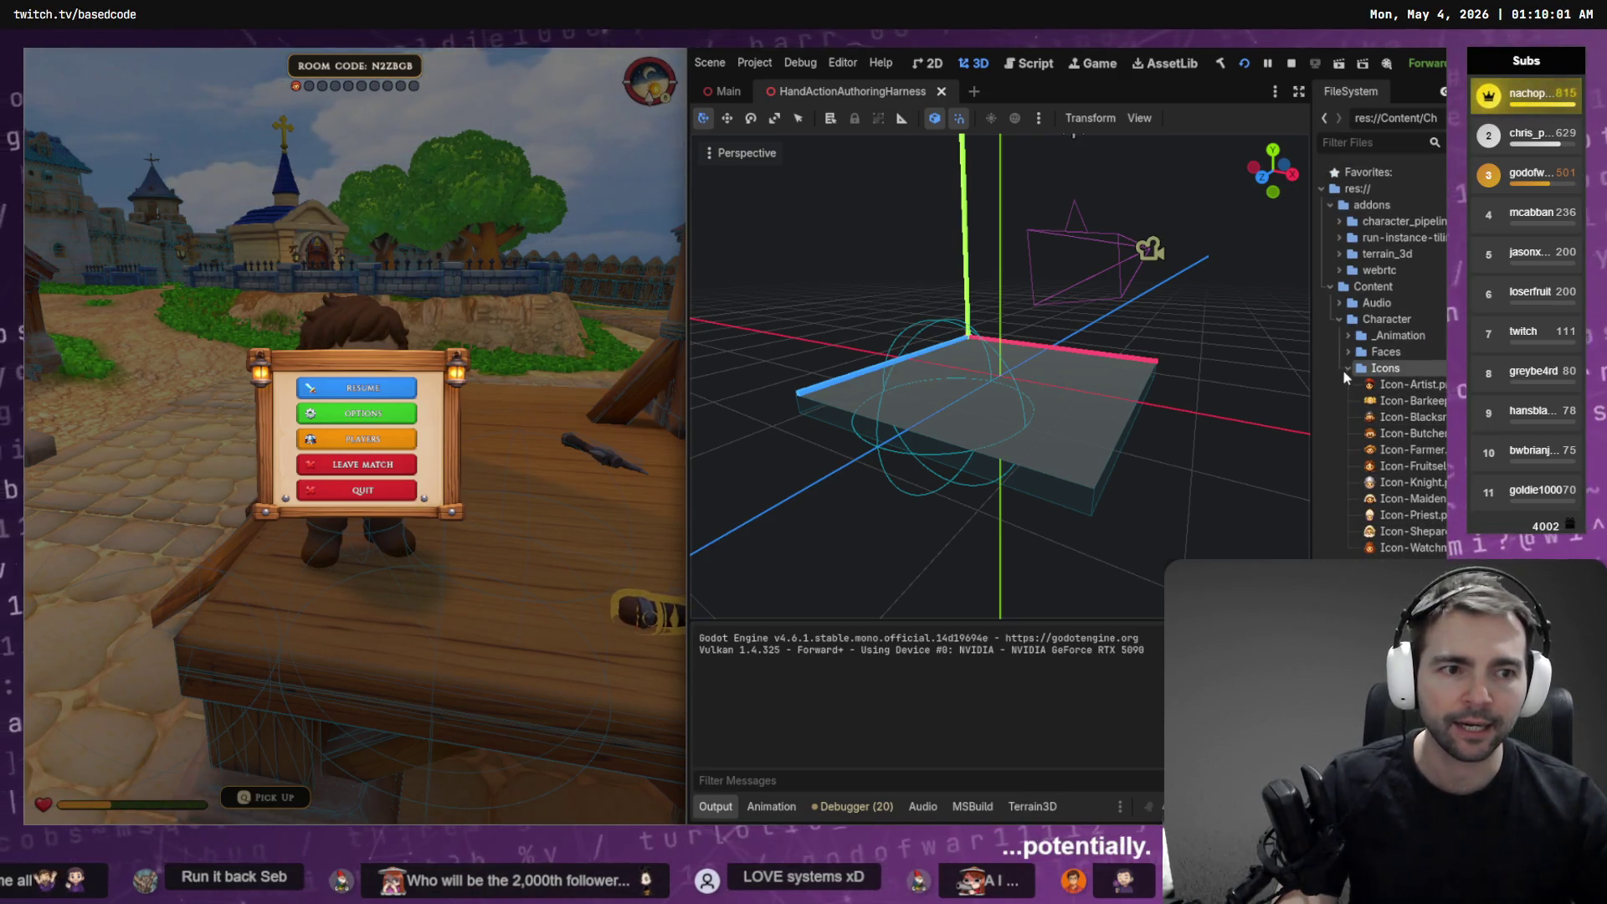
{"action": "left_click", "coordinate": [1347, 335]}
{"action": "left_click", "coordinate": [1356, 351]}
{"action": "left_click", "coordinate": [1366, 368]}
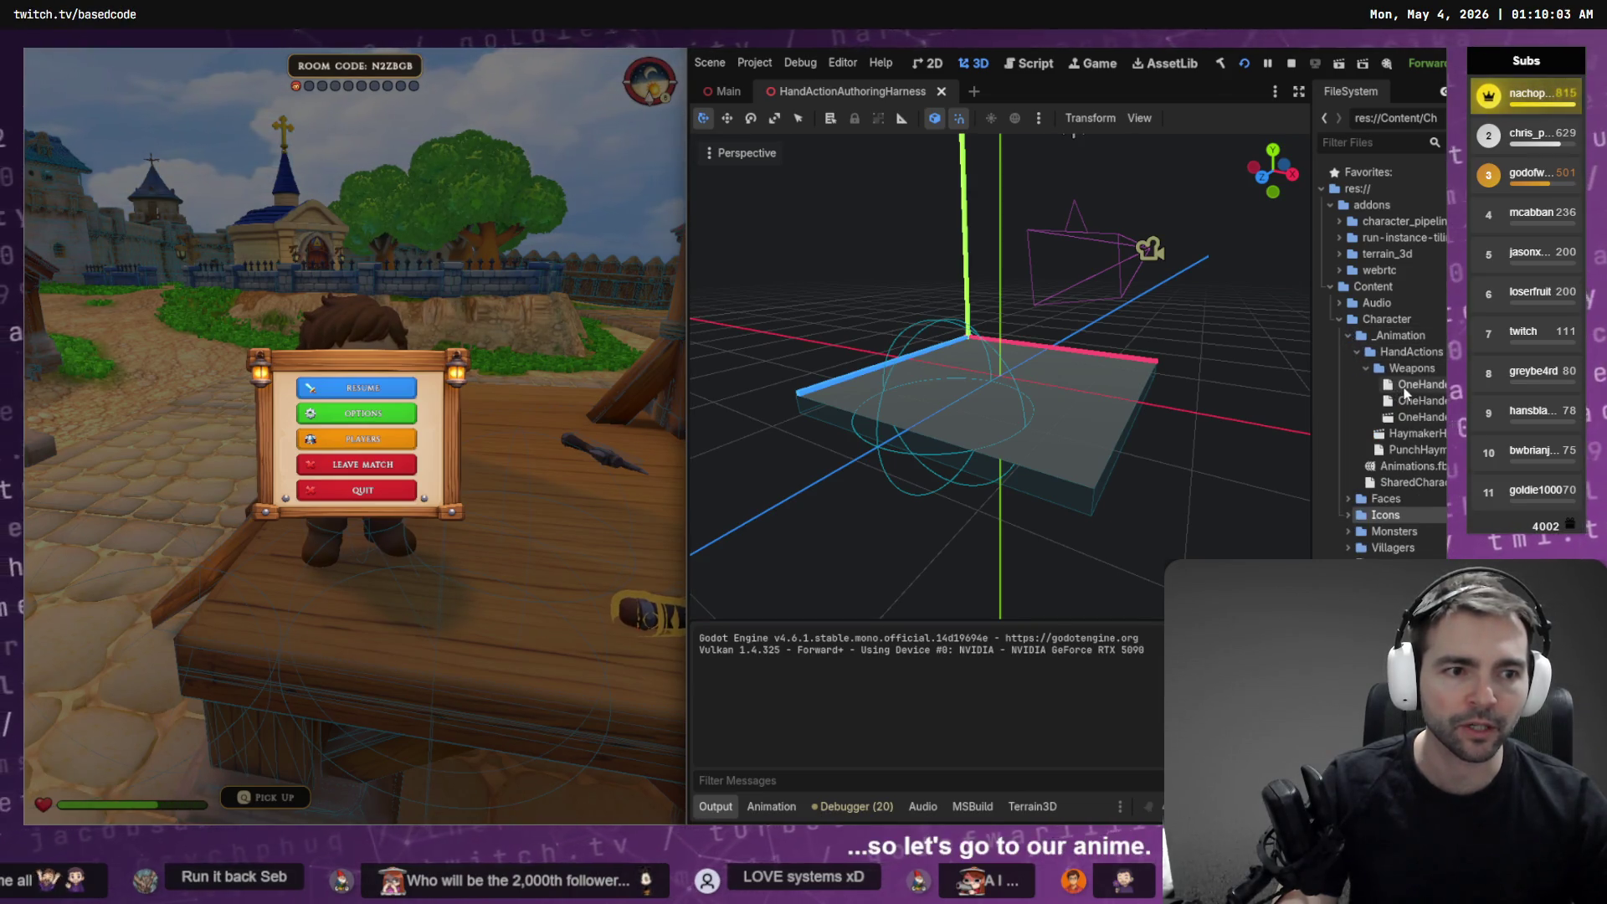
Widen the dock, inspect the one-handed slash files, and select PunchHaymakerActionDefinition.tres
{"action": "left_click", "coordinate": [1414, 384]}
{"action": "left_click_drag", "start_coordinate": [1313, 378], "coordinate": [1184, 378]}
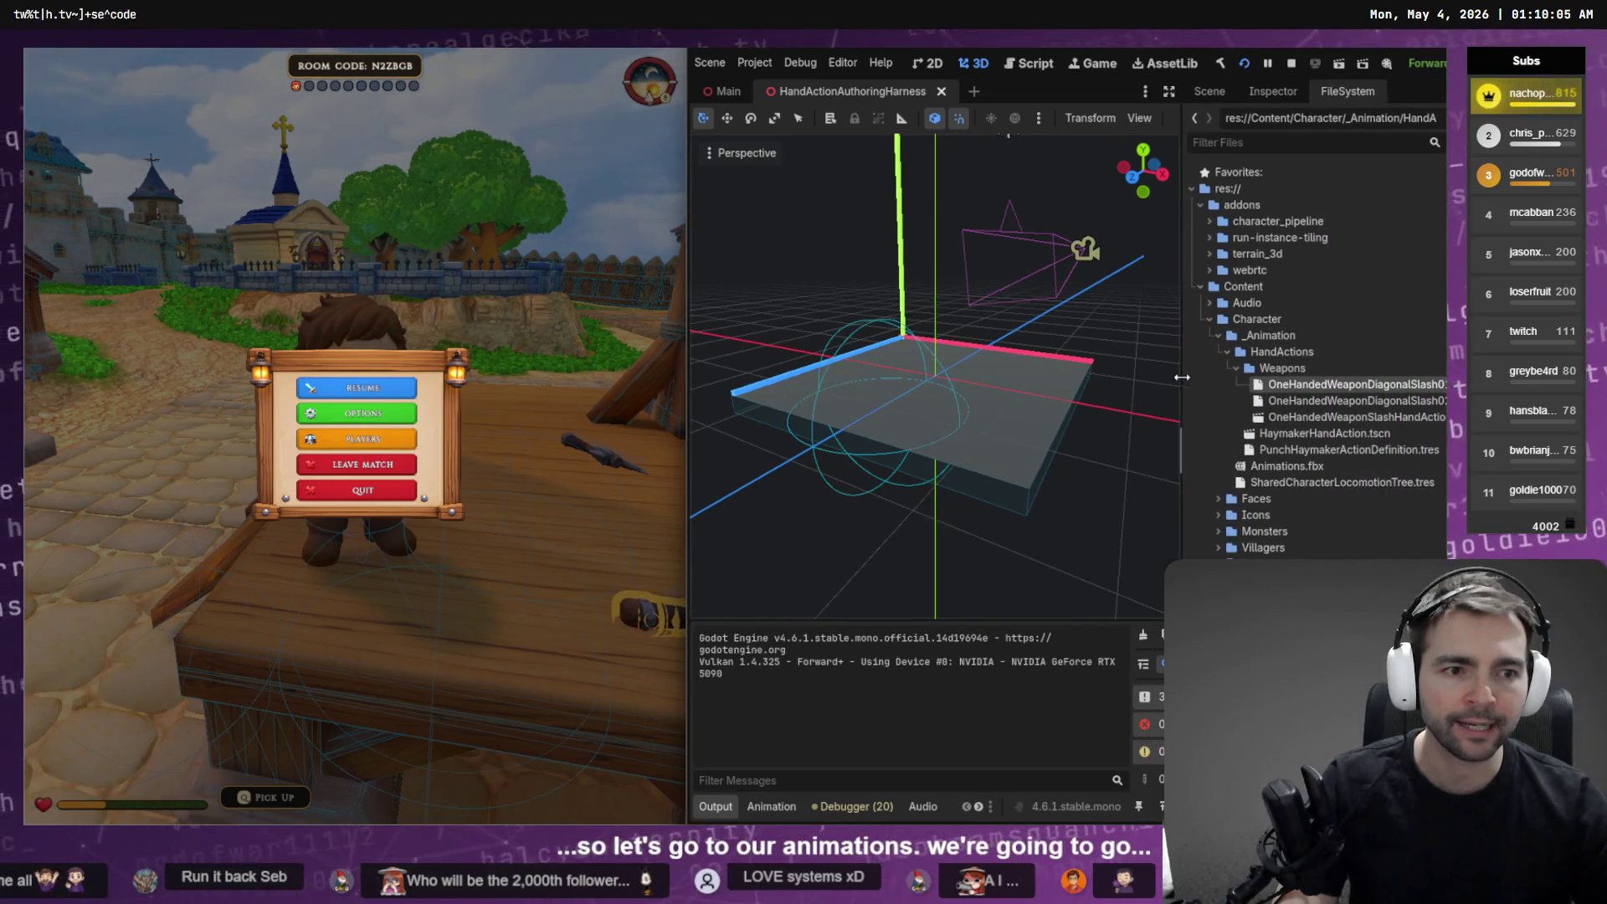
{"action": "left_click", "coordinate": [1356, 402]}
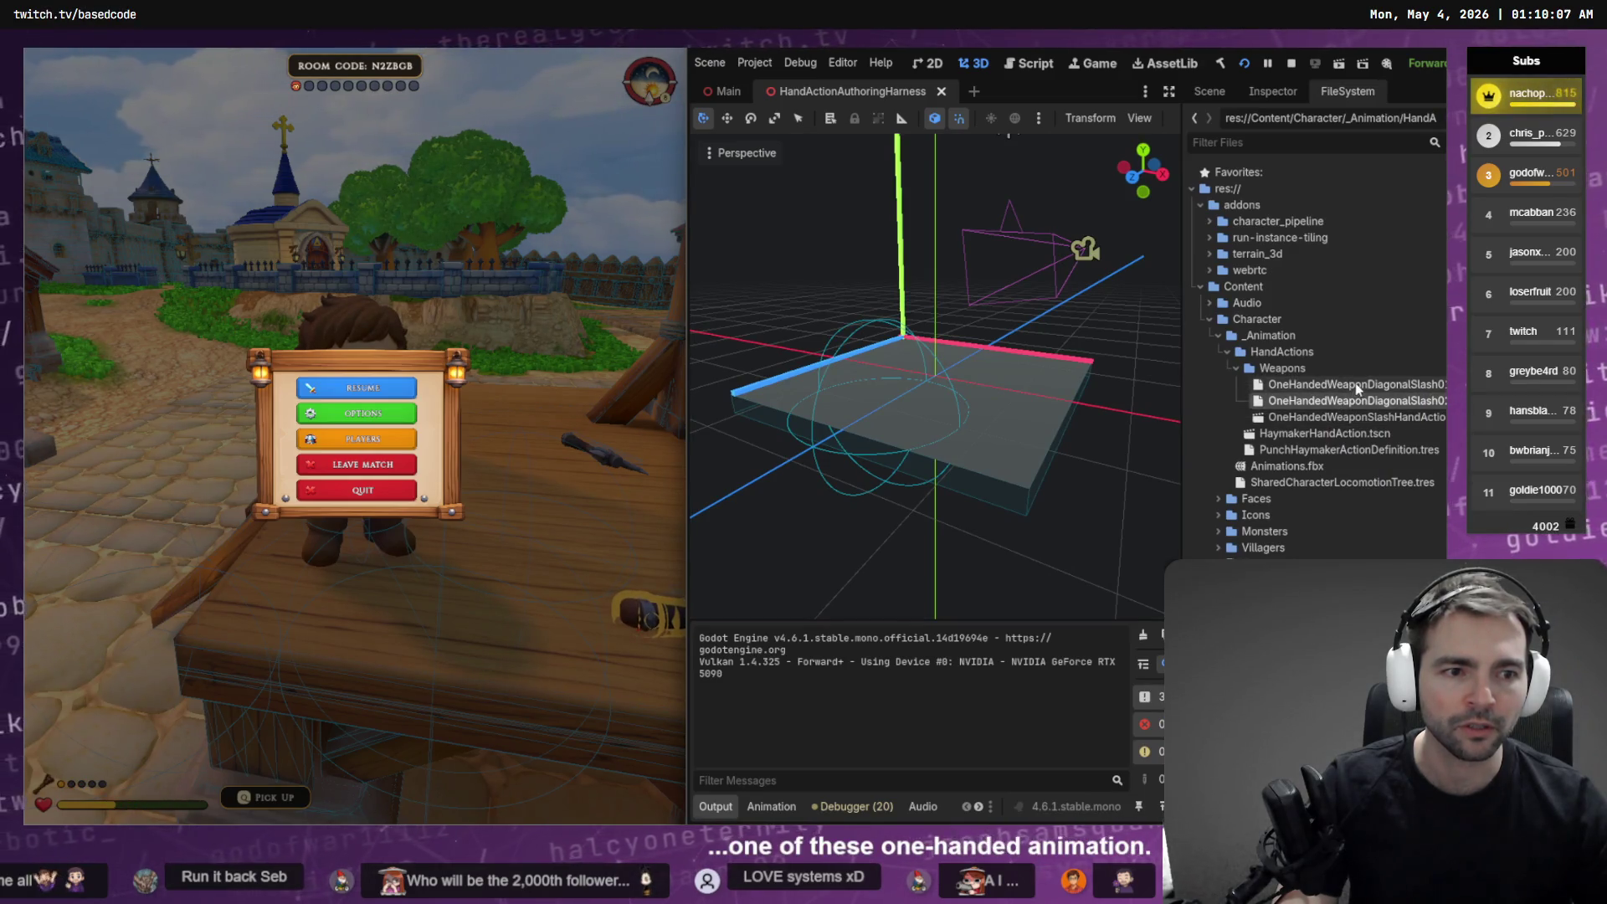
{"action": "left_click", "coordinate": [1354, 384]}
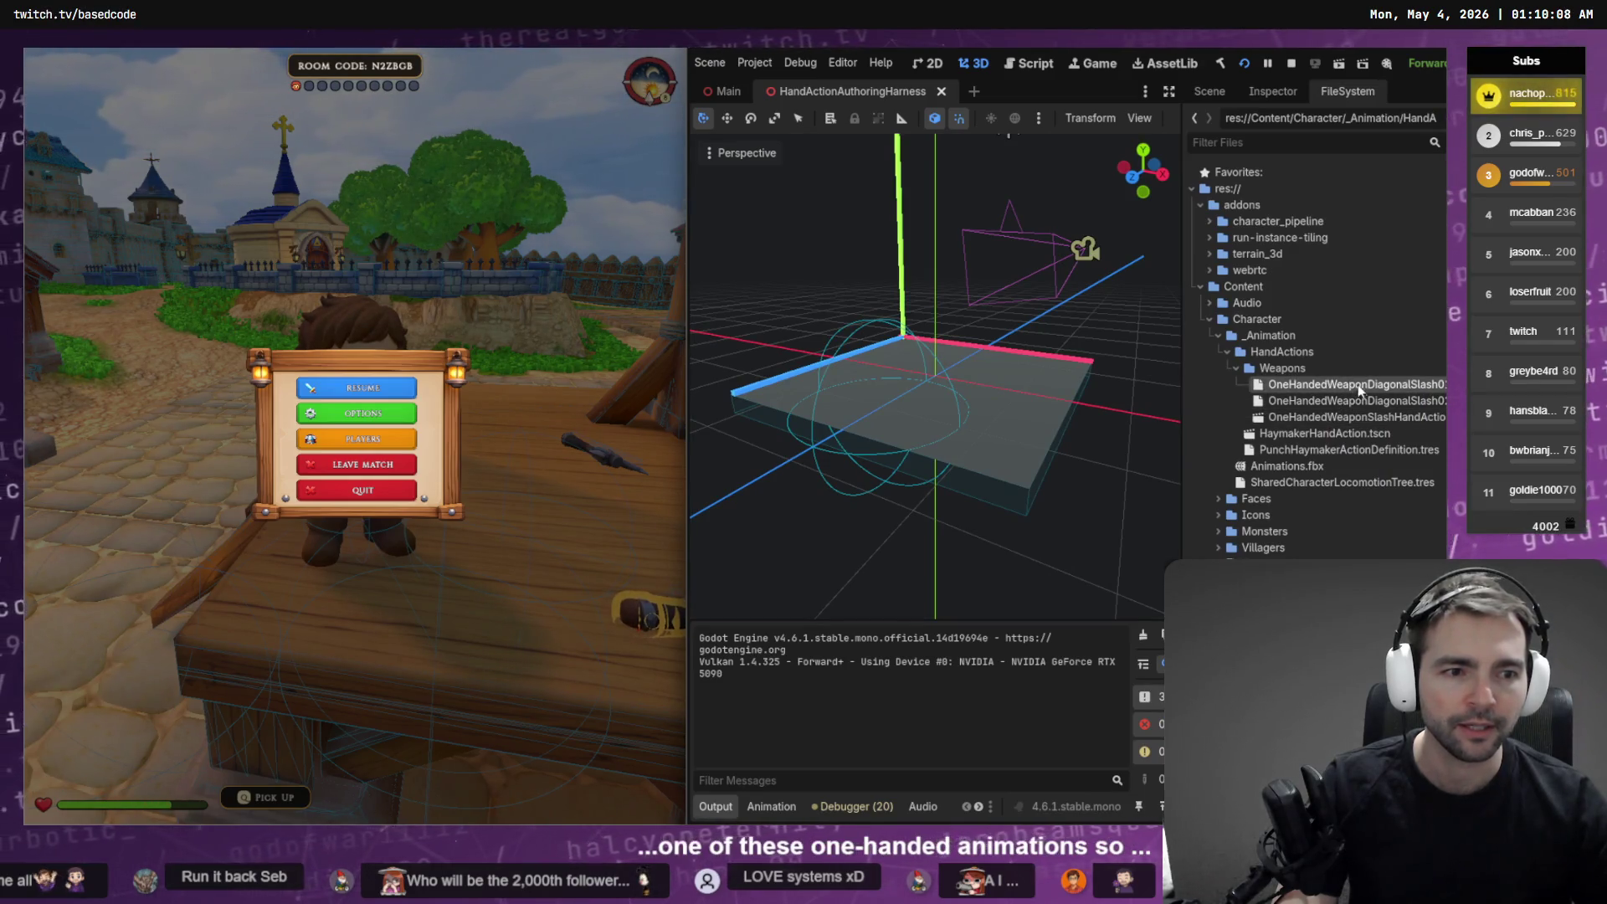
{"action": "left_click", "coordinate": [1332, 452]}
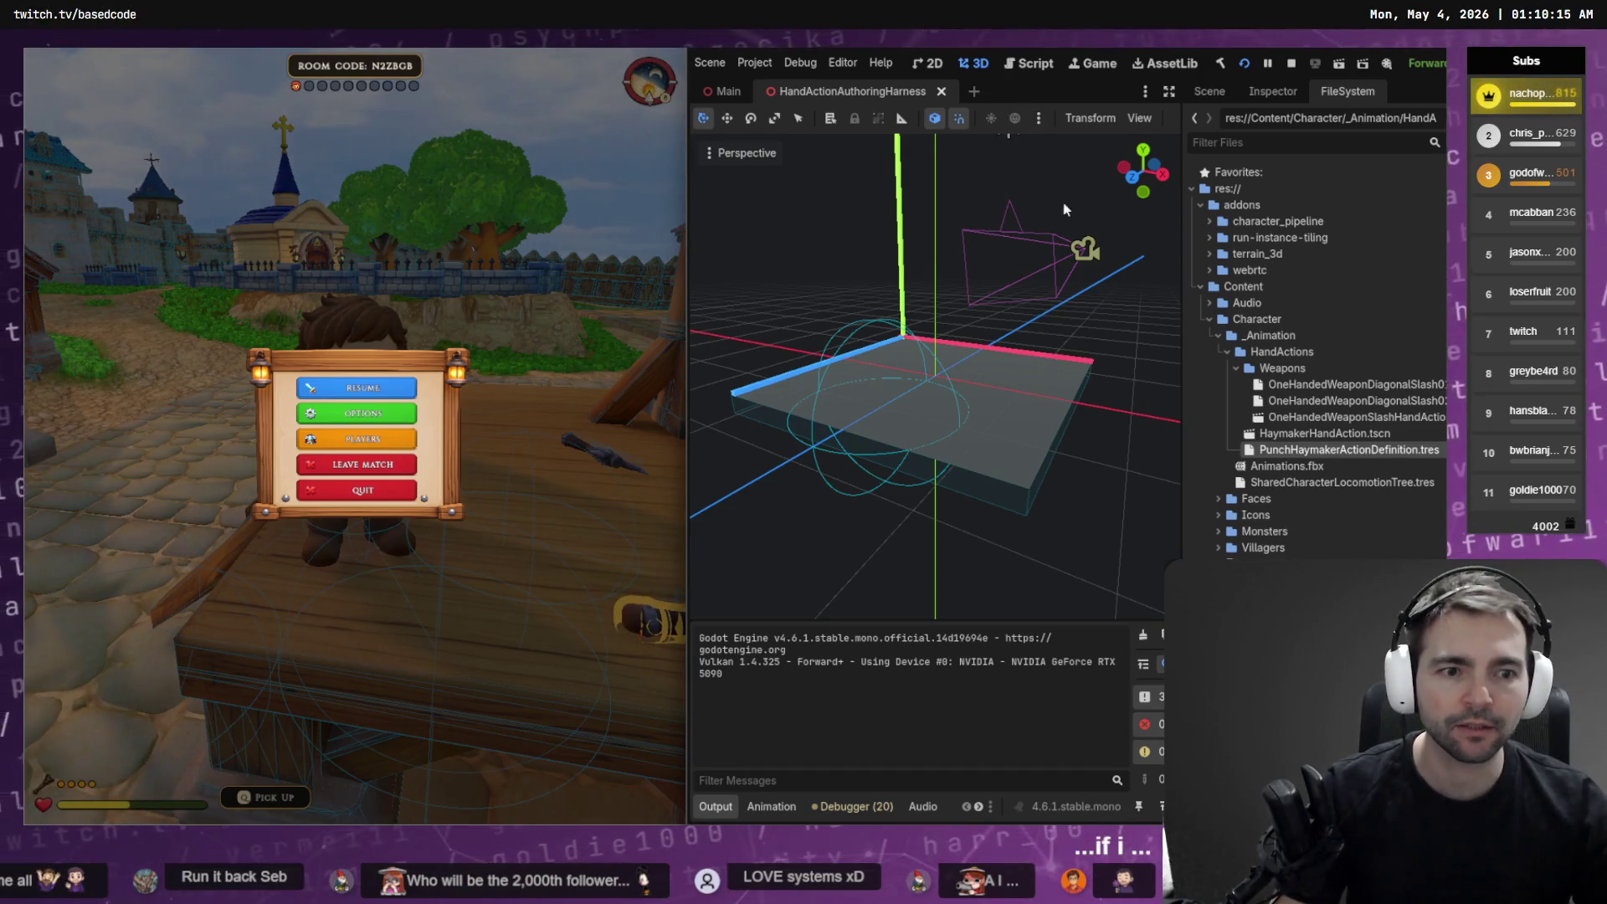
Open HaymakerHandAction.tscn and widen the 3D viewport and editor beside the game
{"action": "key", "text": "ctrl+Tab"}
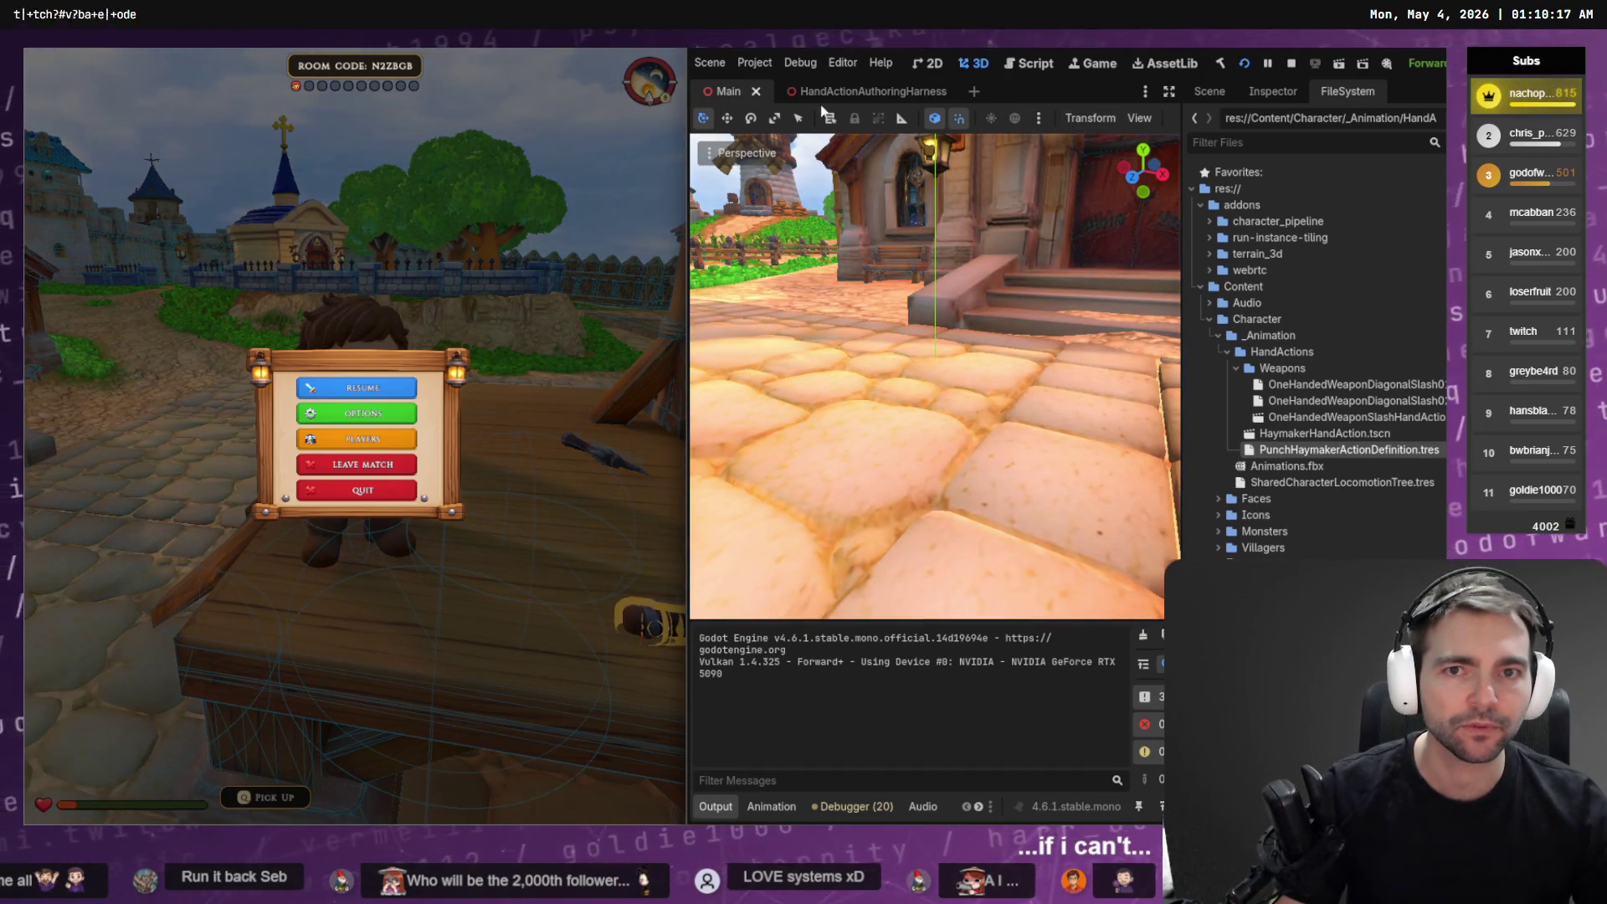
{"action": "key", "text": "ctrl+Tab"}
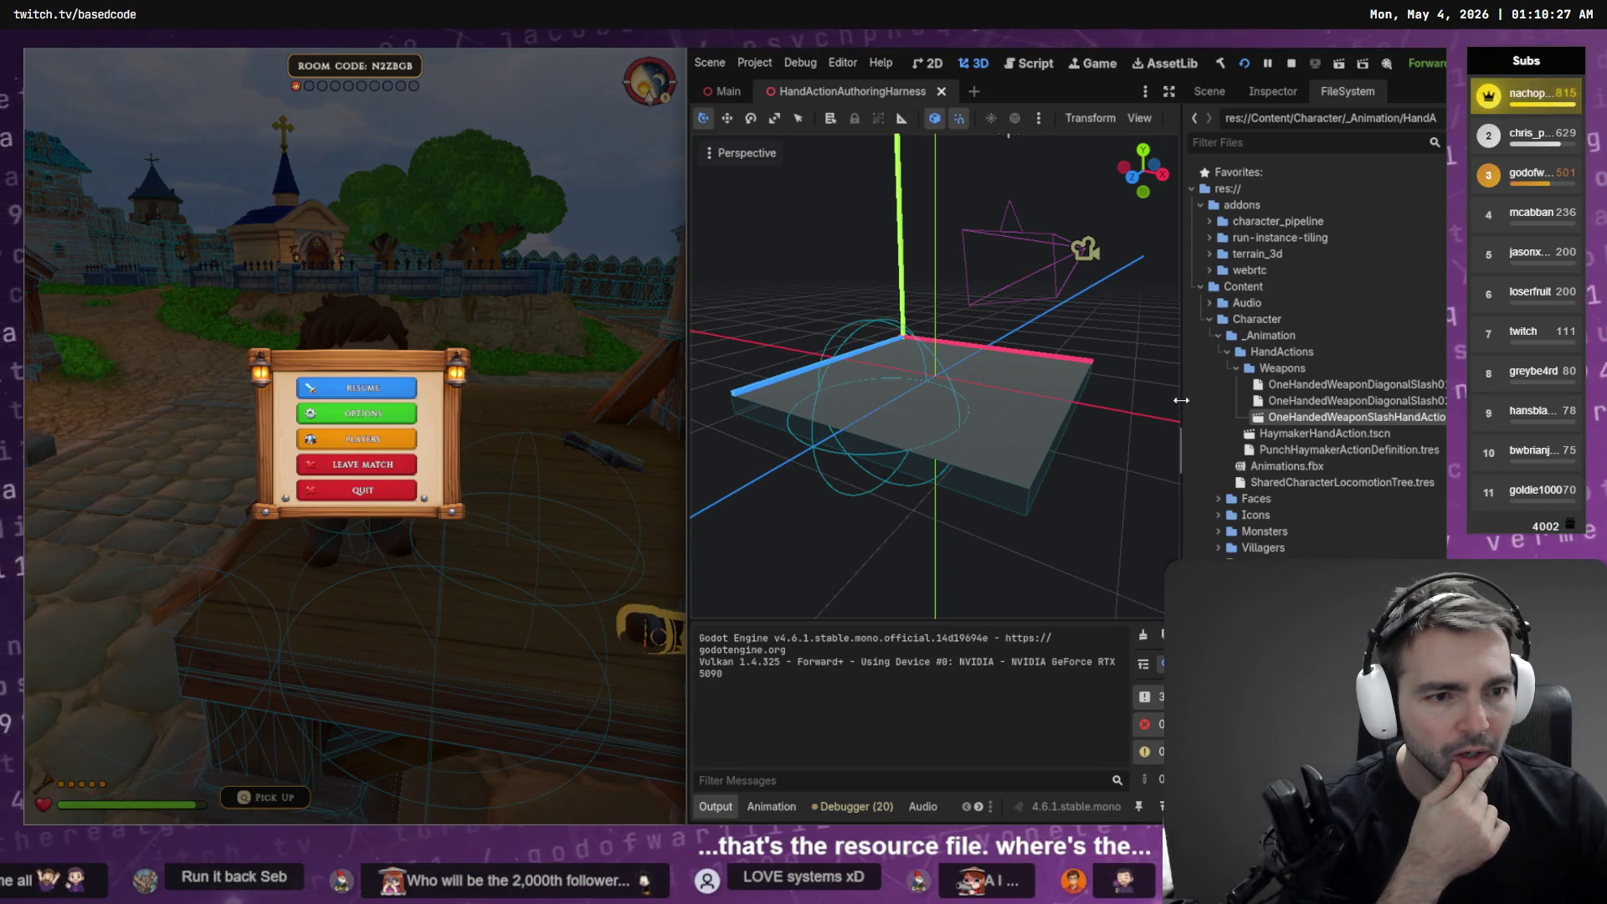
{"action": "double_click", "coordinate": [1325, 433]}
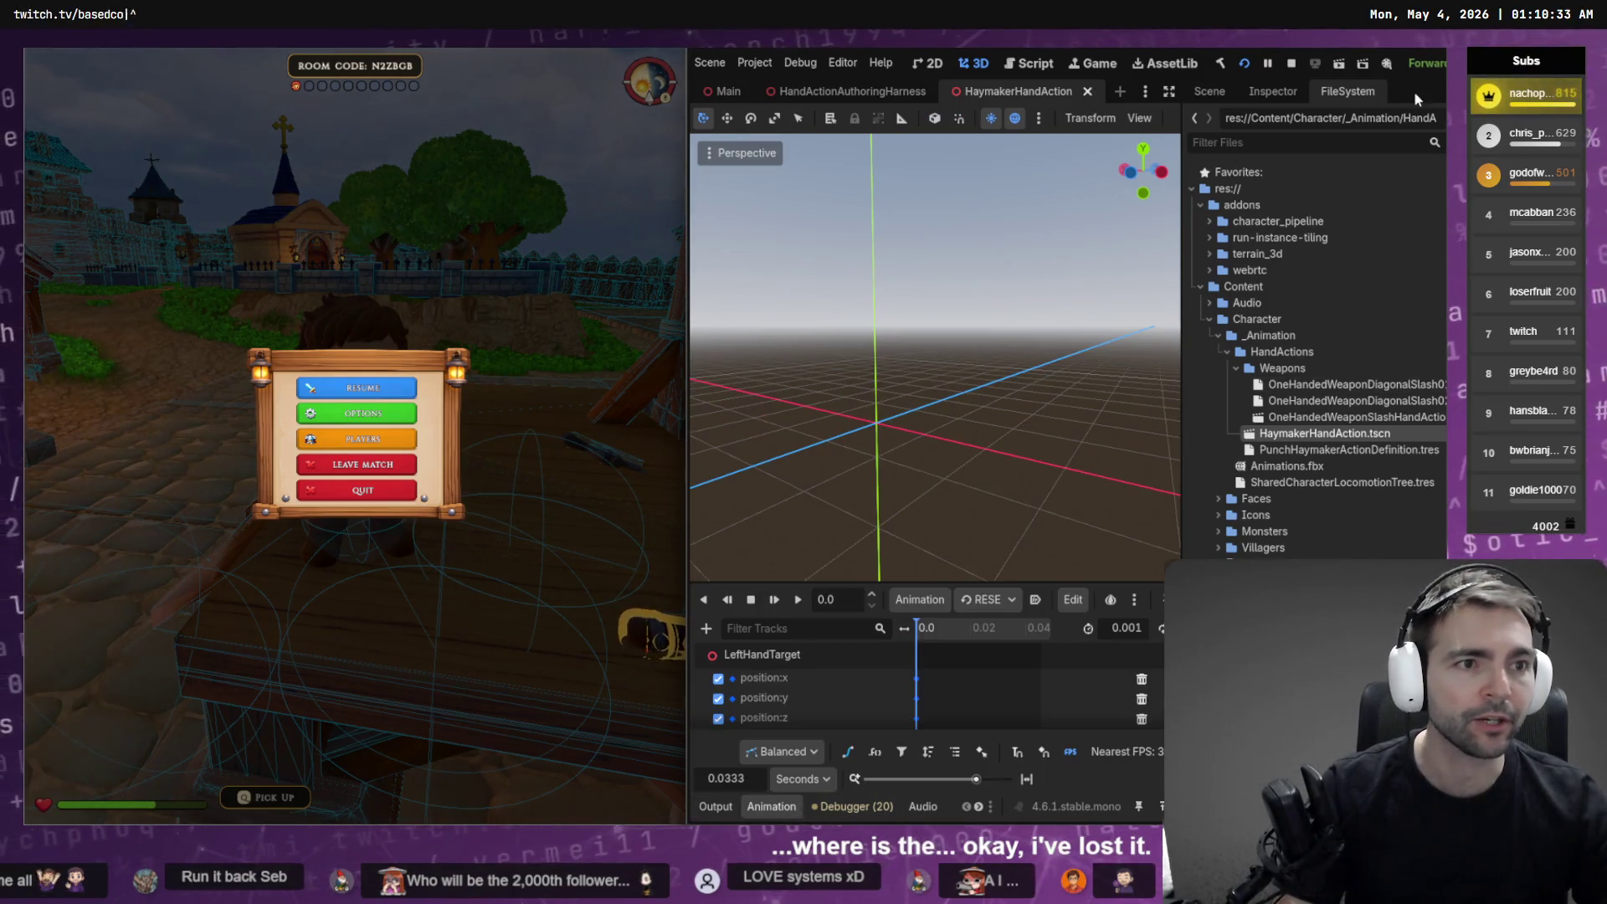
{"action": "mouse_move", "coordinate": [1183, 155]}
{"action": "left_mouse_down"}
{"action": "mouse_move", "coordinate": [1301, 155]}
{"action": "mouse_move", "coordinate": [1286, 155]}
{"action": "left_mouse_up"}
{"action": "left_click_drag", "start_coordinate": [682, 545], "coordinate": [543, 540]}
Load punch_haymaker_left, then run the HandActionAuthoringHarness scene with F6
{"action": "left_click", "coordinate": [862, 609]}
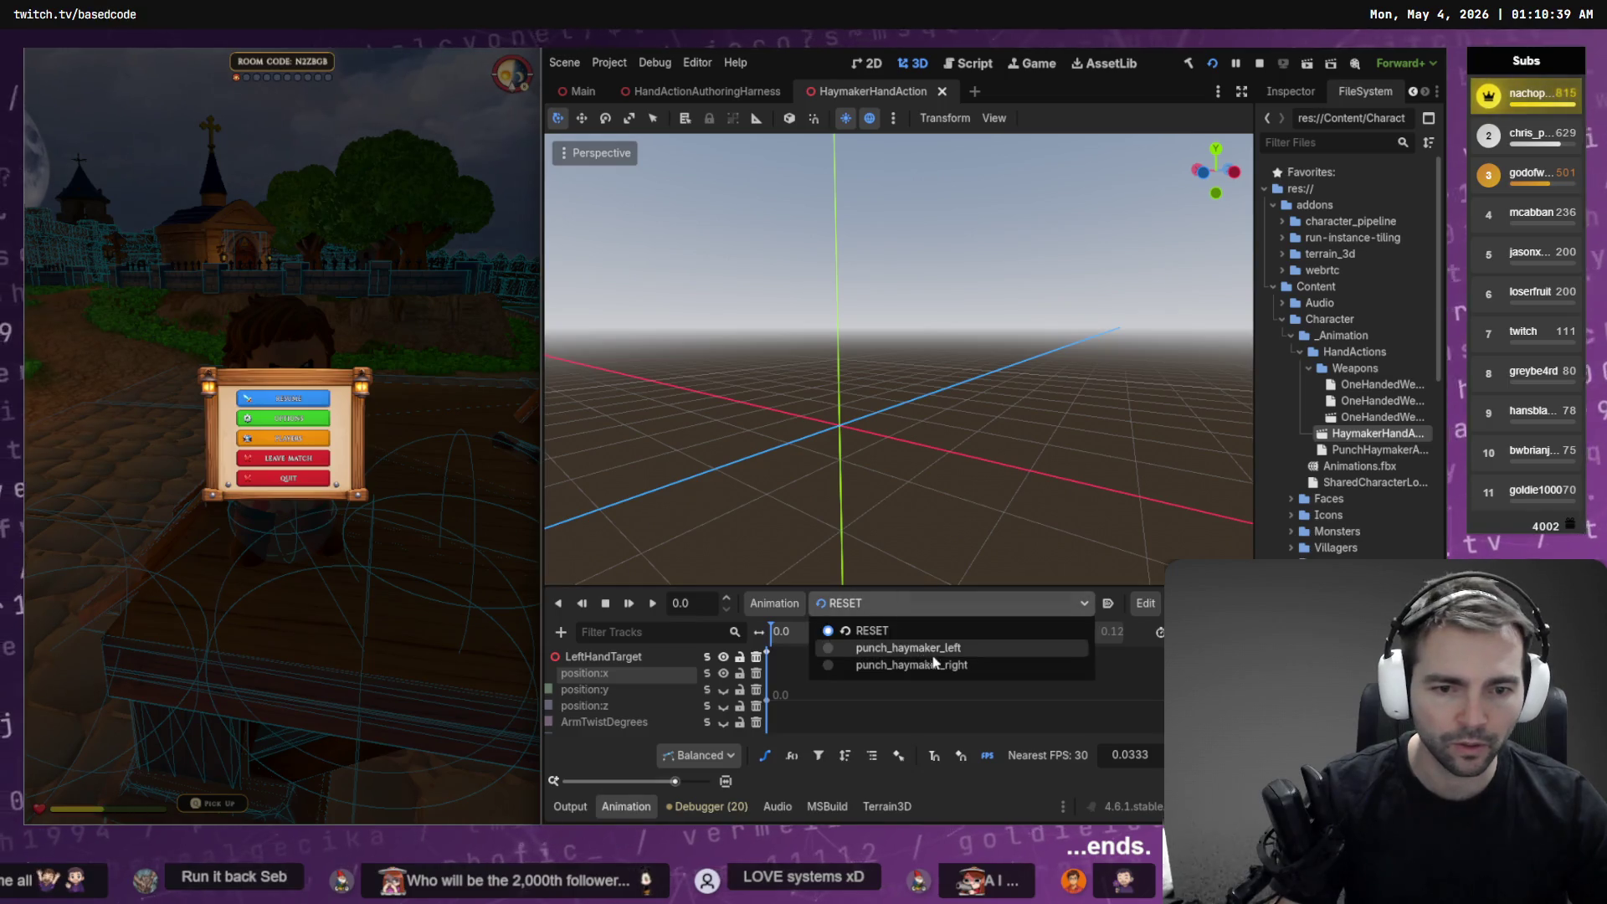
{"action": "left_click", "coordinate": [988, 650]}
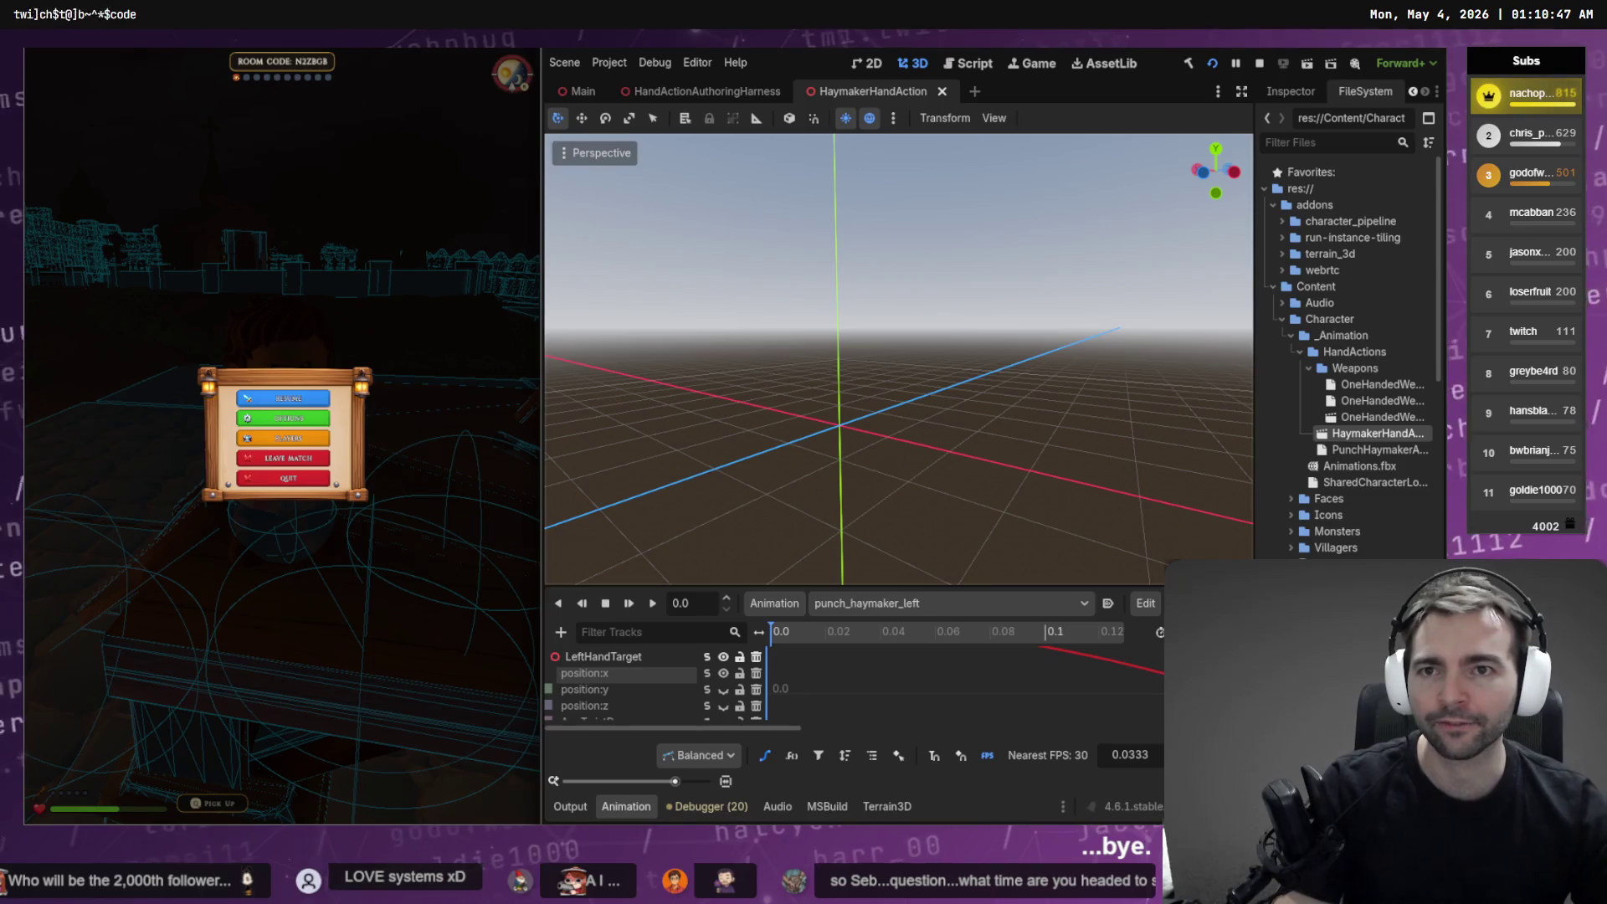
{"action": "left_click", "coordinate": [707, 90]}
{"action": "key", "text": "F6"}
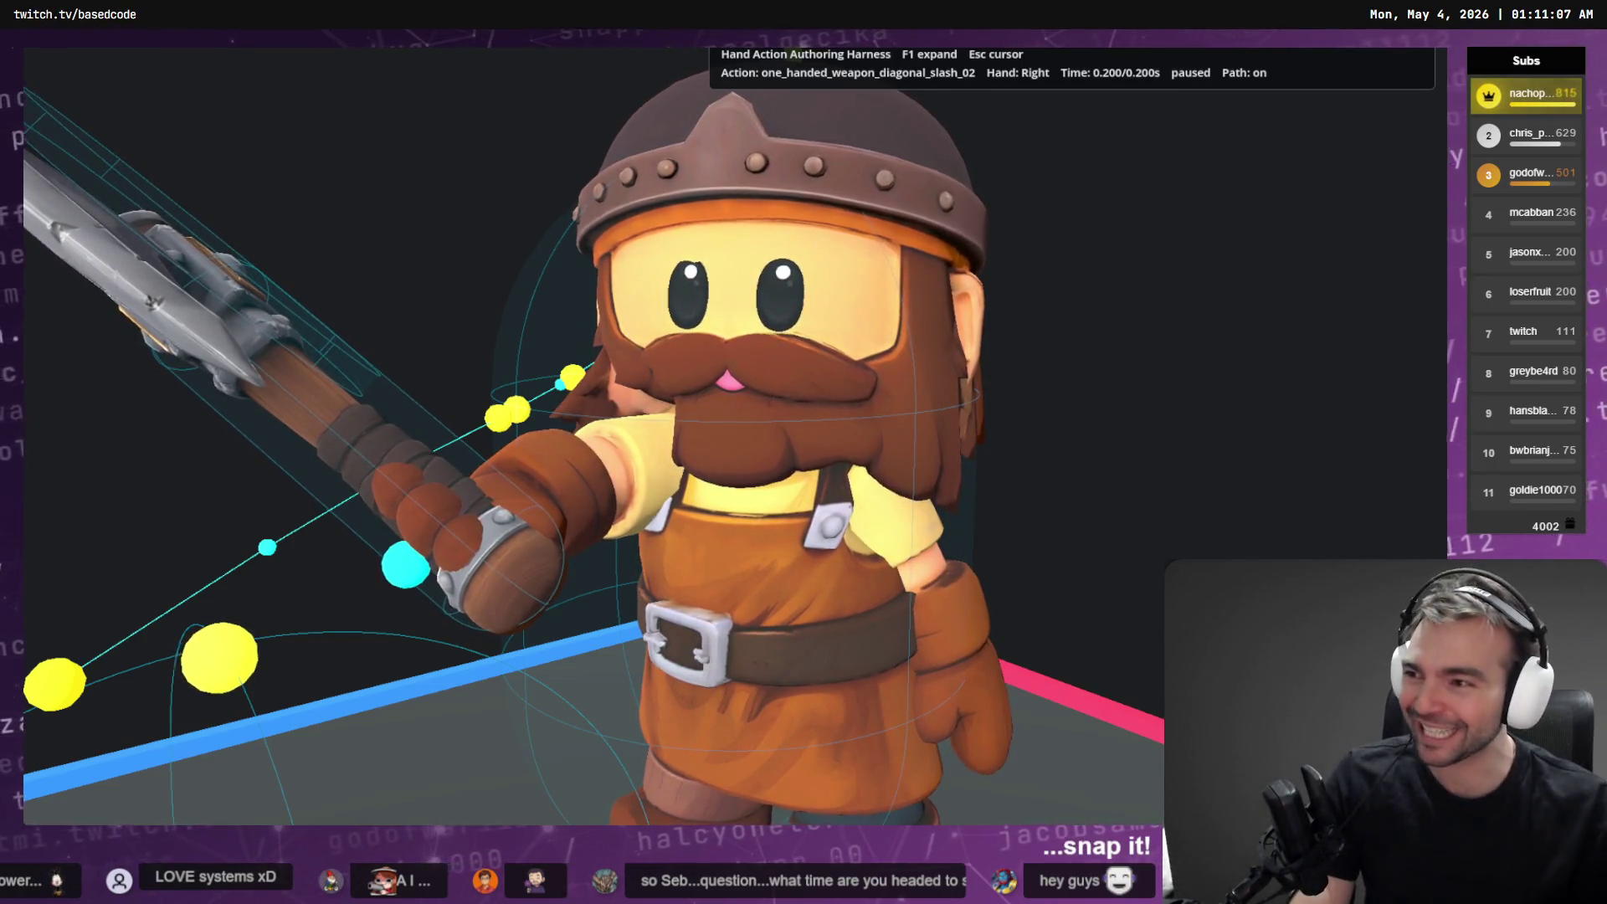
Take the authoring harness out of fullscreen with F1 so it sits beside the editor
{"action": "key", "text": "F1"}
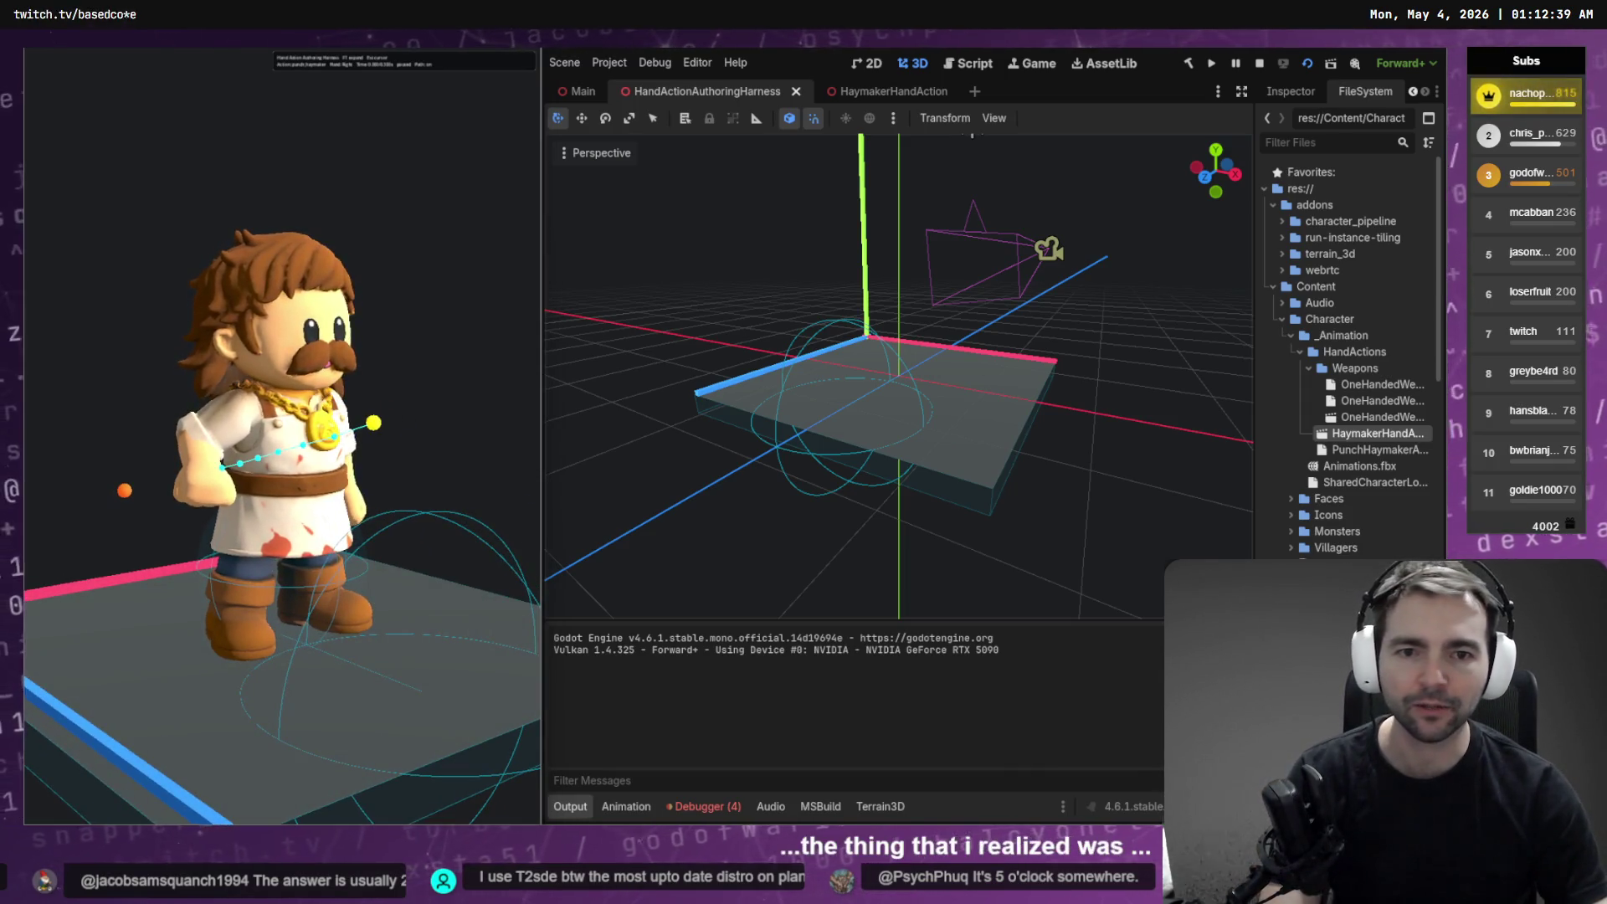
Load punch_haymaker_right in a taller Animation panel as Bezier curves, showing WristTwistDegrees
{"action": "key", "text": "ctrl+Tab"}
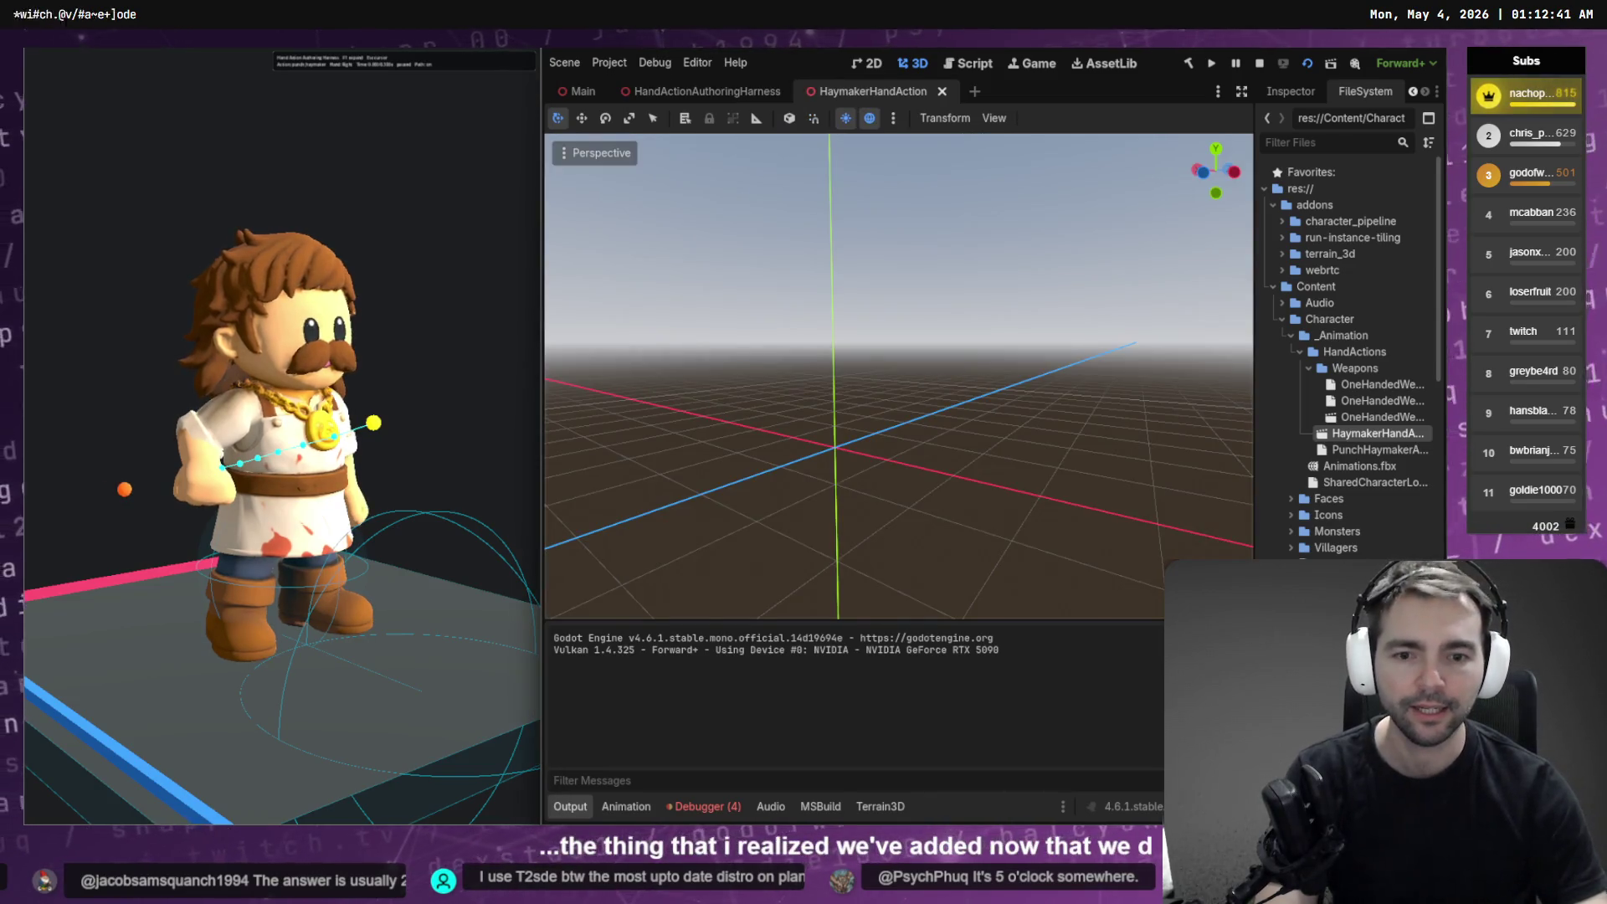
{"action": "left_click", "coordinate": [626, 809]}
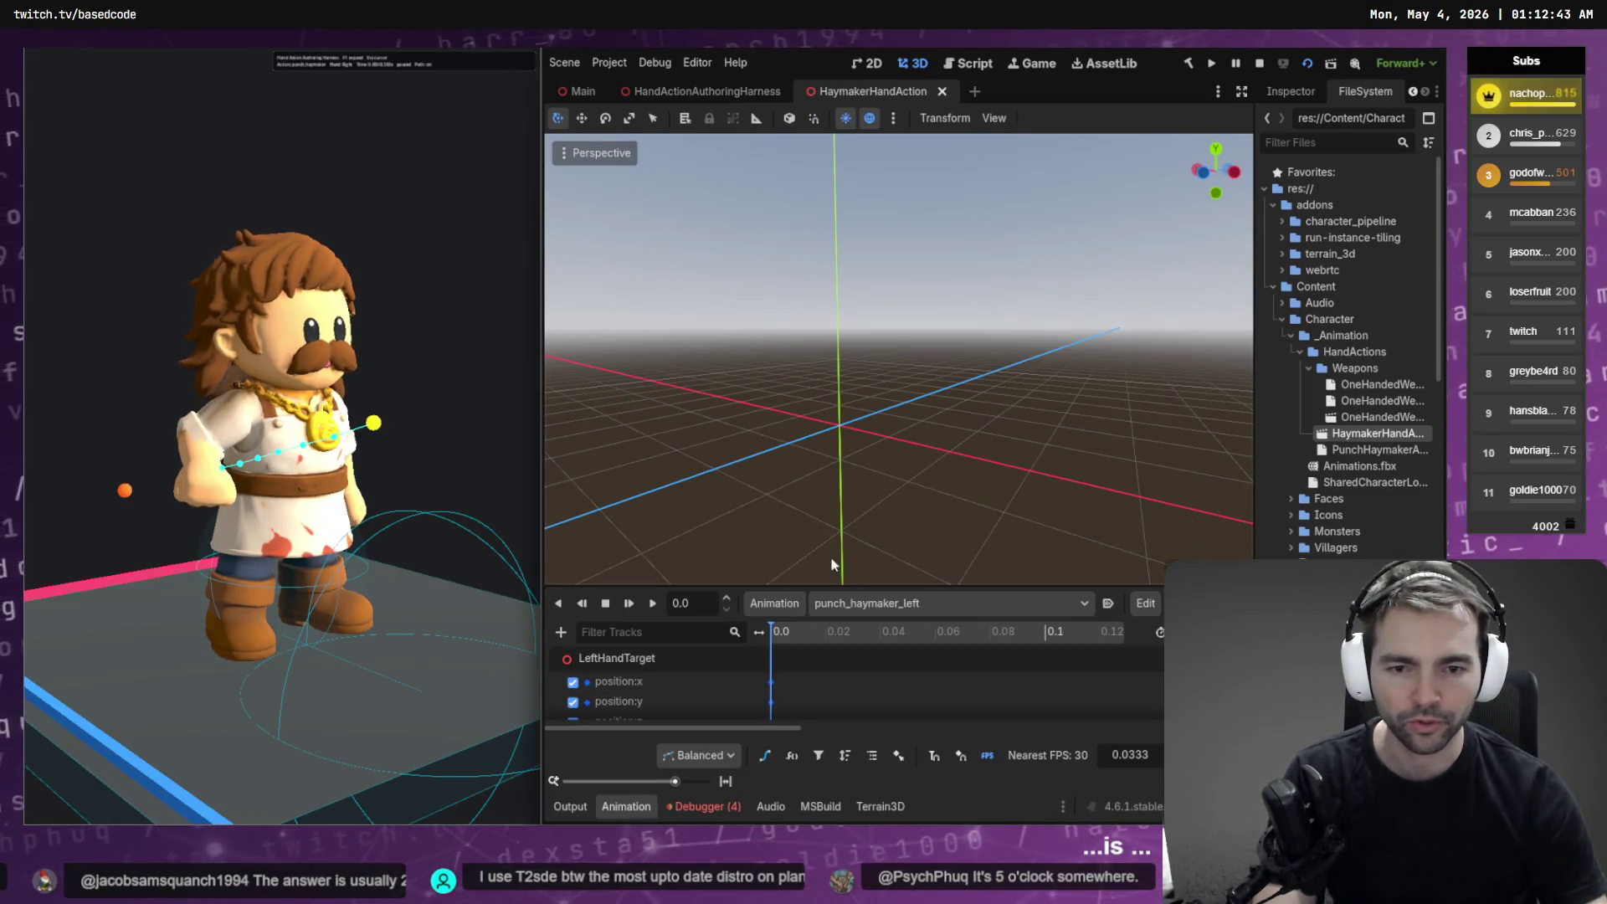
{"action": "mouse_move", "coordinate": [832, 586]}
{"action": "left_mouse_down"}
{"action": "mouse_move", "coordinate": [820, 256]}
{"action": "mouse_move", "coordinate": [820, 290]}
{"action": "left_mouse_up"}
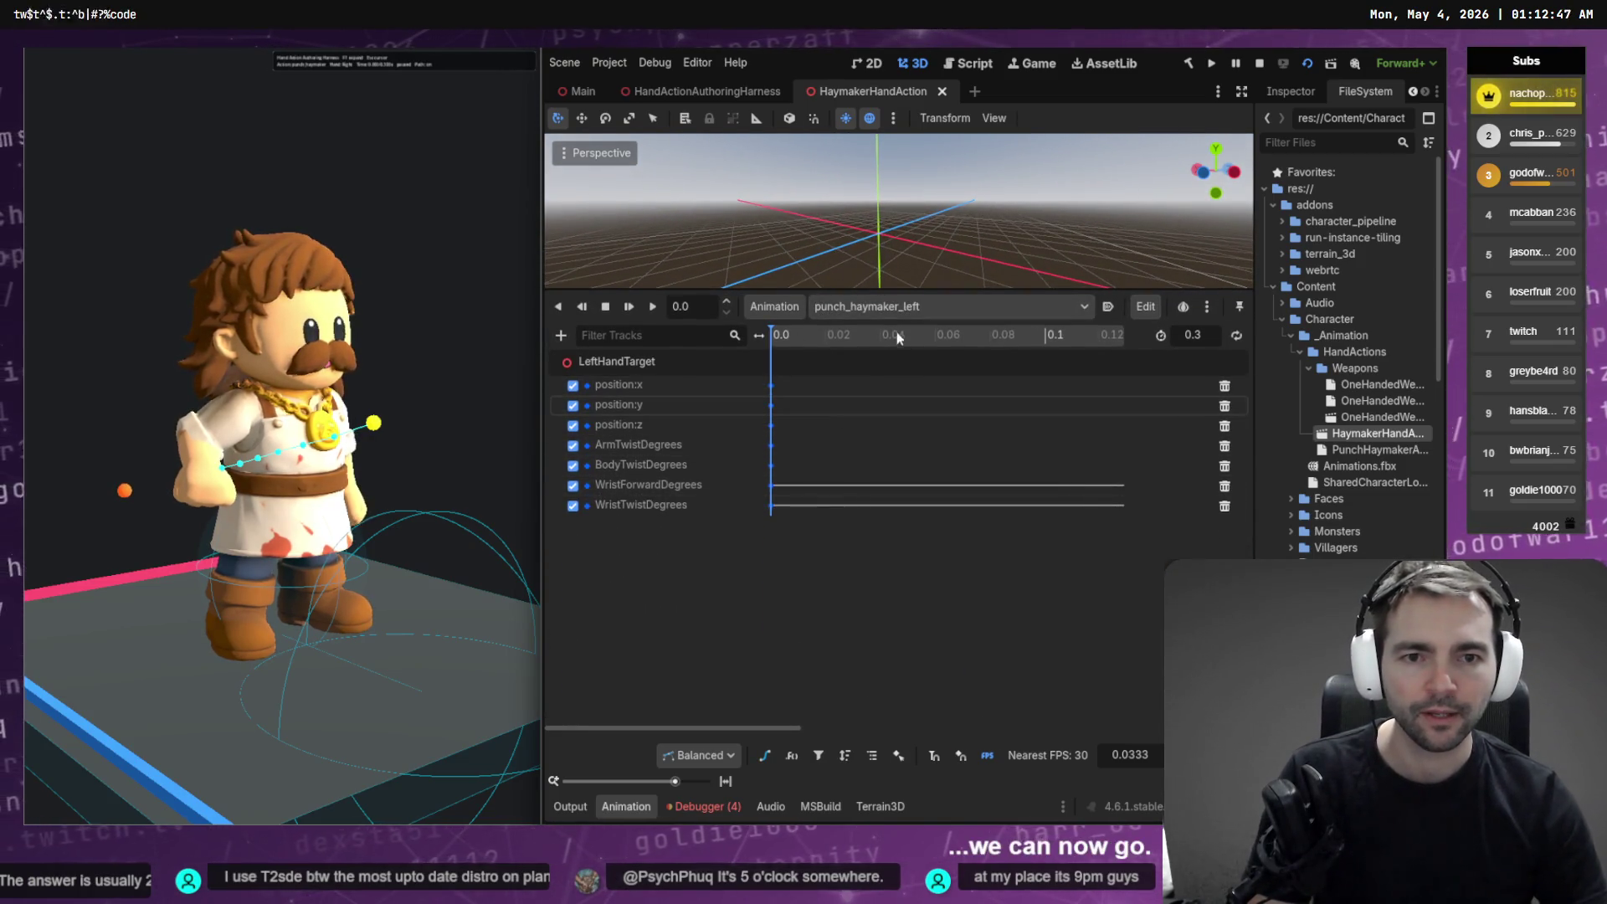
{"action": "left_click", "coordinate": [887, 307]}
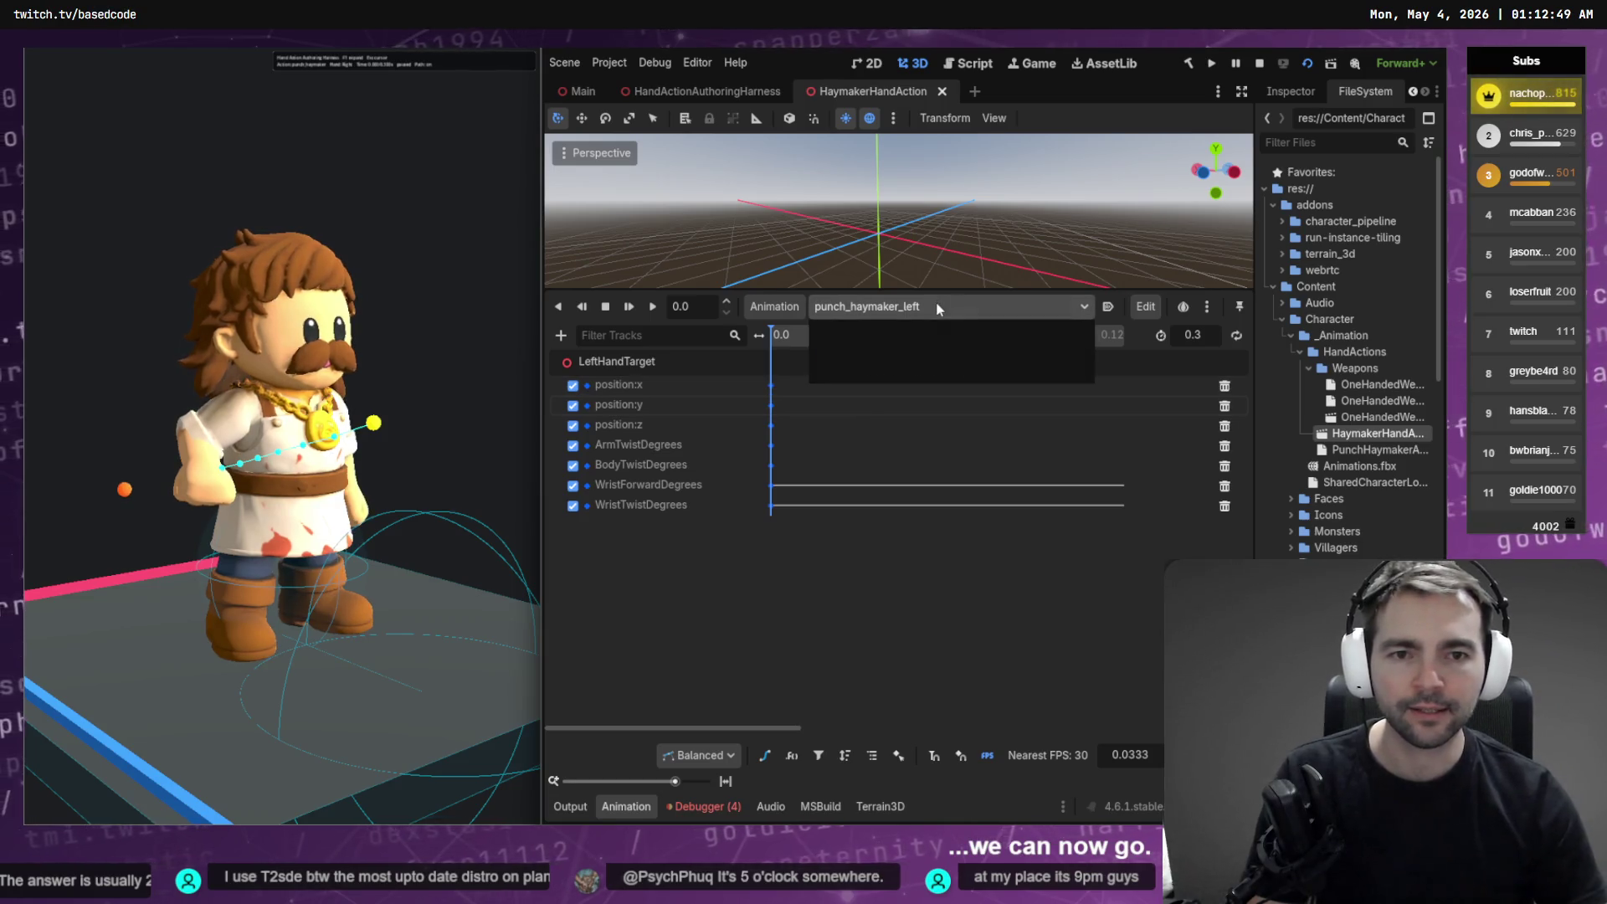
{"action": "left_click", "coordinate": [900, 369]}
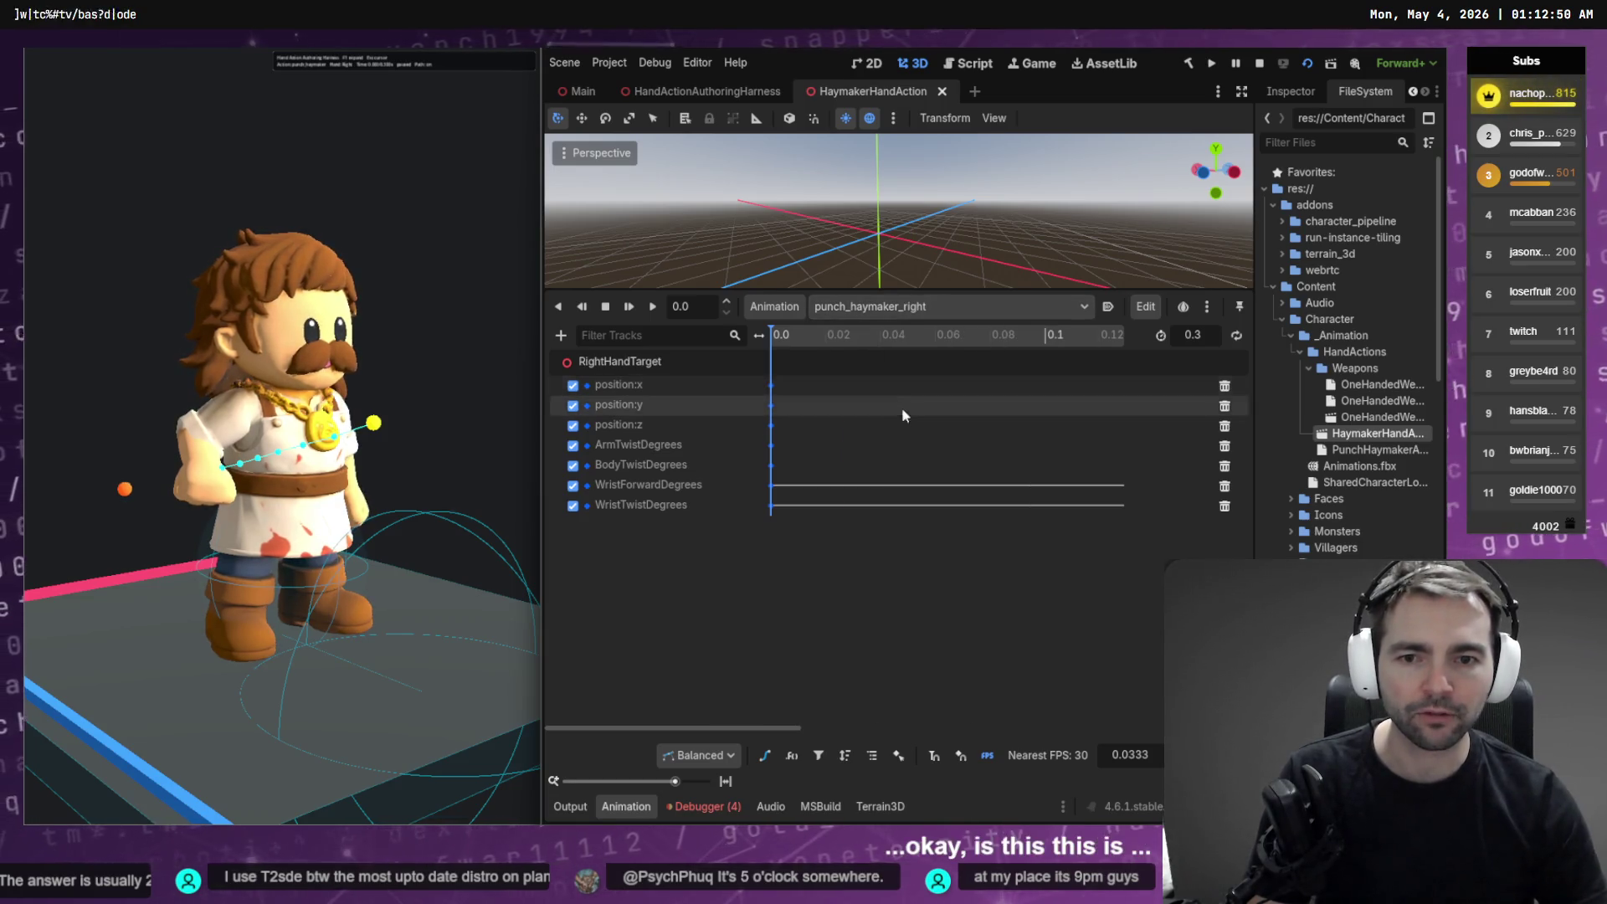
{"action": "left_click", "coordinate": [764, 755]}
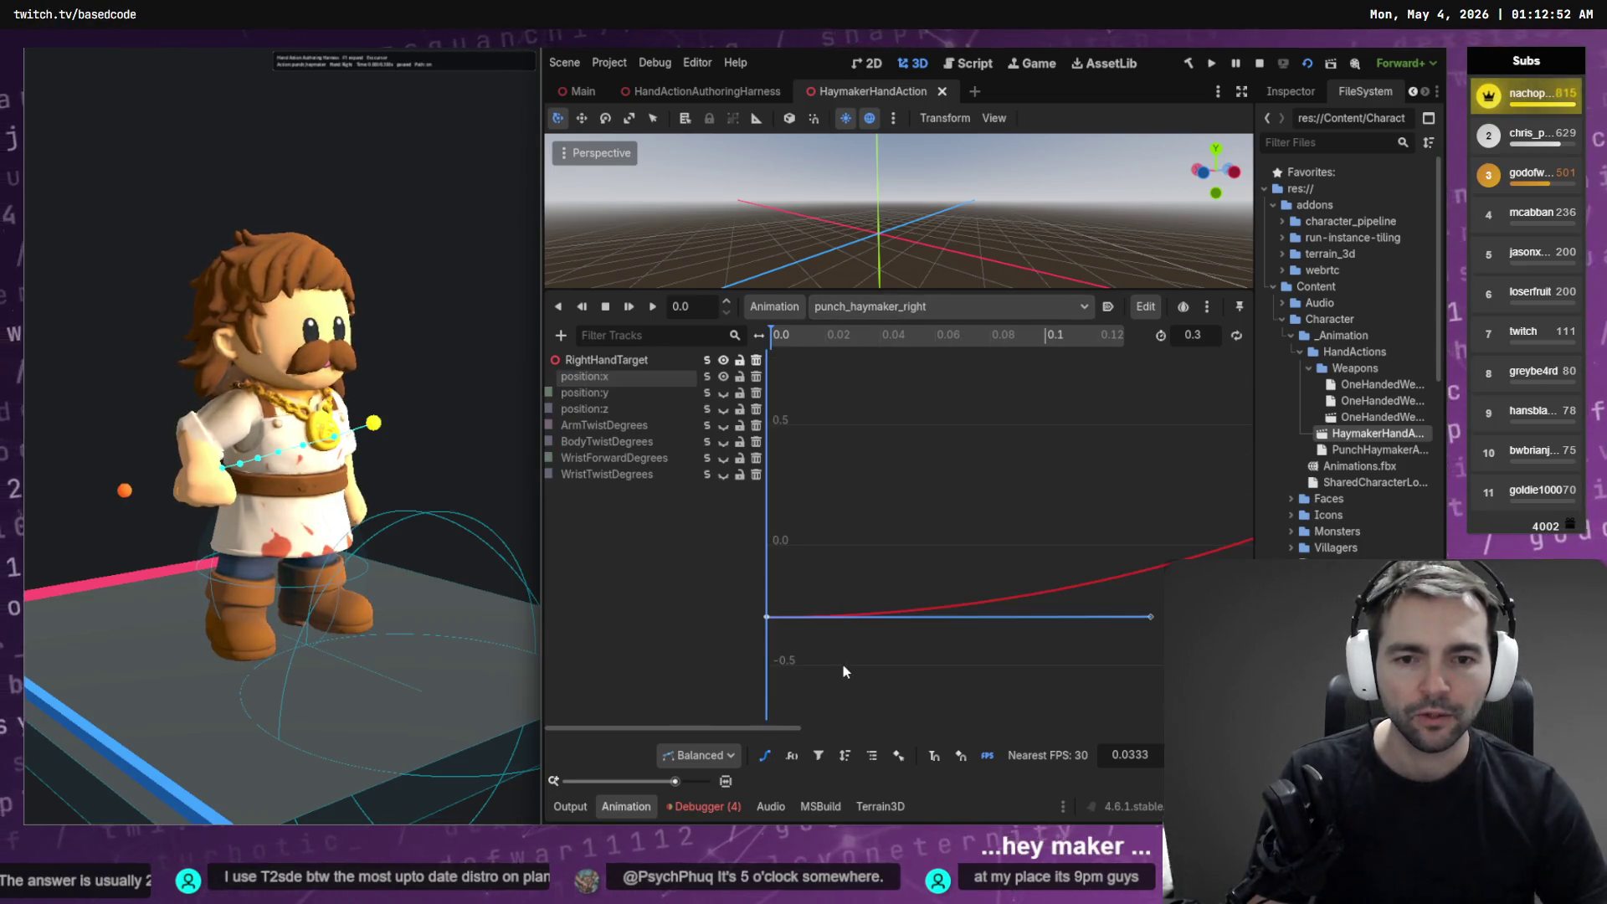
{"action": "left_click", "coordinate": [695, 474]}
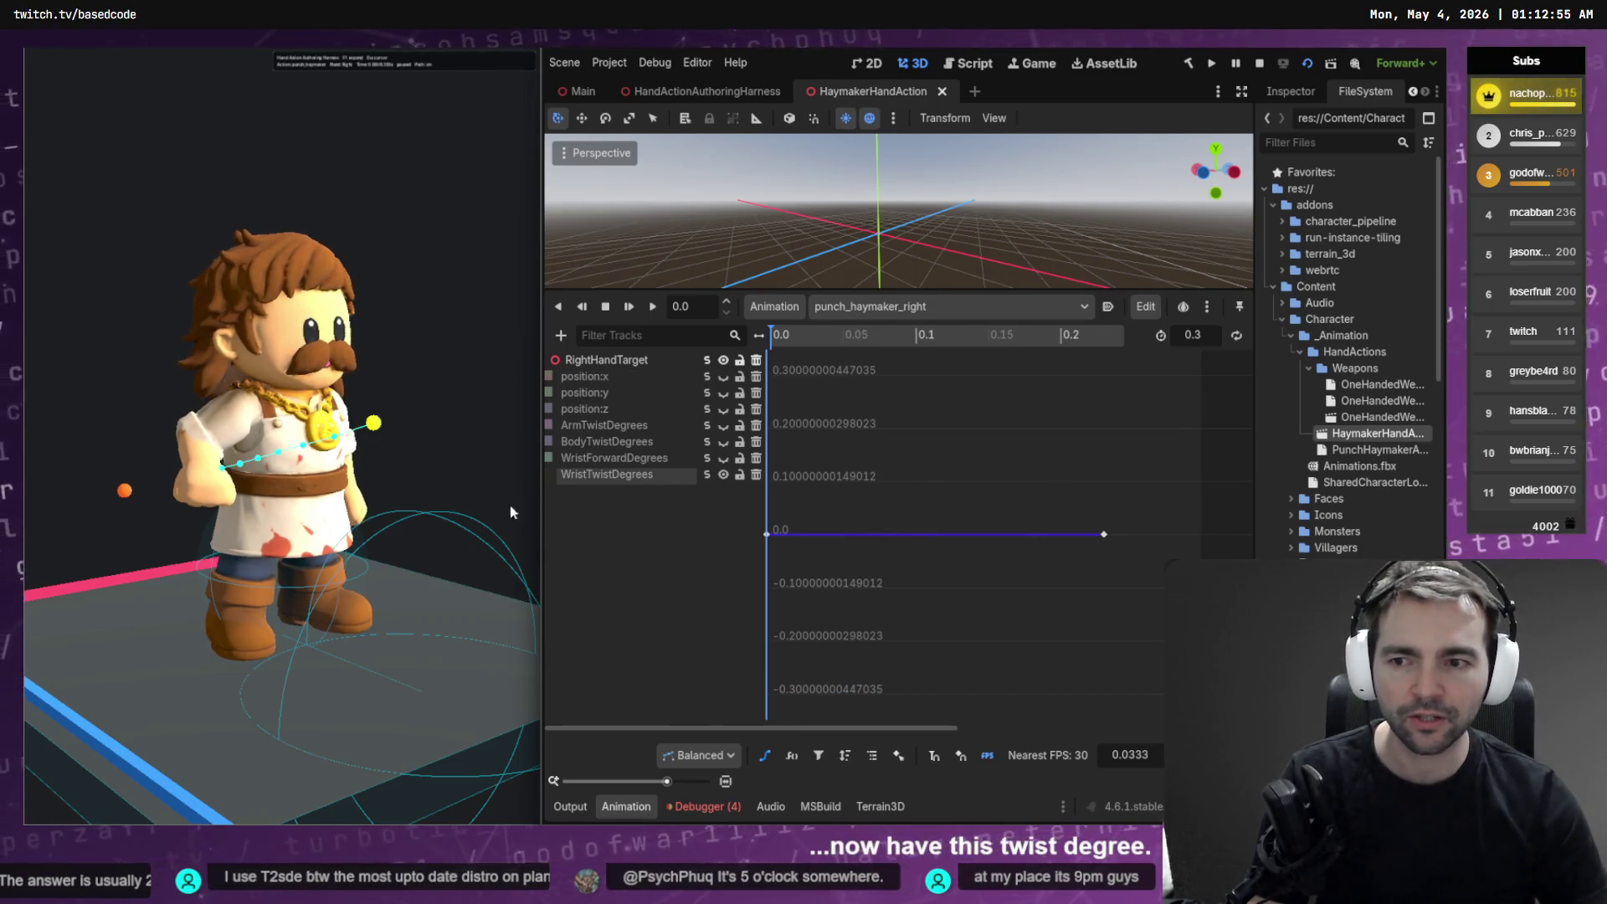
{"action": "mouse_move", "coordinate": [385, 519]}
{"action": "left_mouse_down"}
{"action": "mouse_move", "coordinate": [209, 518]}
{"action": "mouse_move", "coordinate": [234, 519]}
{"action": "left_mouse_up"}
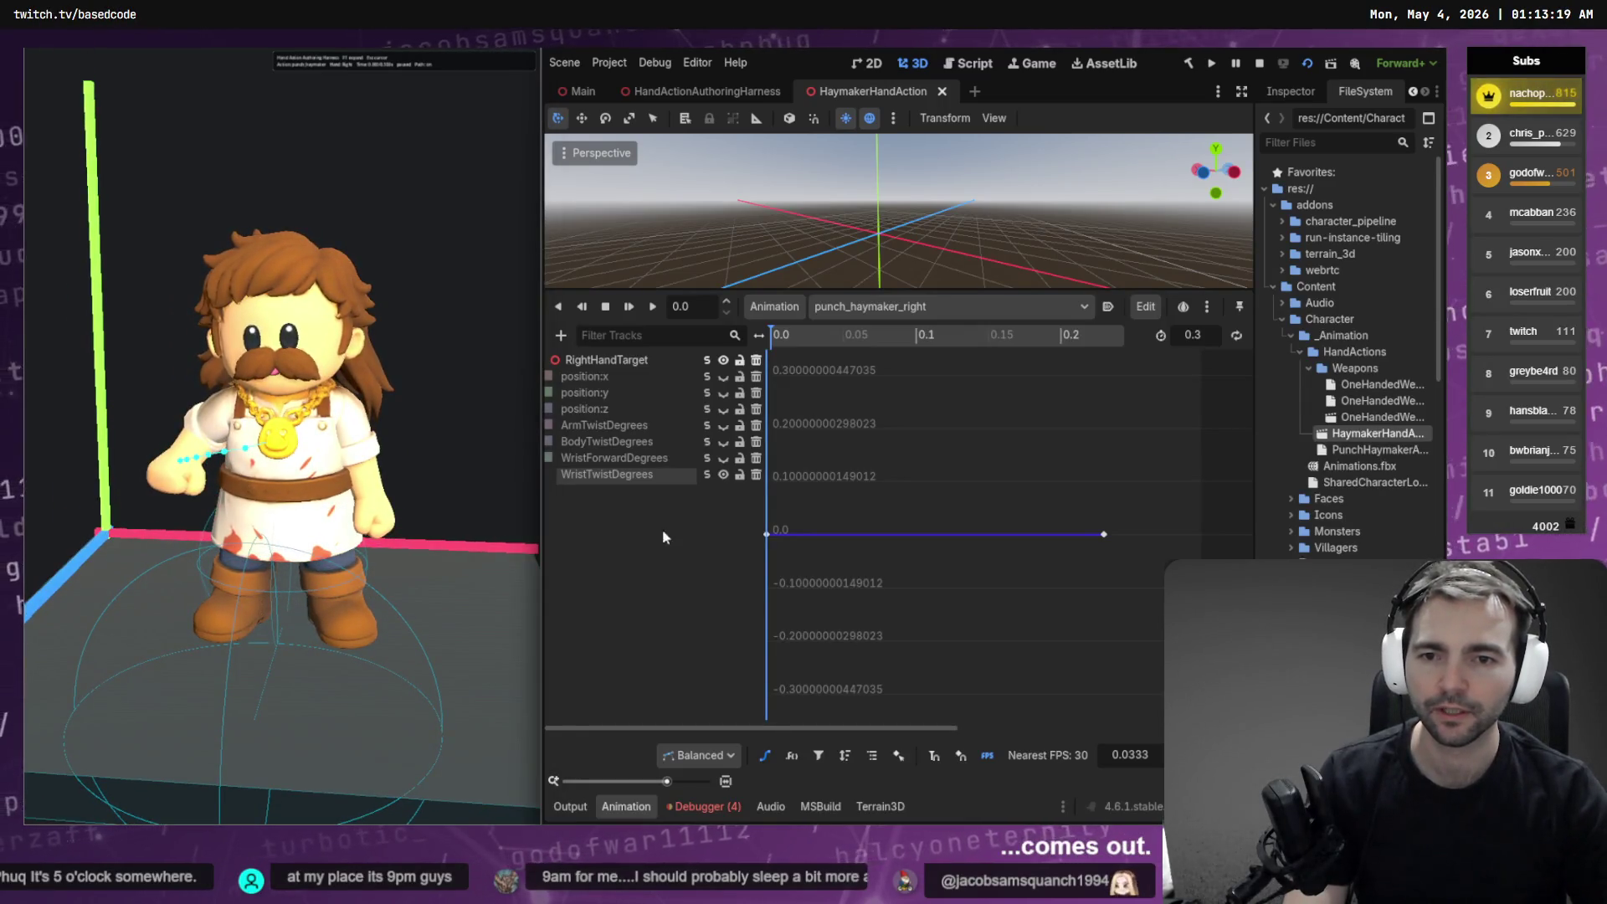
{"action": "left_click", "coordinate": [701, 426]}
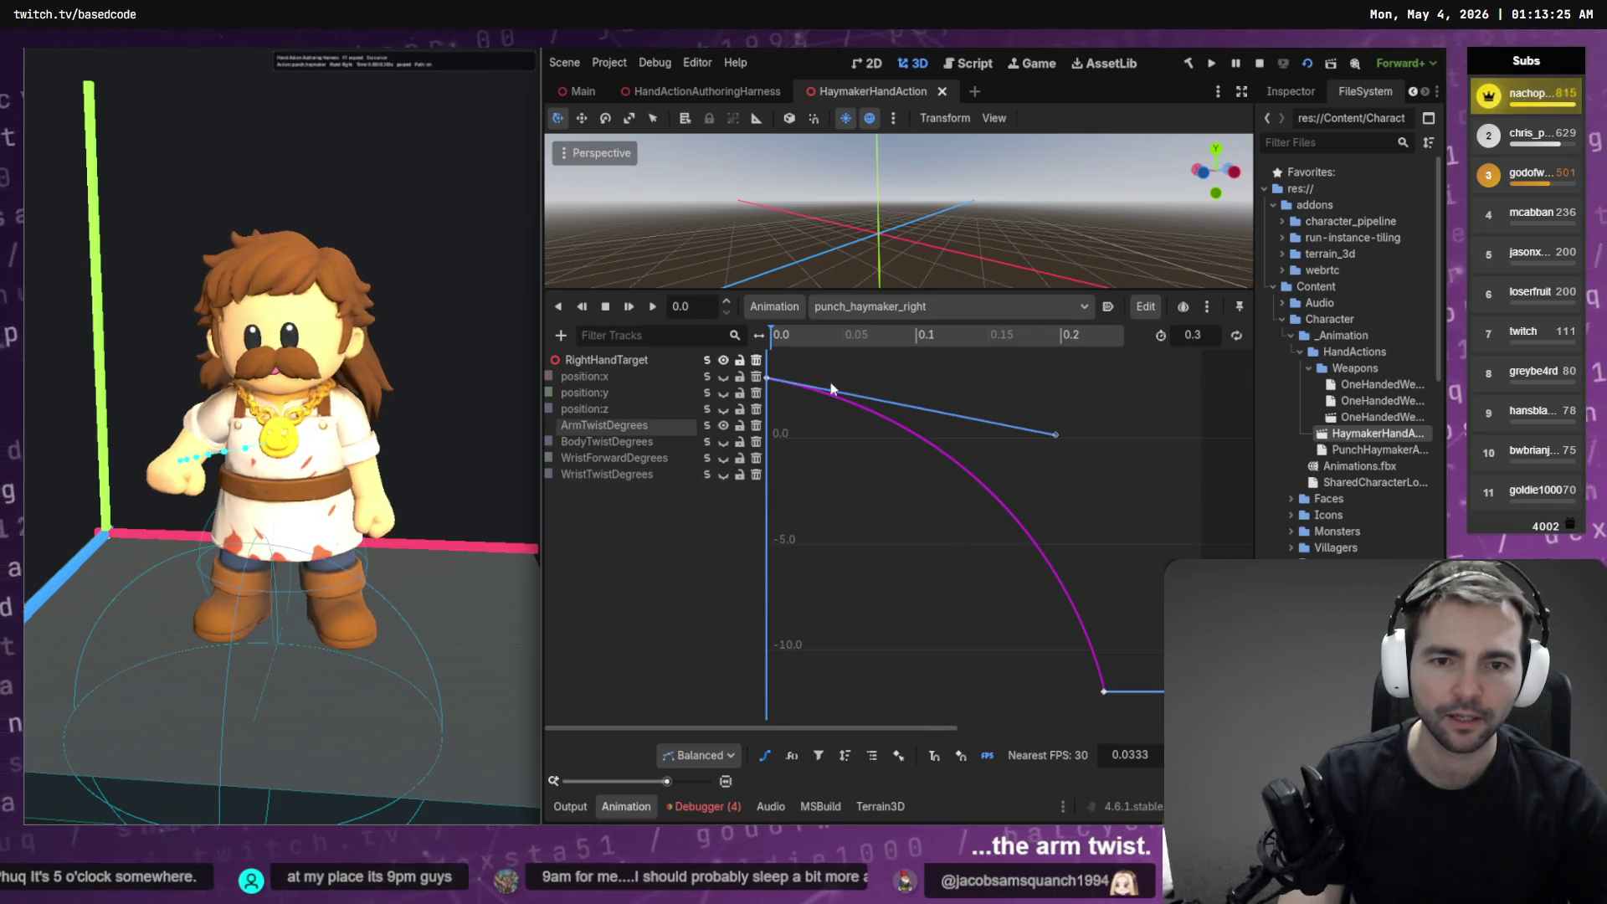
{"action": "key", "text": "ctrl+s"}
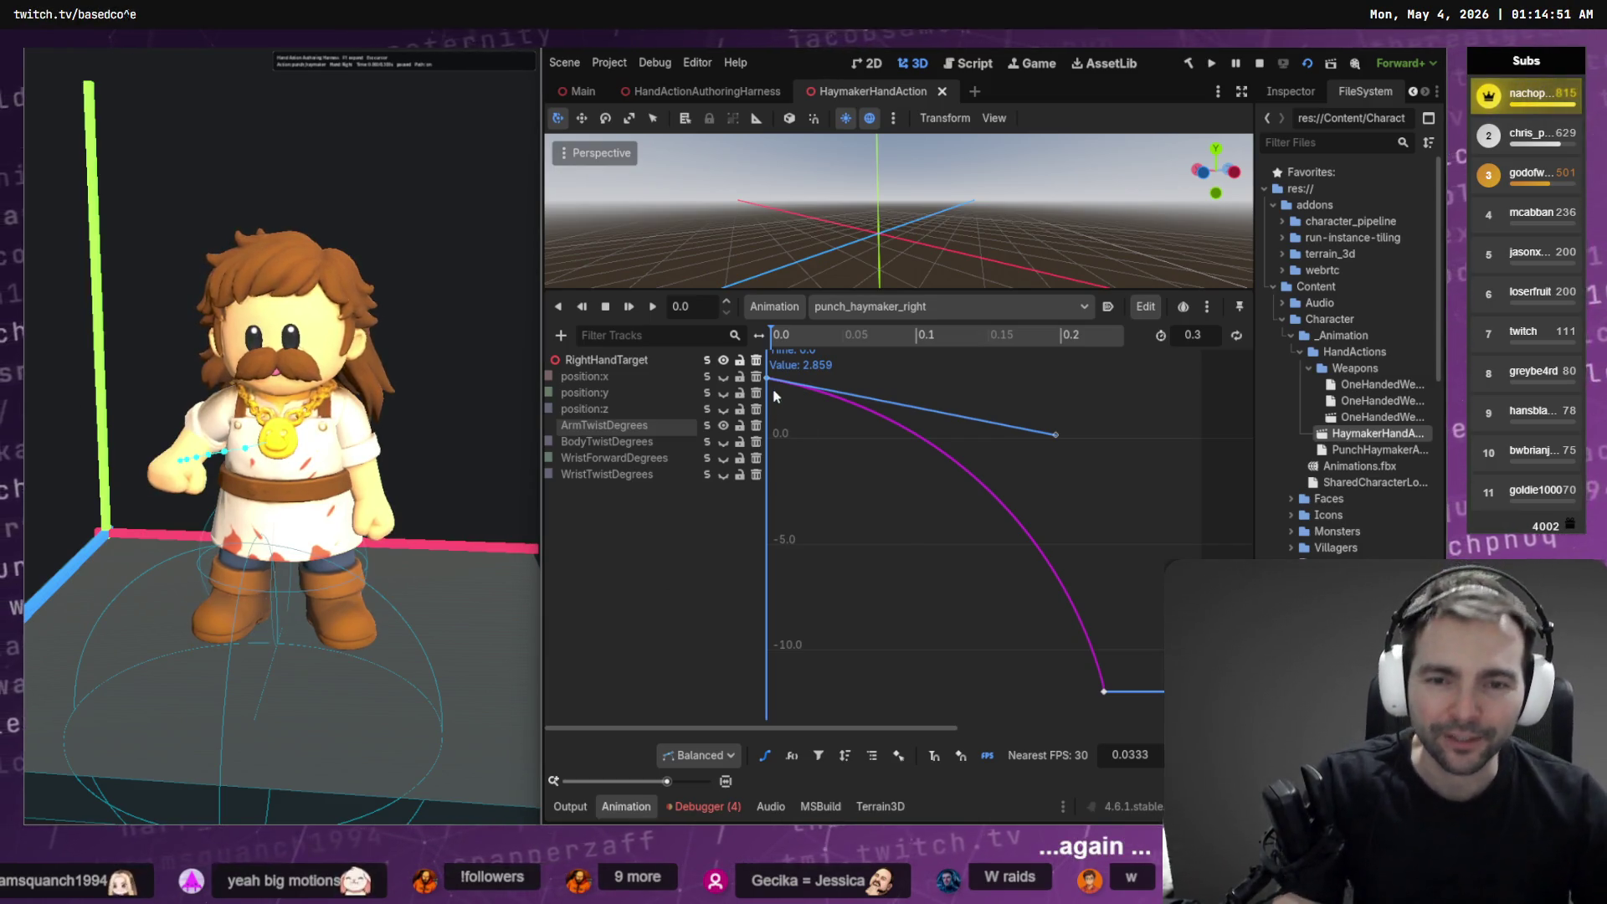
{"action": "left_click_drag", "start_coordinate": [770, 380], "coordinate": [779, 505]}
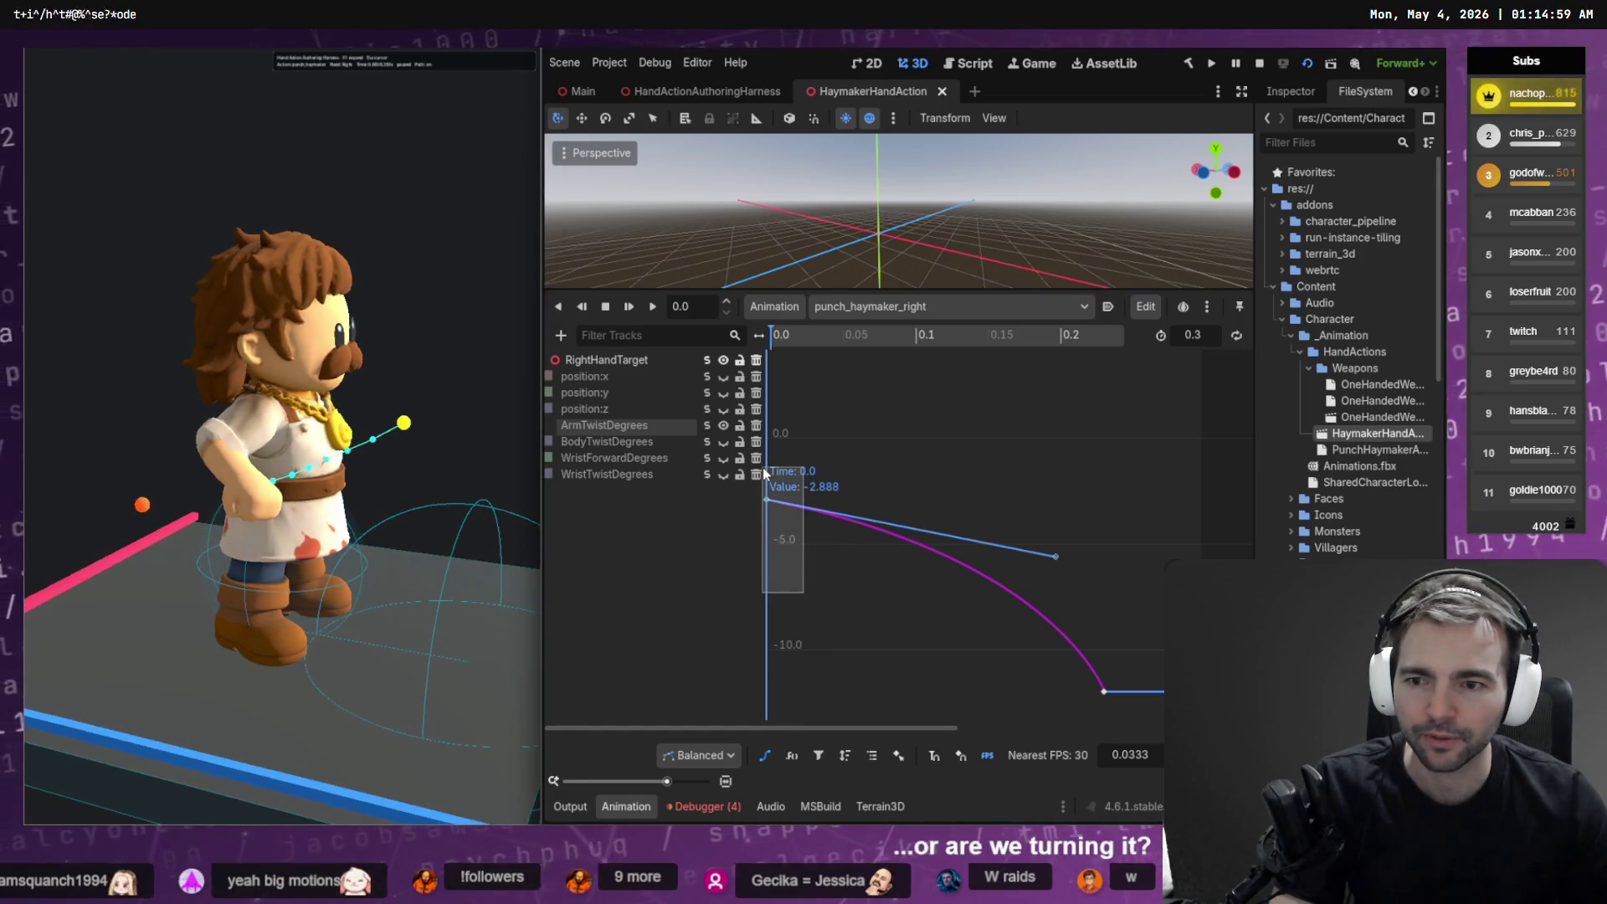
{"action": "key", "text": "ctrl+z"}
{"action": "key", "text": "ctrl+s"}
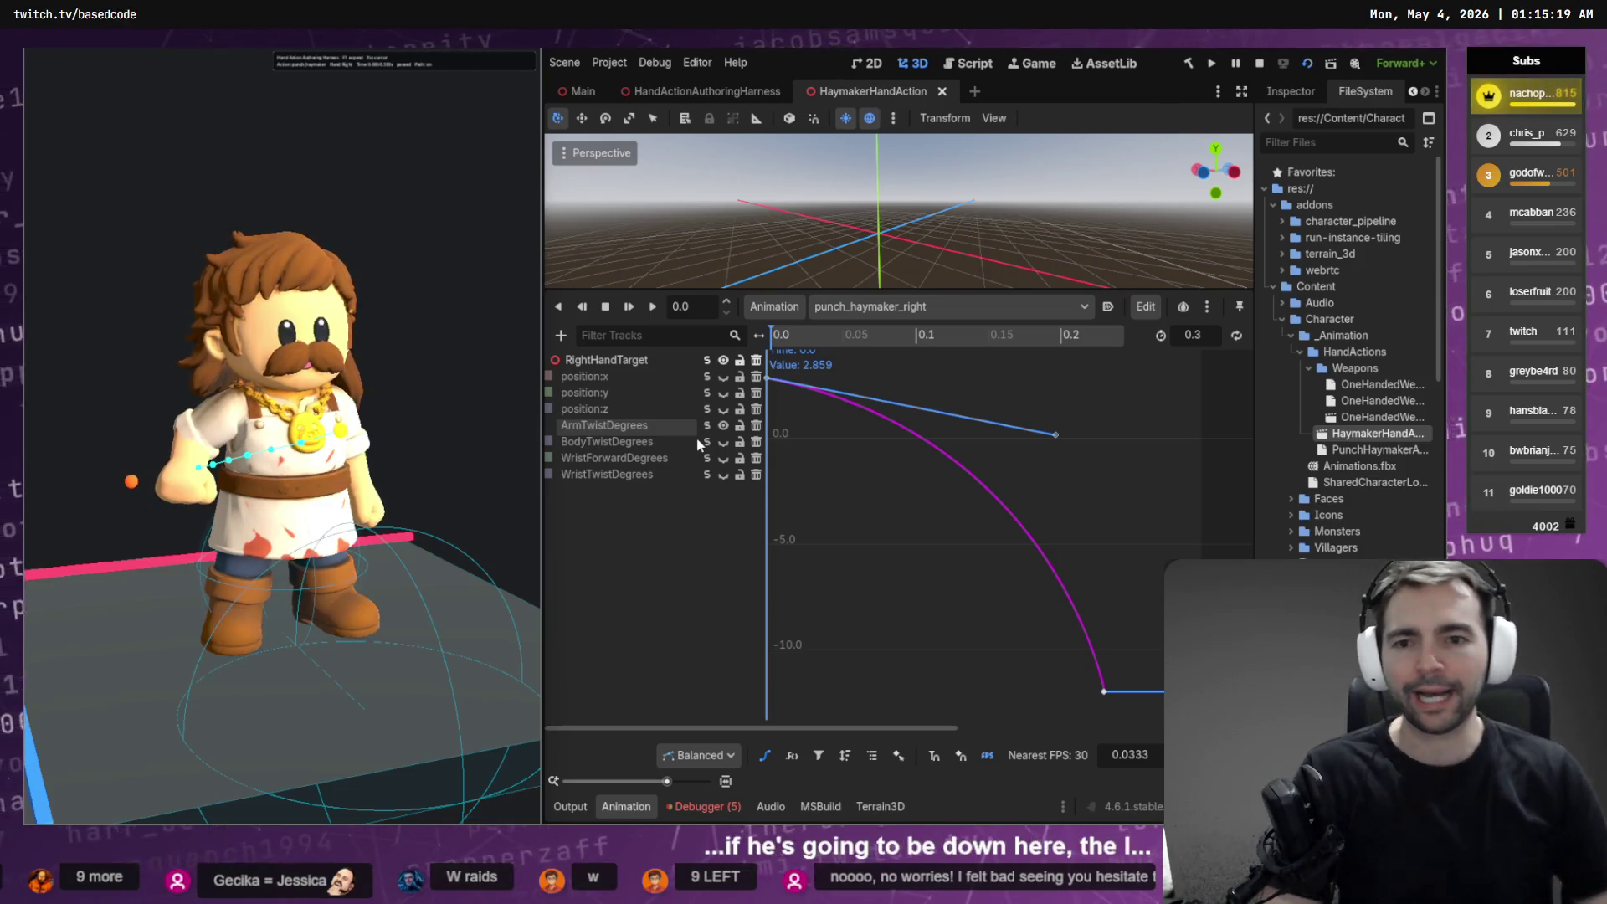
{"action": "left_click", "coordinate": [709, 479]}
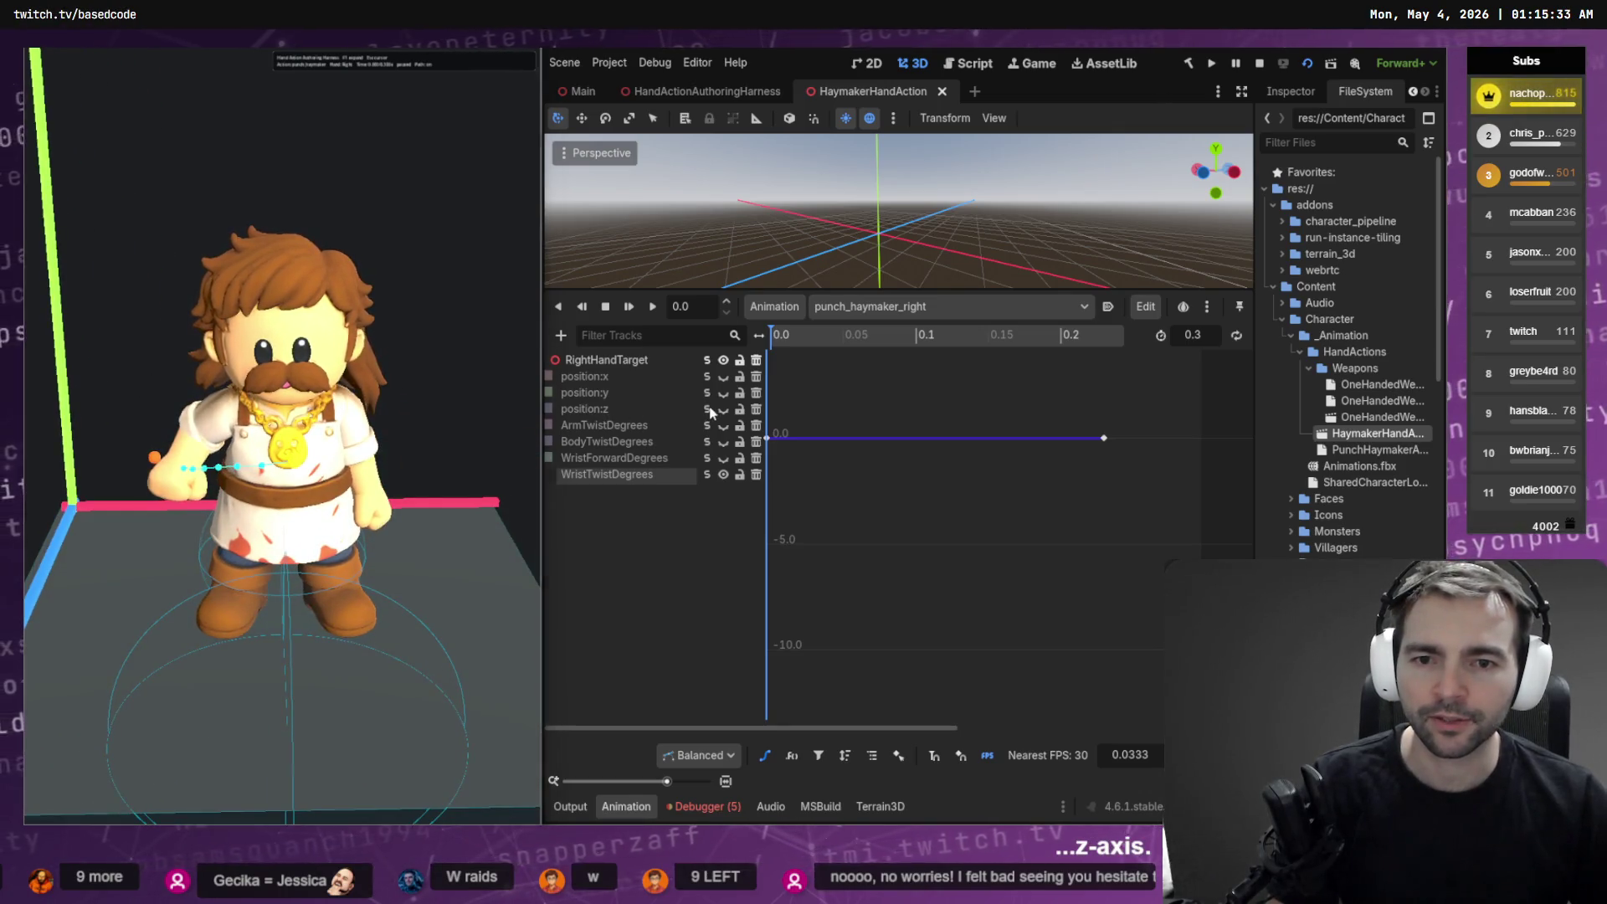
Drag the position:z start key down and back up, saving in between
{"action": "left_click", "coordinate": [631, 409]}
{"action": "left_click_drag", "start_coordinate": [766, 435], "coordinate": [765, 502]}
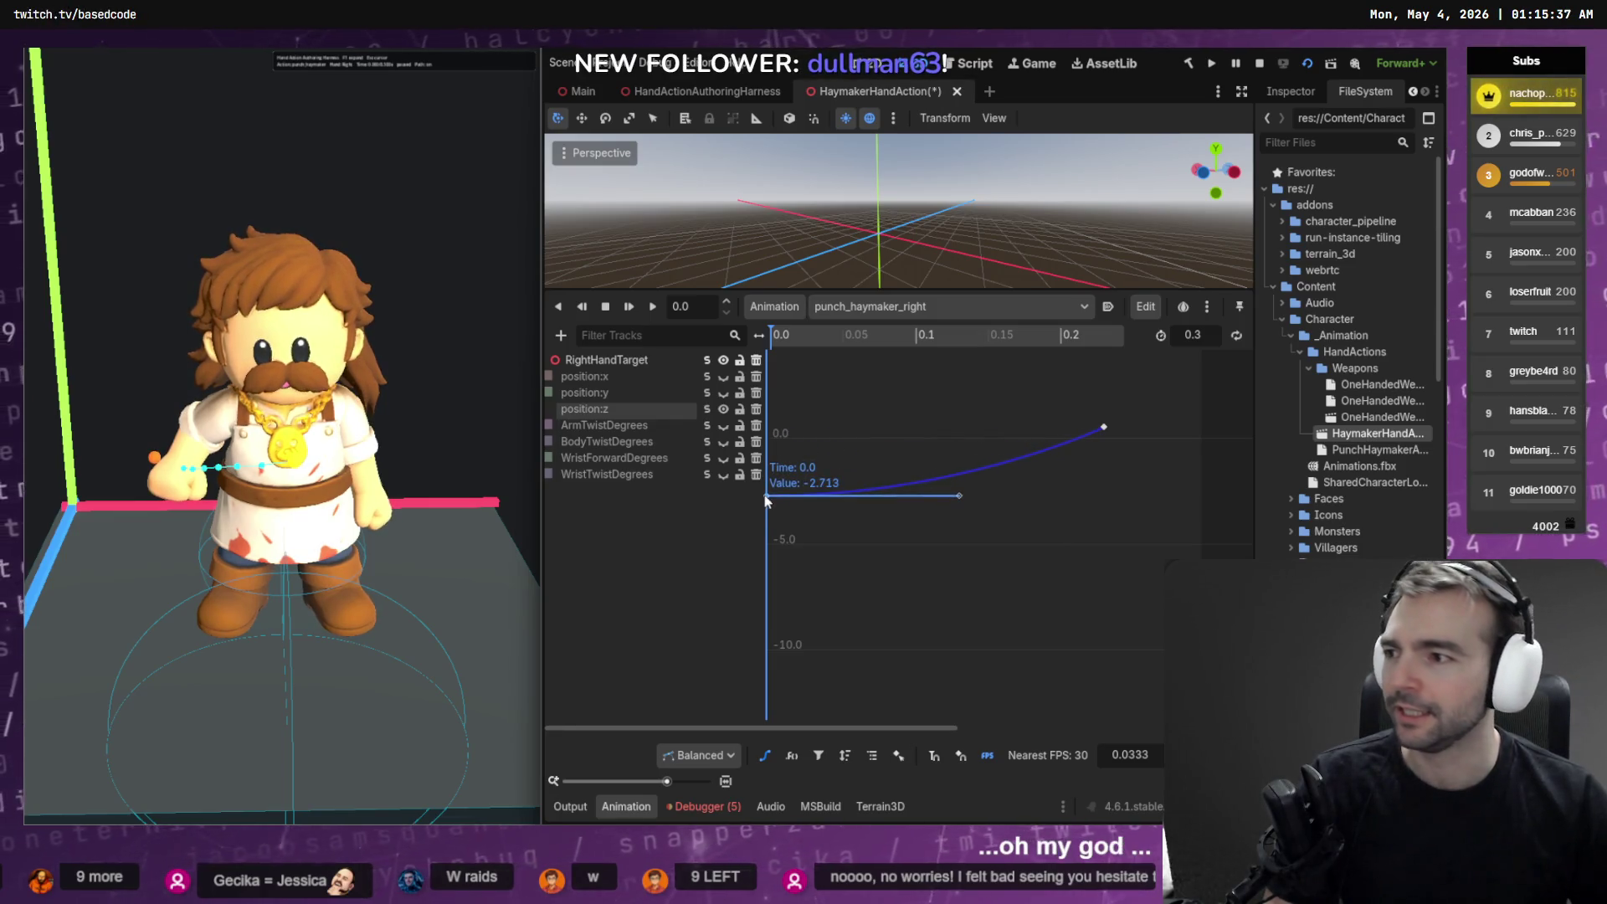
{"action": "key", "text": "ctrl+s"}
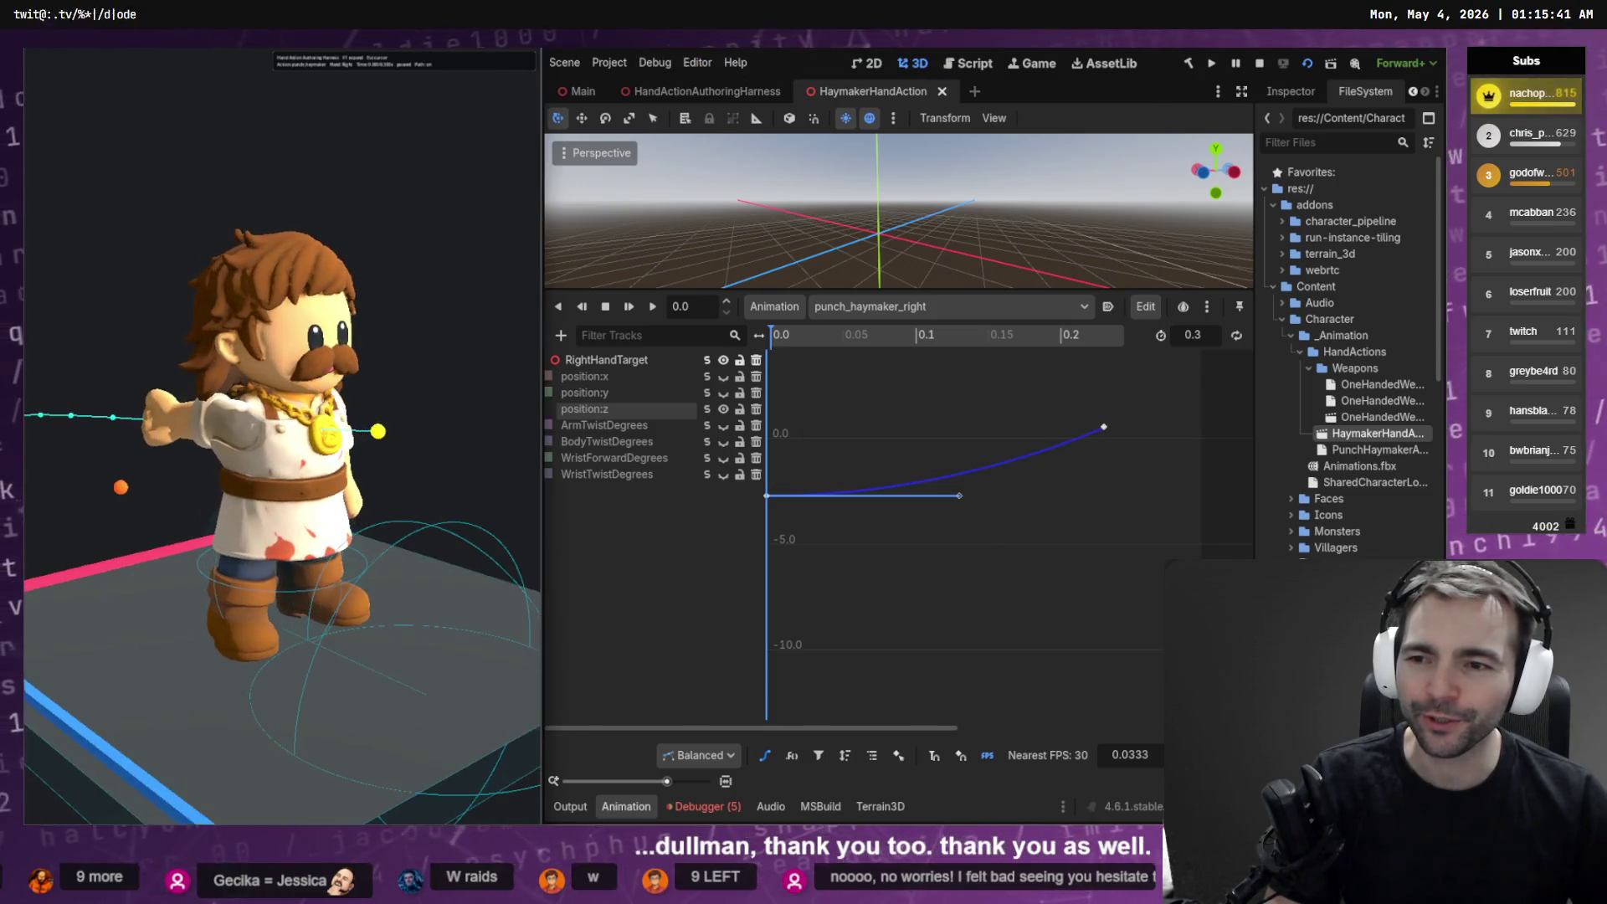
{"action": "left_click_drag", "start_coordinate": [766, 495], "coordinate": [766, 435]}
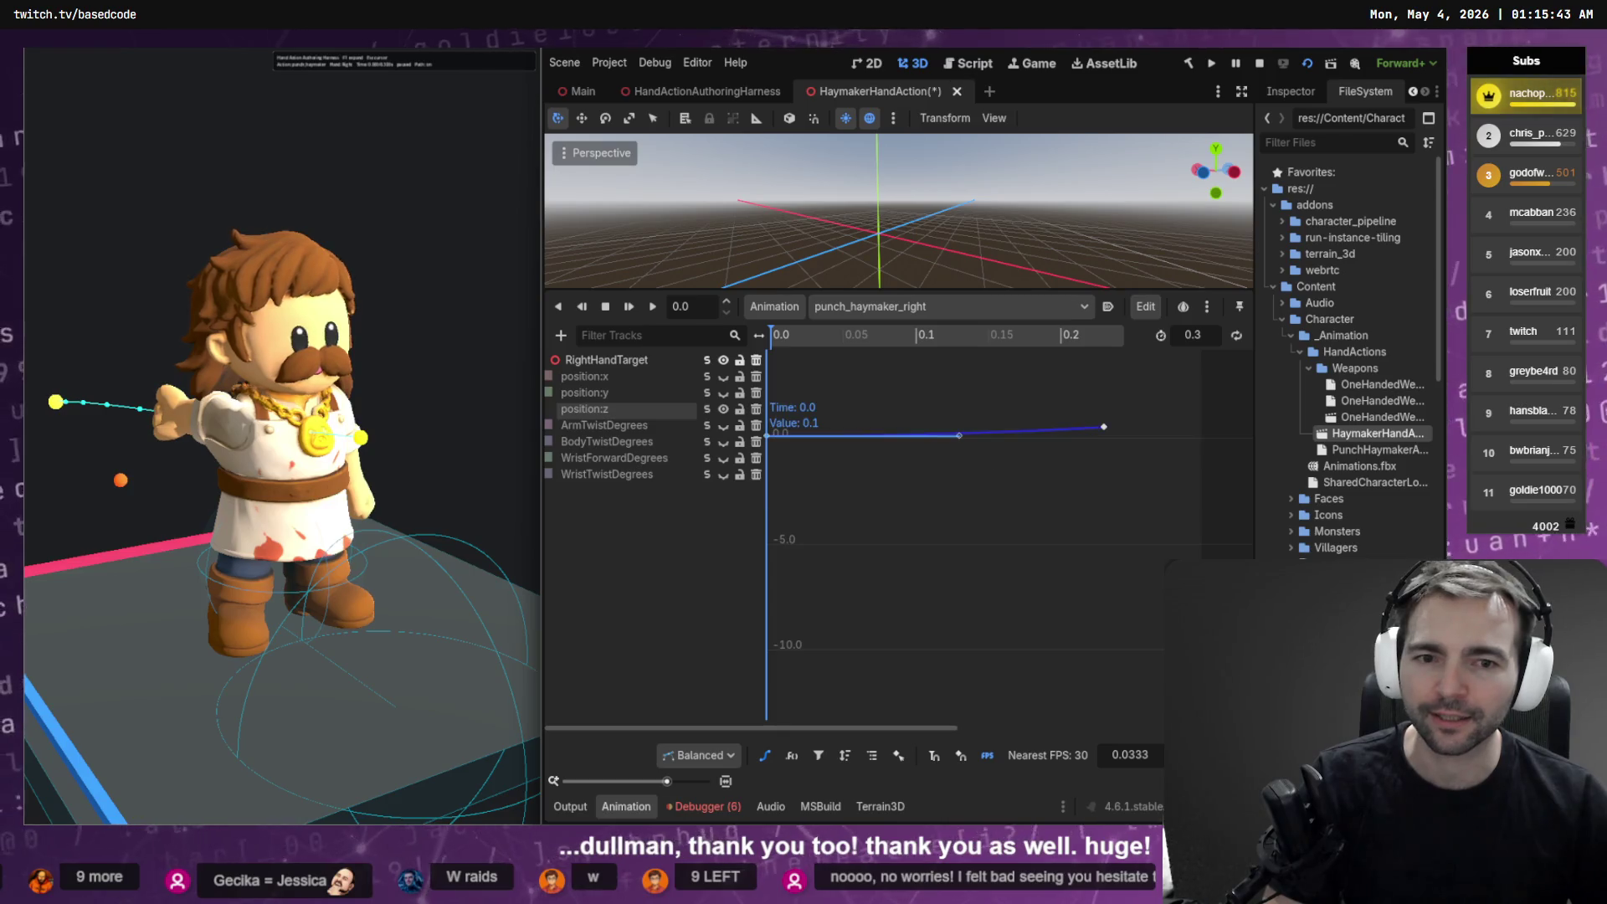
Edit the start key's value in the Inspector, trying -0.9 before keeping 0.1 and saving
{"action": "left_click", "coordinate": [1280, 94]}
{"action": "left_click", "coordinate": [1403, 243]}
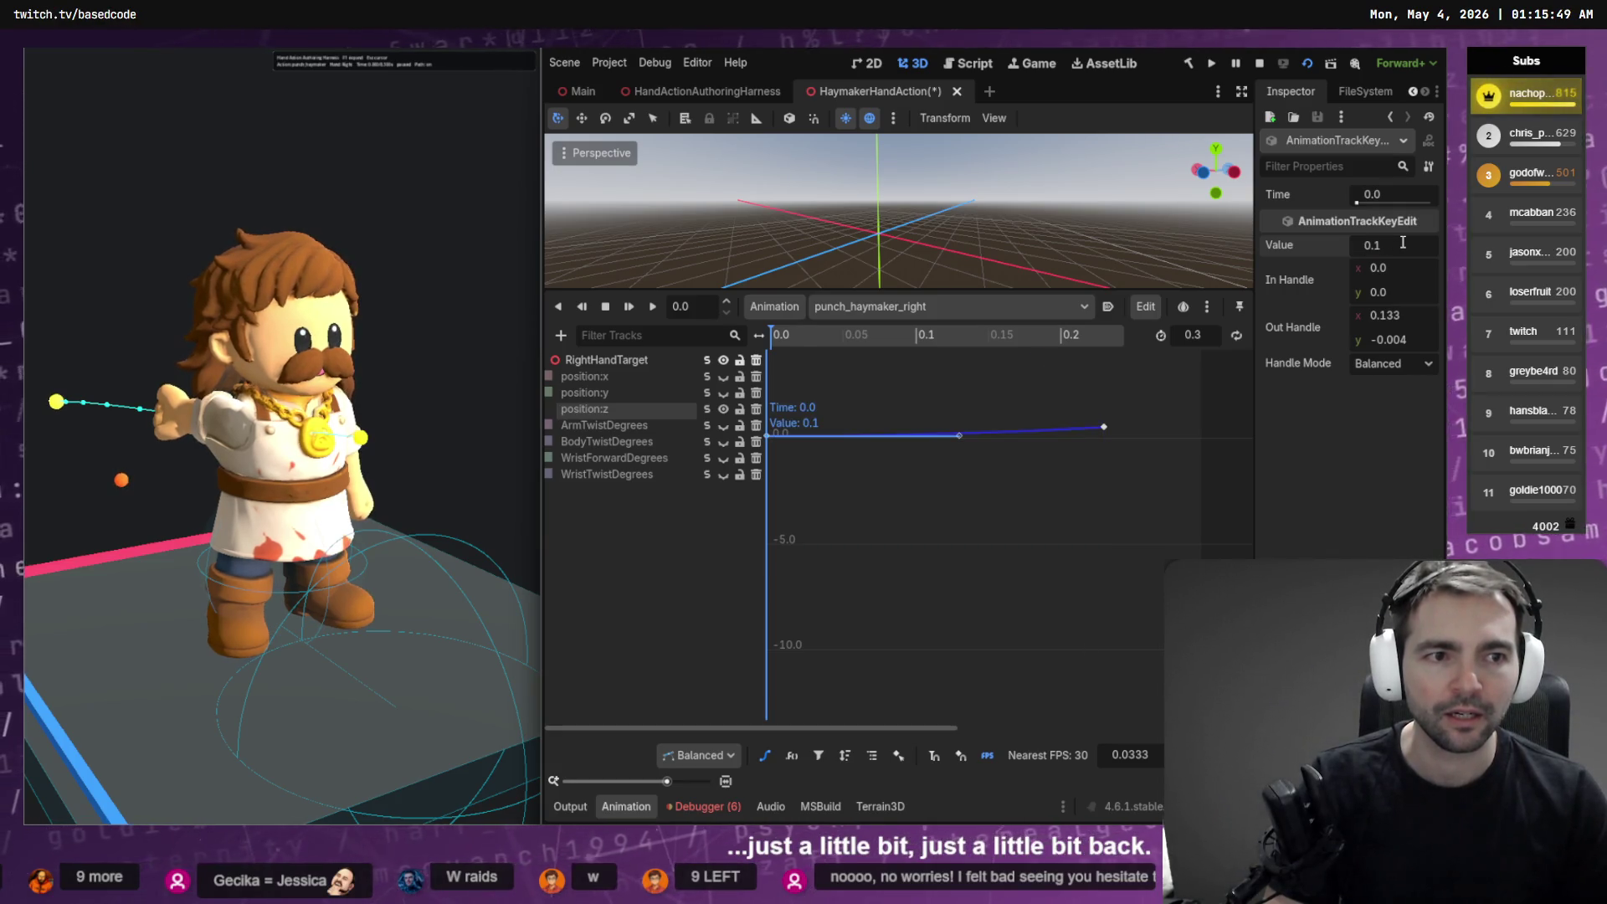
{"action": "key", "text": "Down"}
{"action": "key", "text": "ctrl+s"}
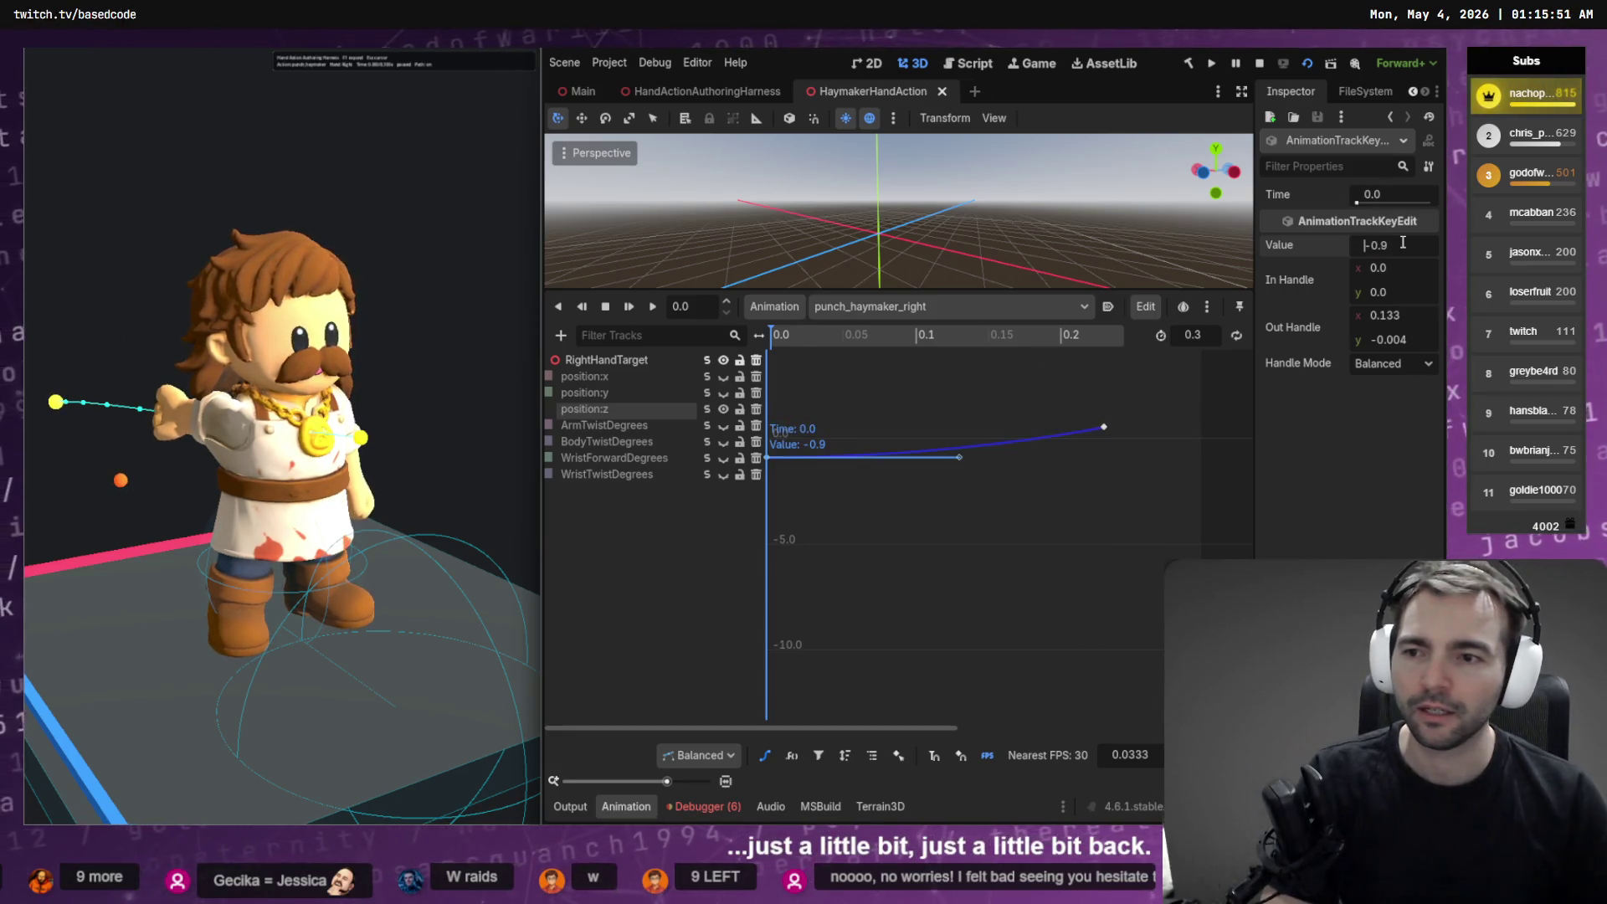
{"action": "key", "text": "Up"}
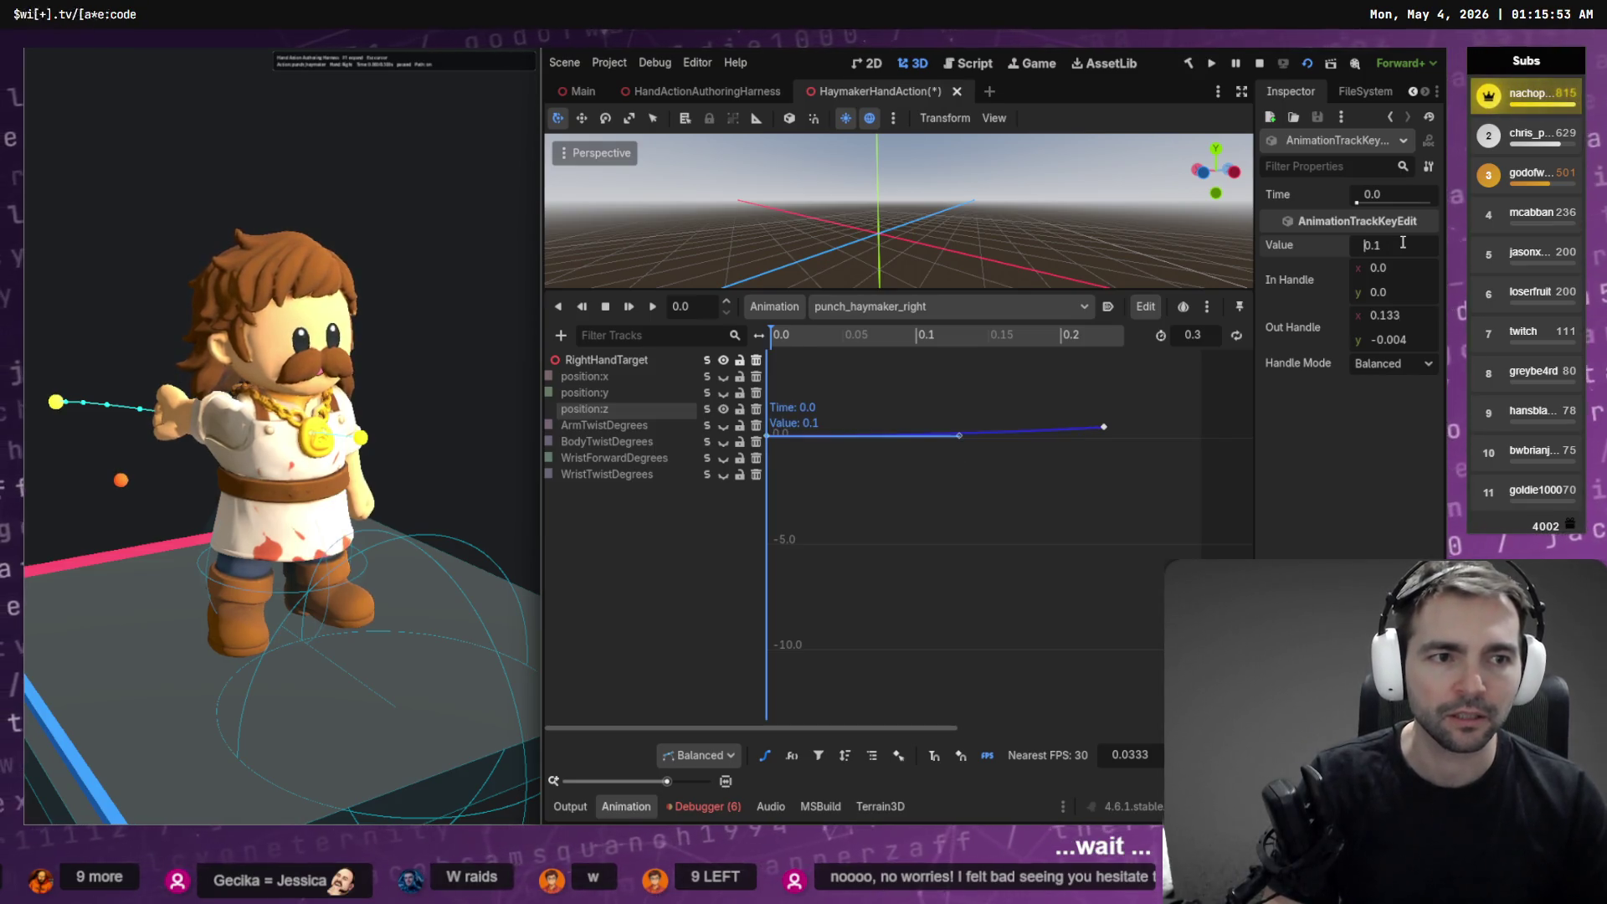
{"action": "key", "text": "ctrl+s"}
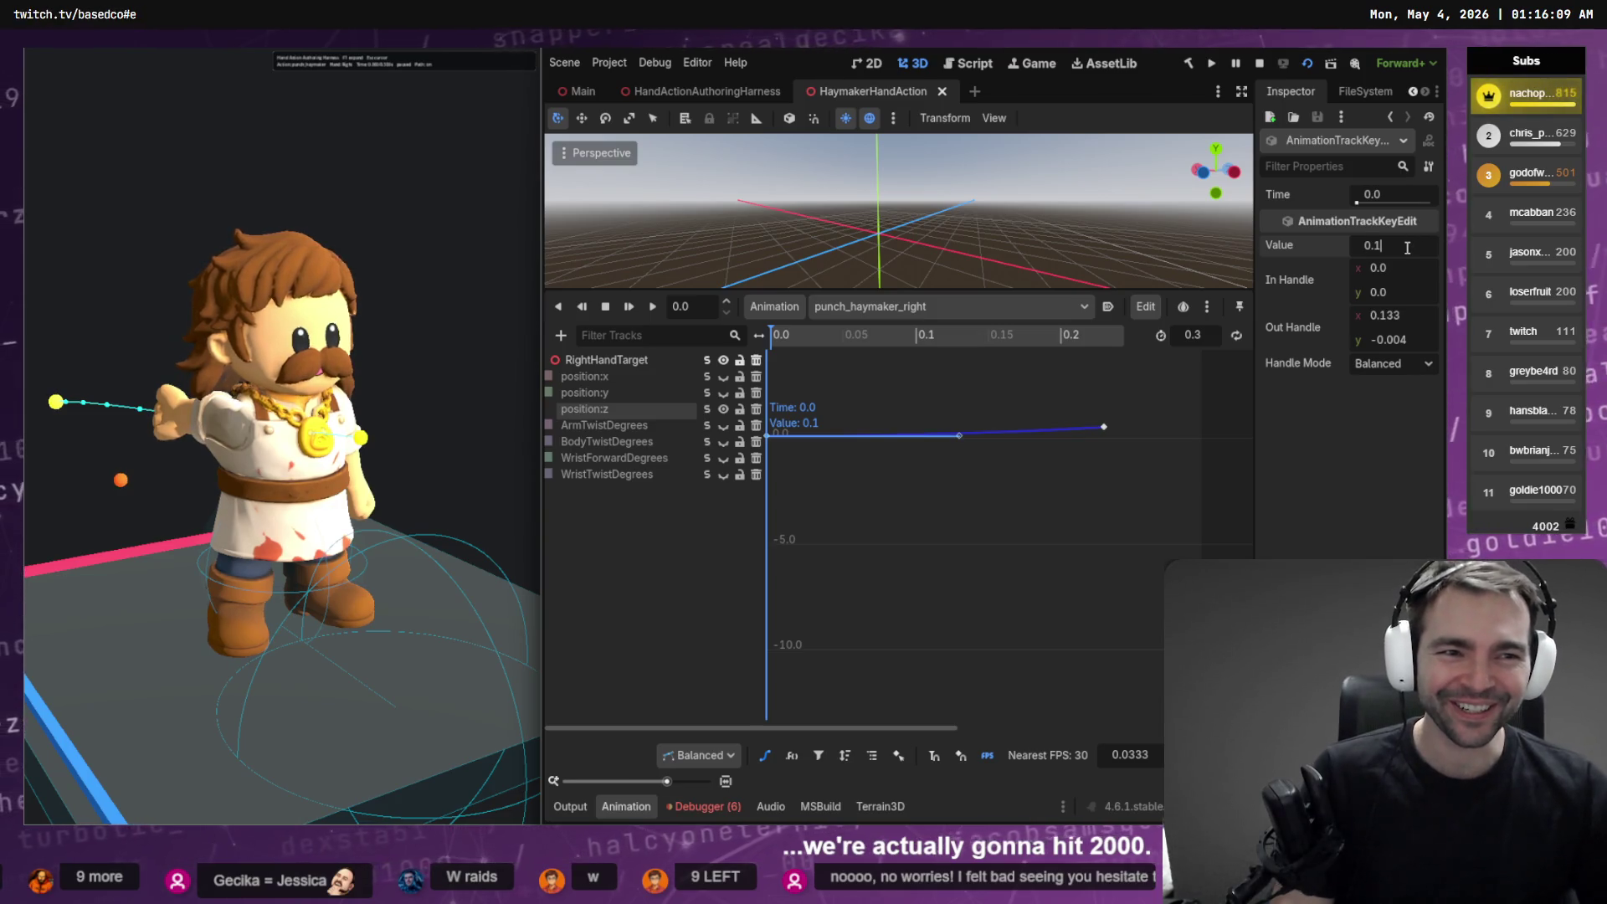
{"action": "key", "text": "Return"}
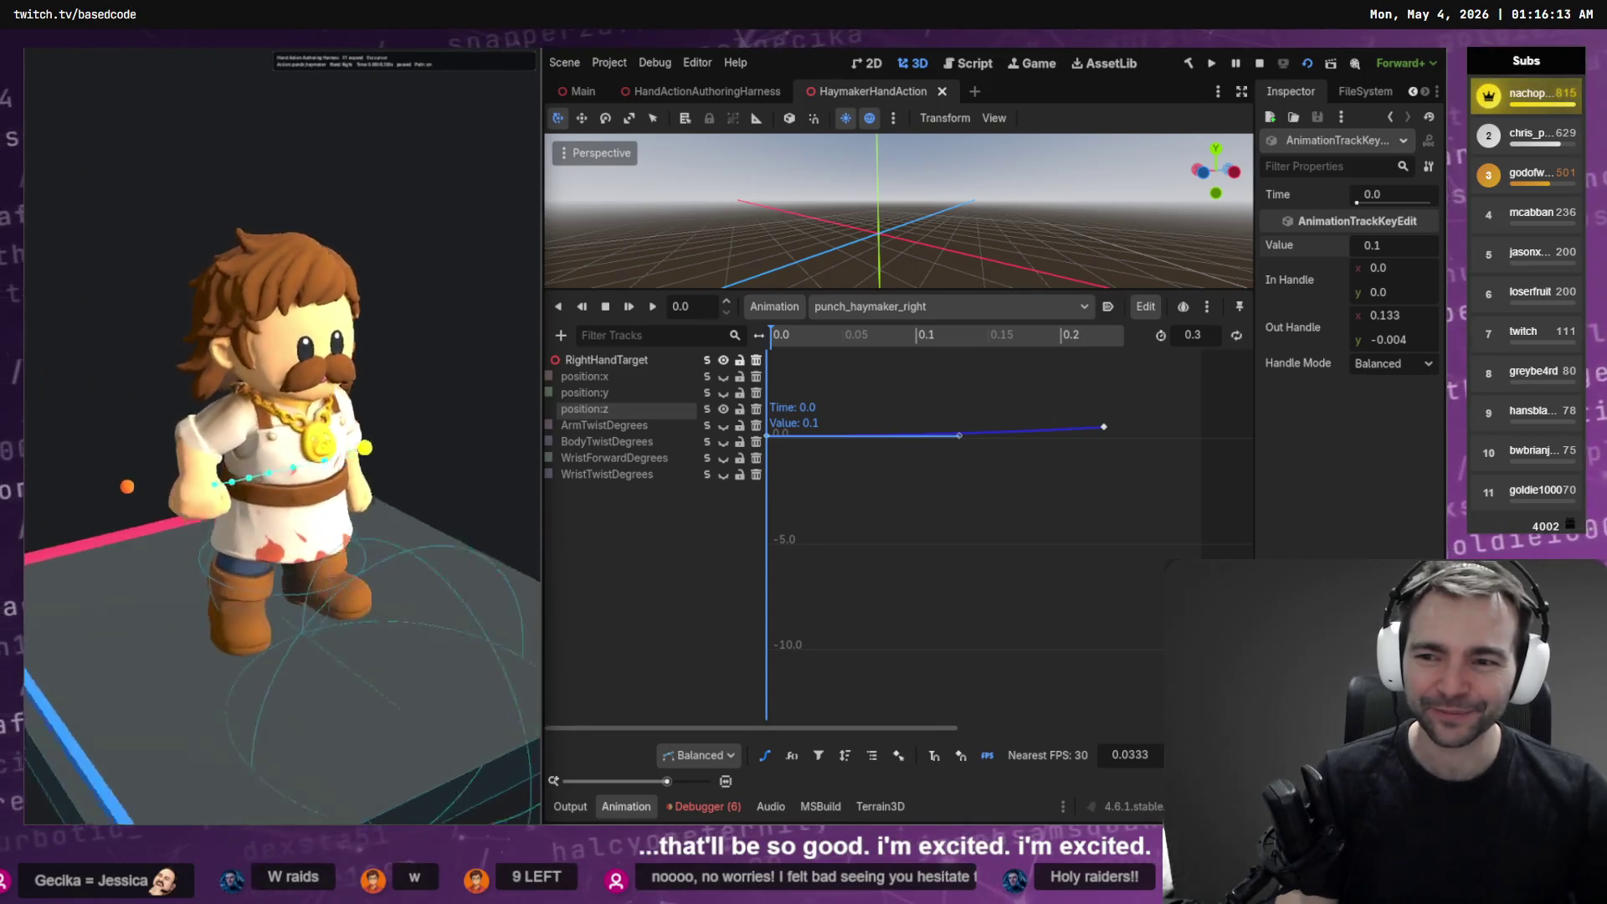
{"action": "left_click", "coordinate": [1361, 249]}
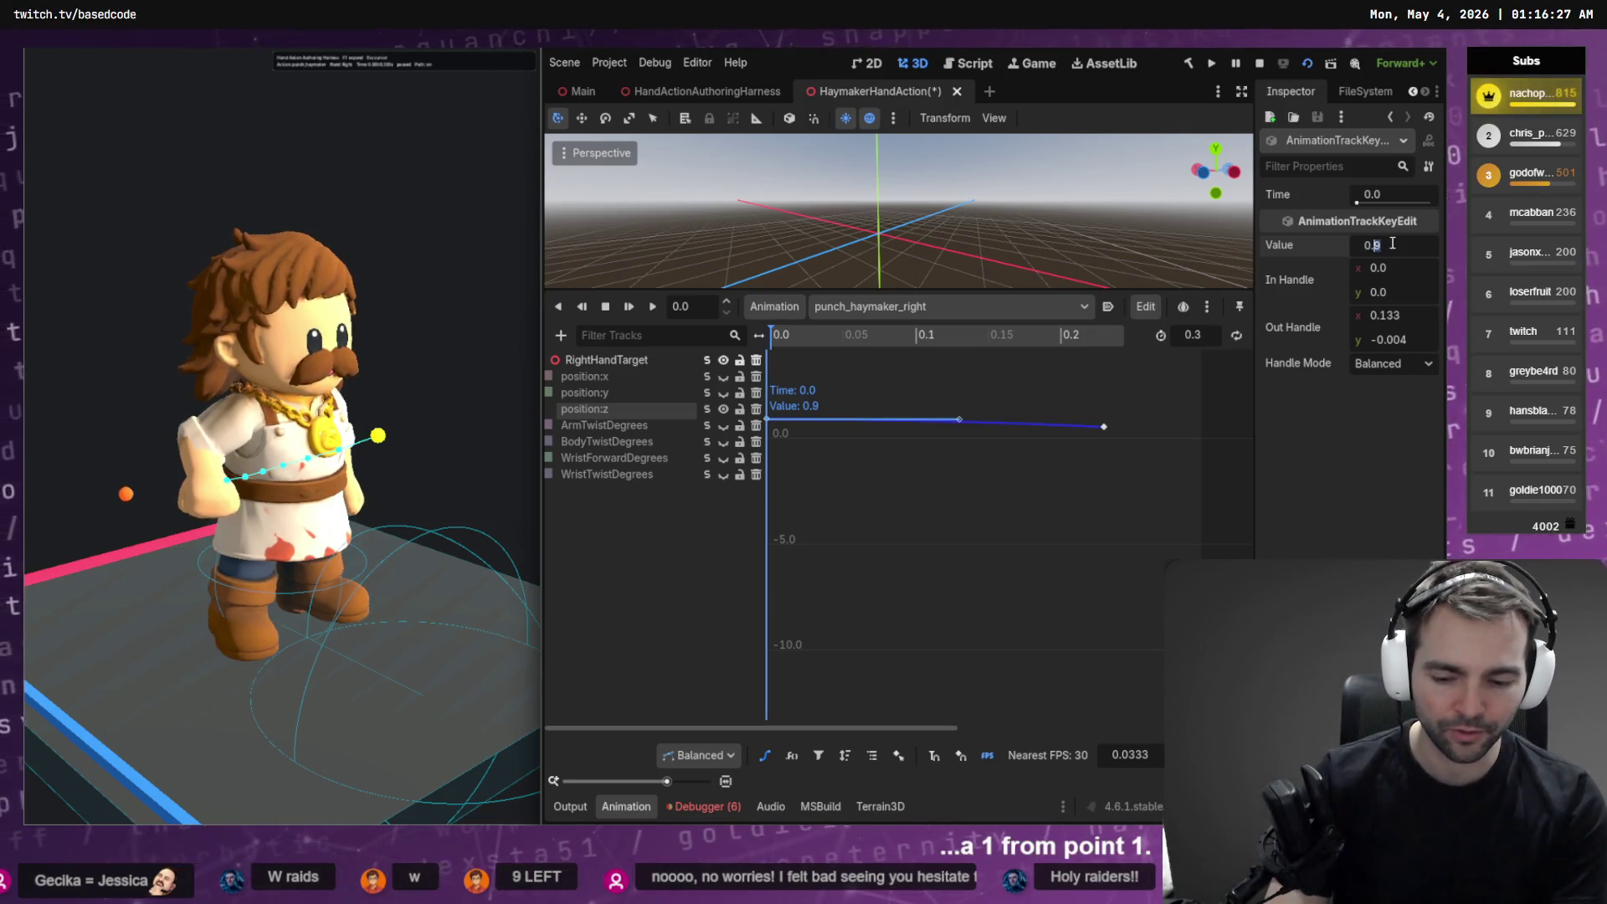
{"action": "type", "text": "0.1"}
{"action": "key", "text": "Return"}
{"action": "key", "text": "ctrl+s"}
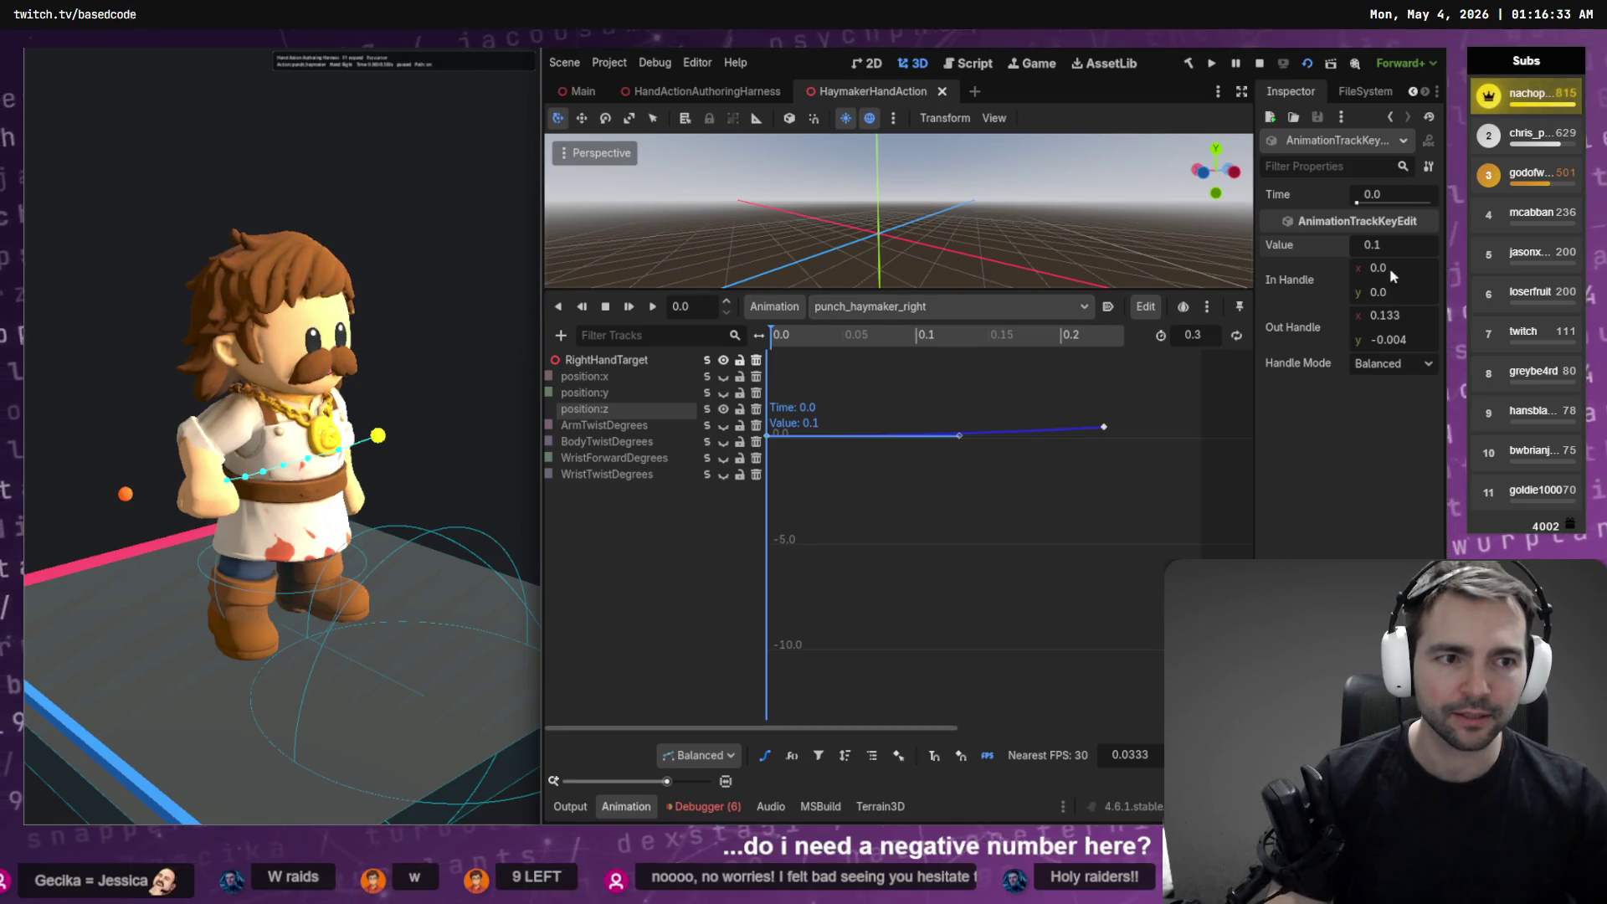
Set the position:z start key to -0.1, then -0.2, save, and show WristTwistDegrees
{"action": "key", "text": "Home"}
{"action": "type", "text": "-"}
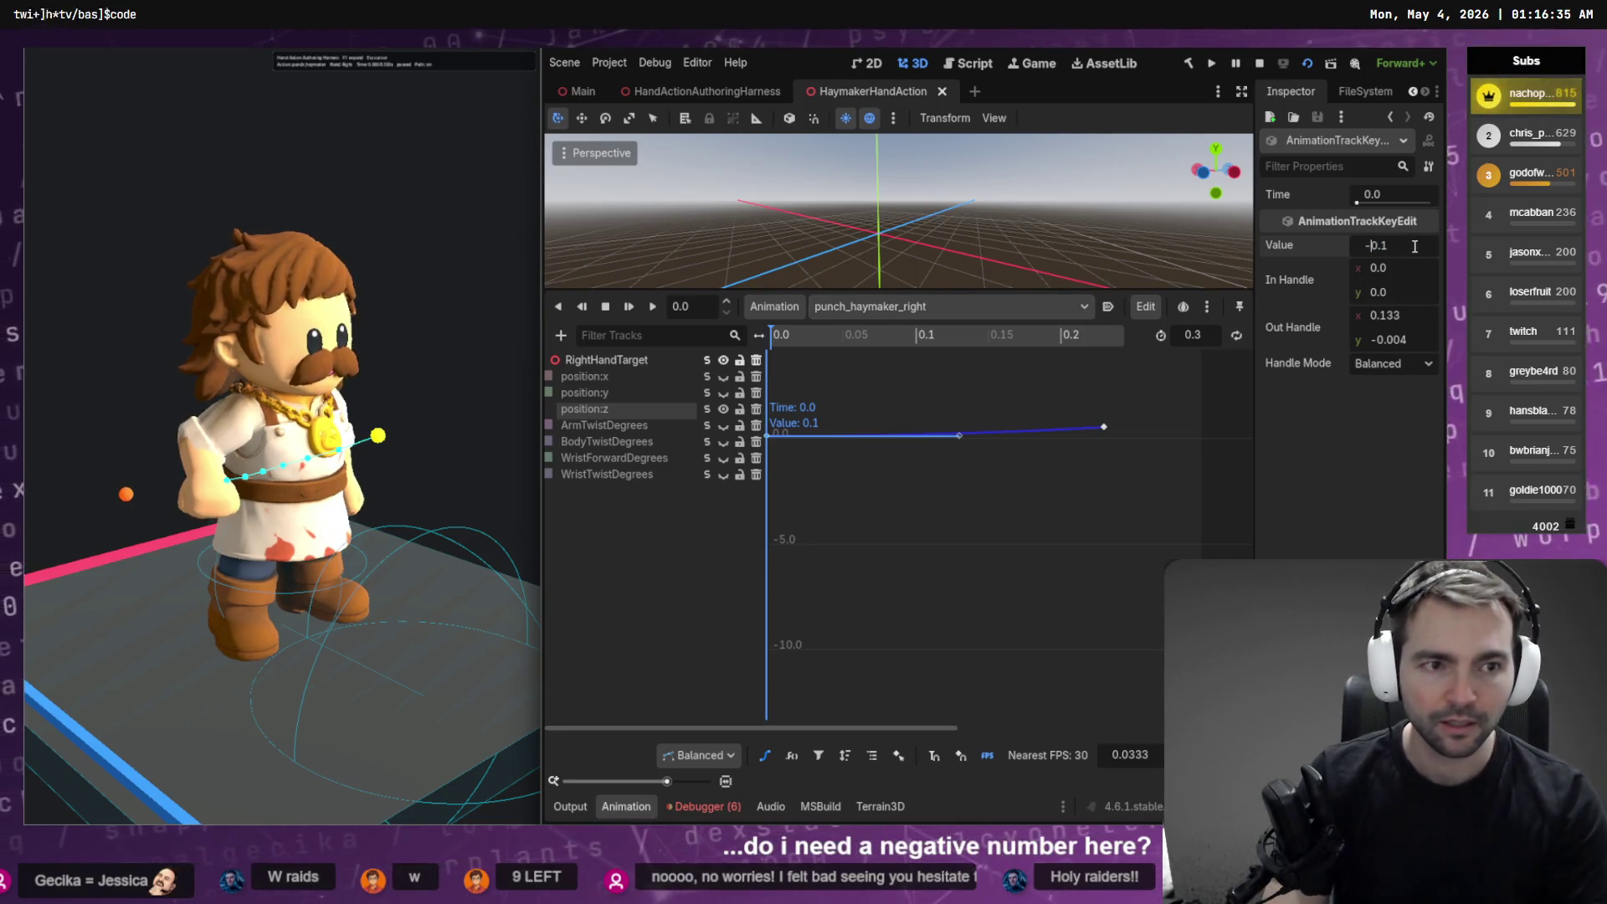
{"action": "key", "text": "Return"}
{"action": "key", "text": "ctrl+s"}
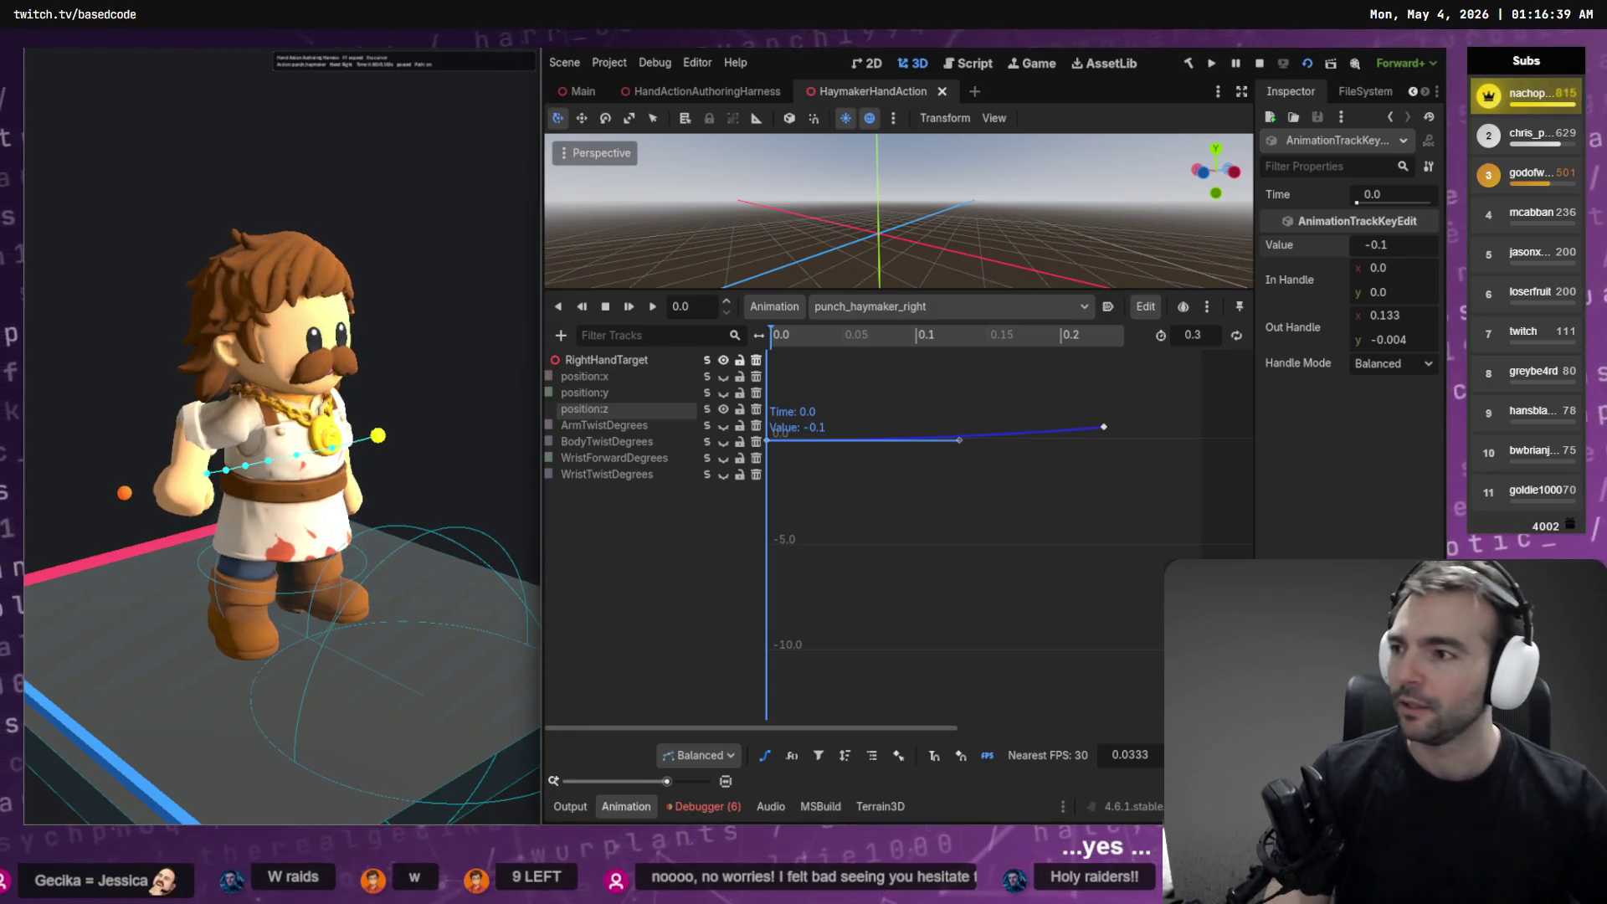
{"action": "left_click", "coordinate": [1393, 241]}
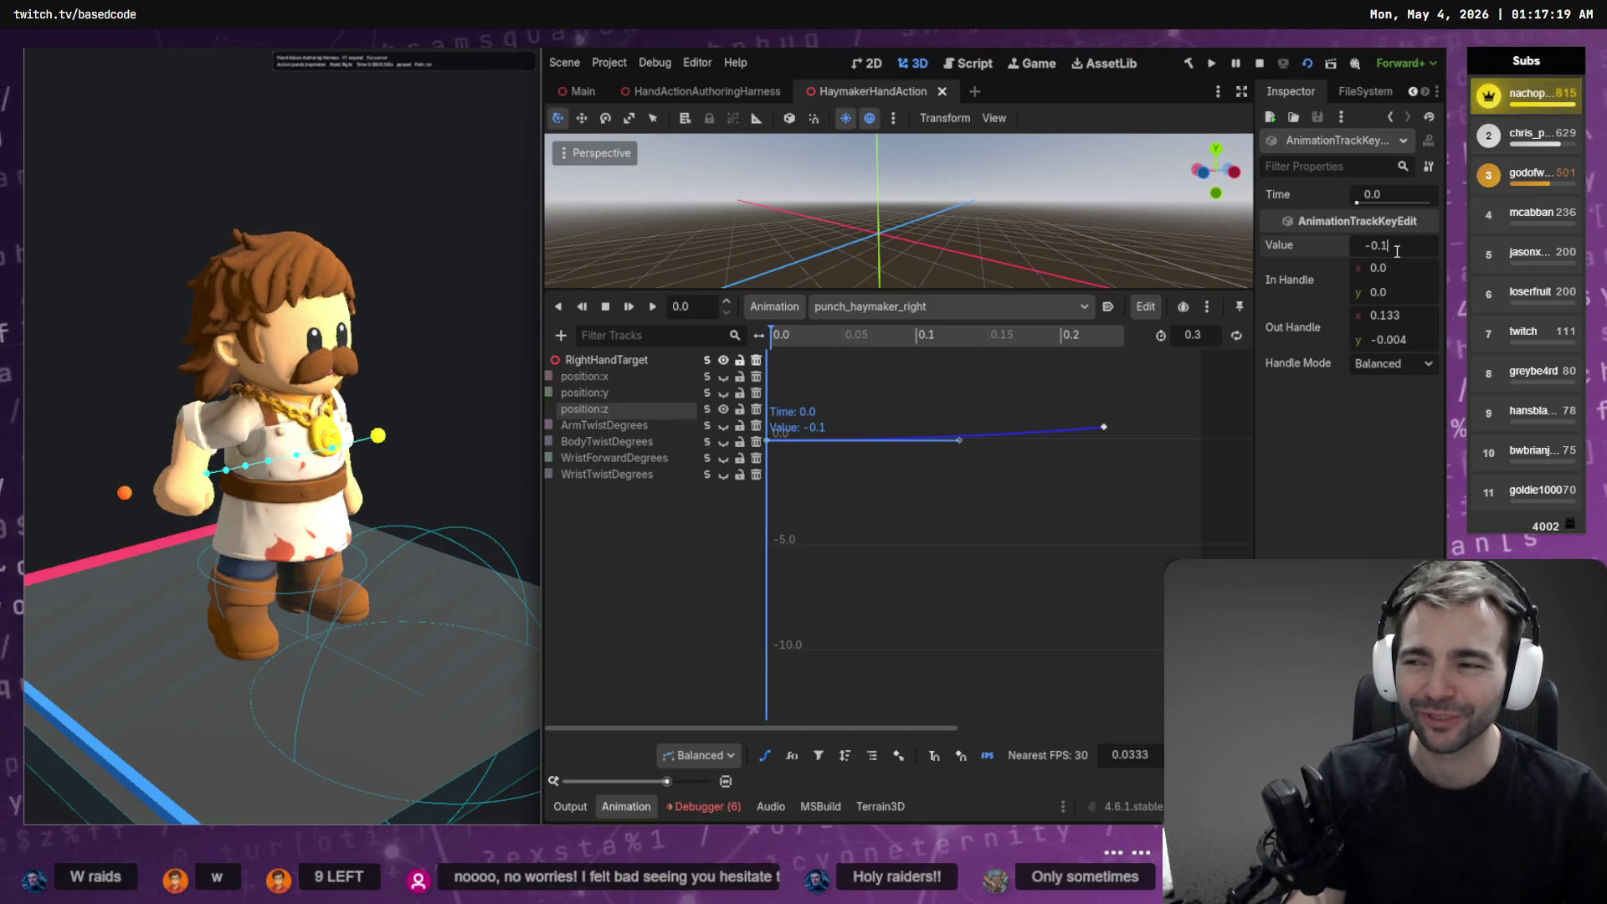
{"action": "type", "text": "-0.2"}
{"action": "key", "text": "Return"}
{"action": "key", "text": "ctrl+s"}
{"action": "left_click_drag", "start_coordinate": [472, 424], "coordinate": [611, 425]}
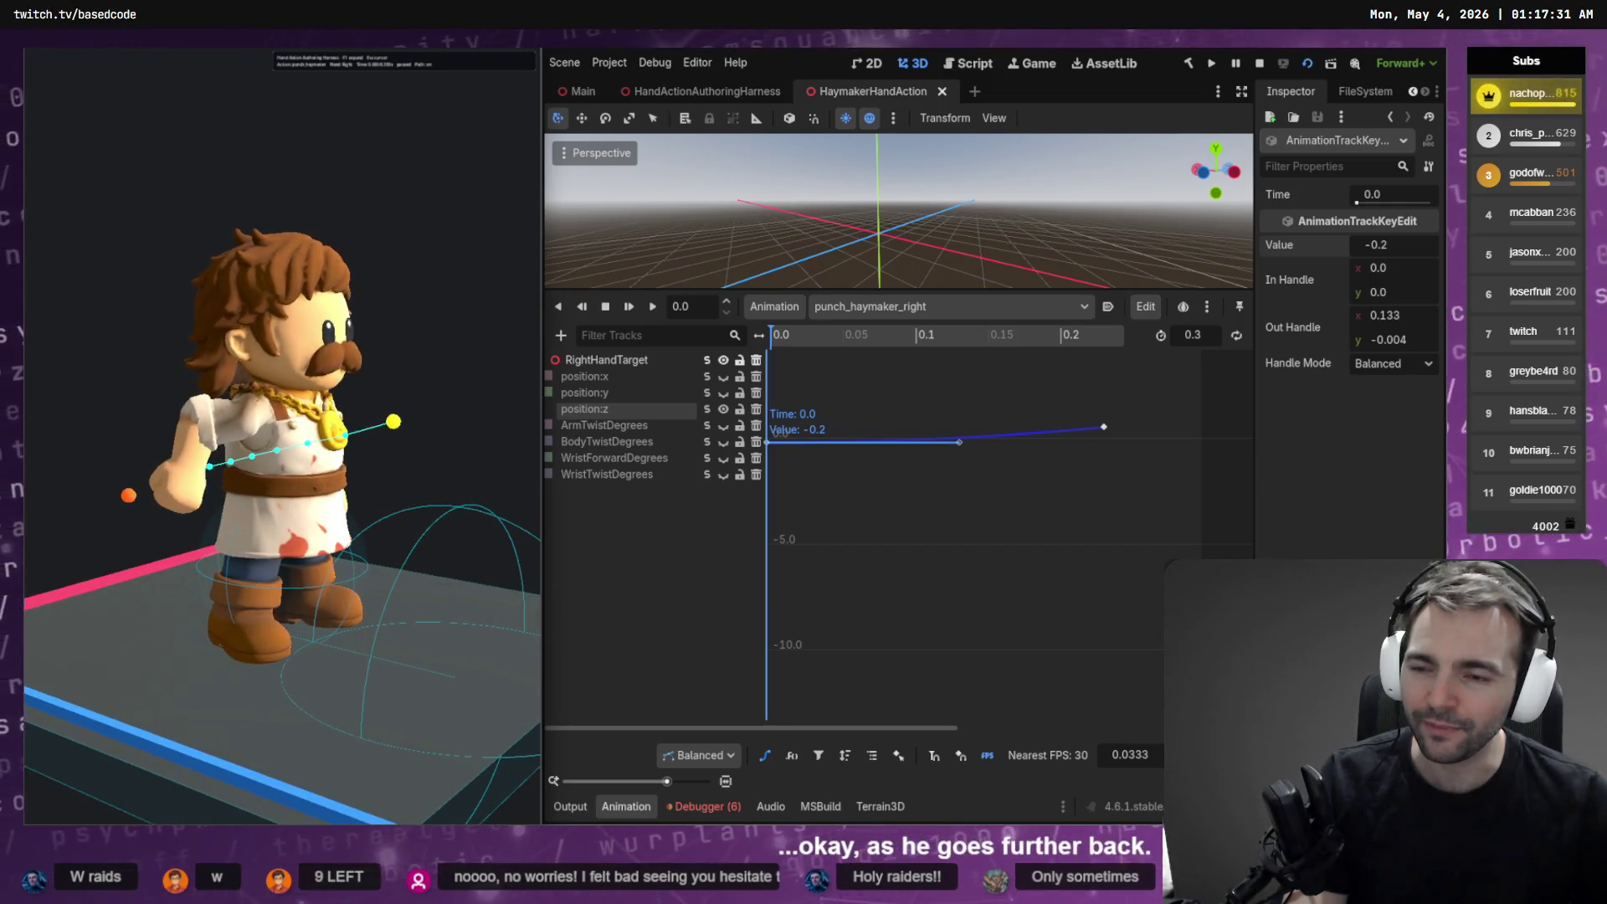
{"action": "left_click", "coordinate": [723, 474]}
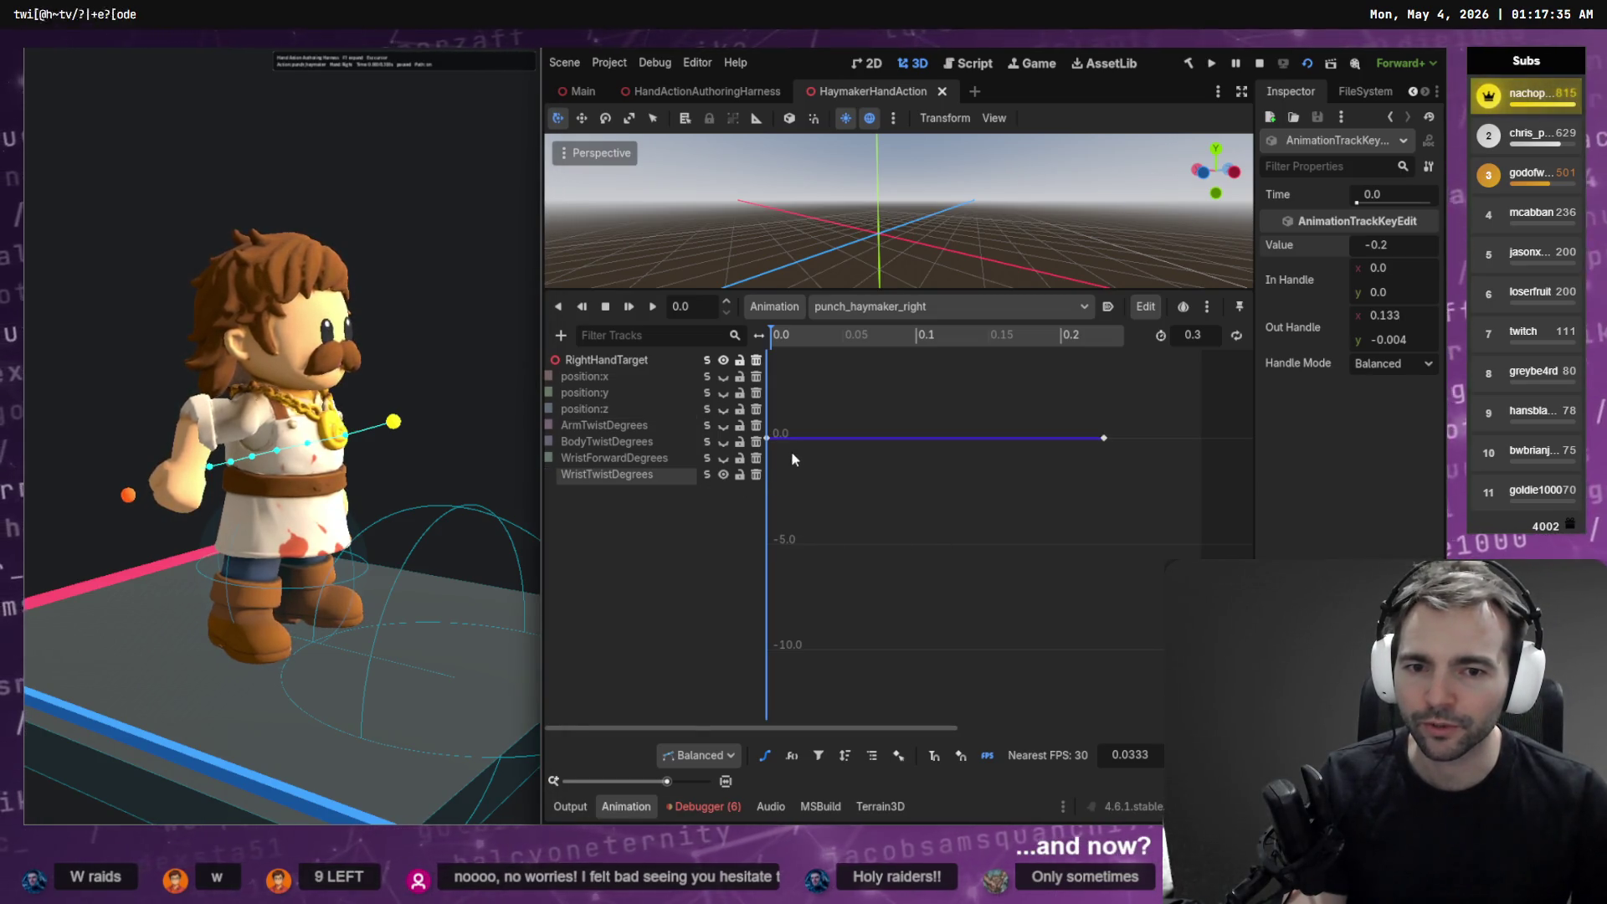
Raise the first WristTwistDegrees key from 1.703 through 11.703 to 31.703, saving each change
{"action": "left_click_drag", "start_coordinate": [766, 439], "coordinate": [768, 417]}
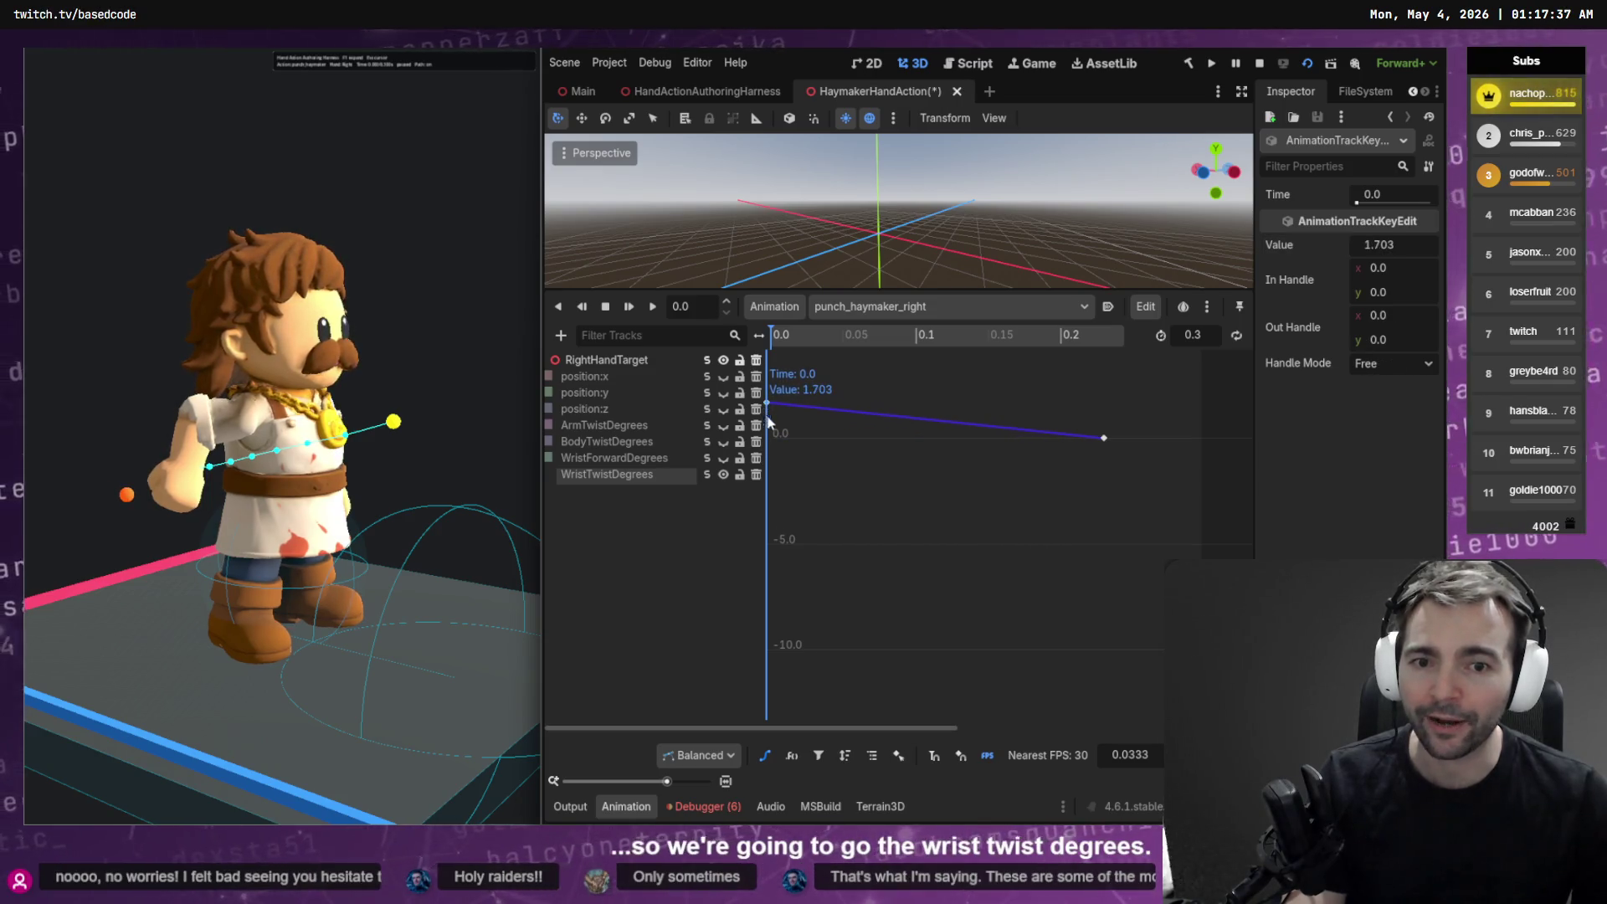
{"action": "key", "text": "ctrl+s"}
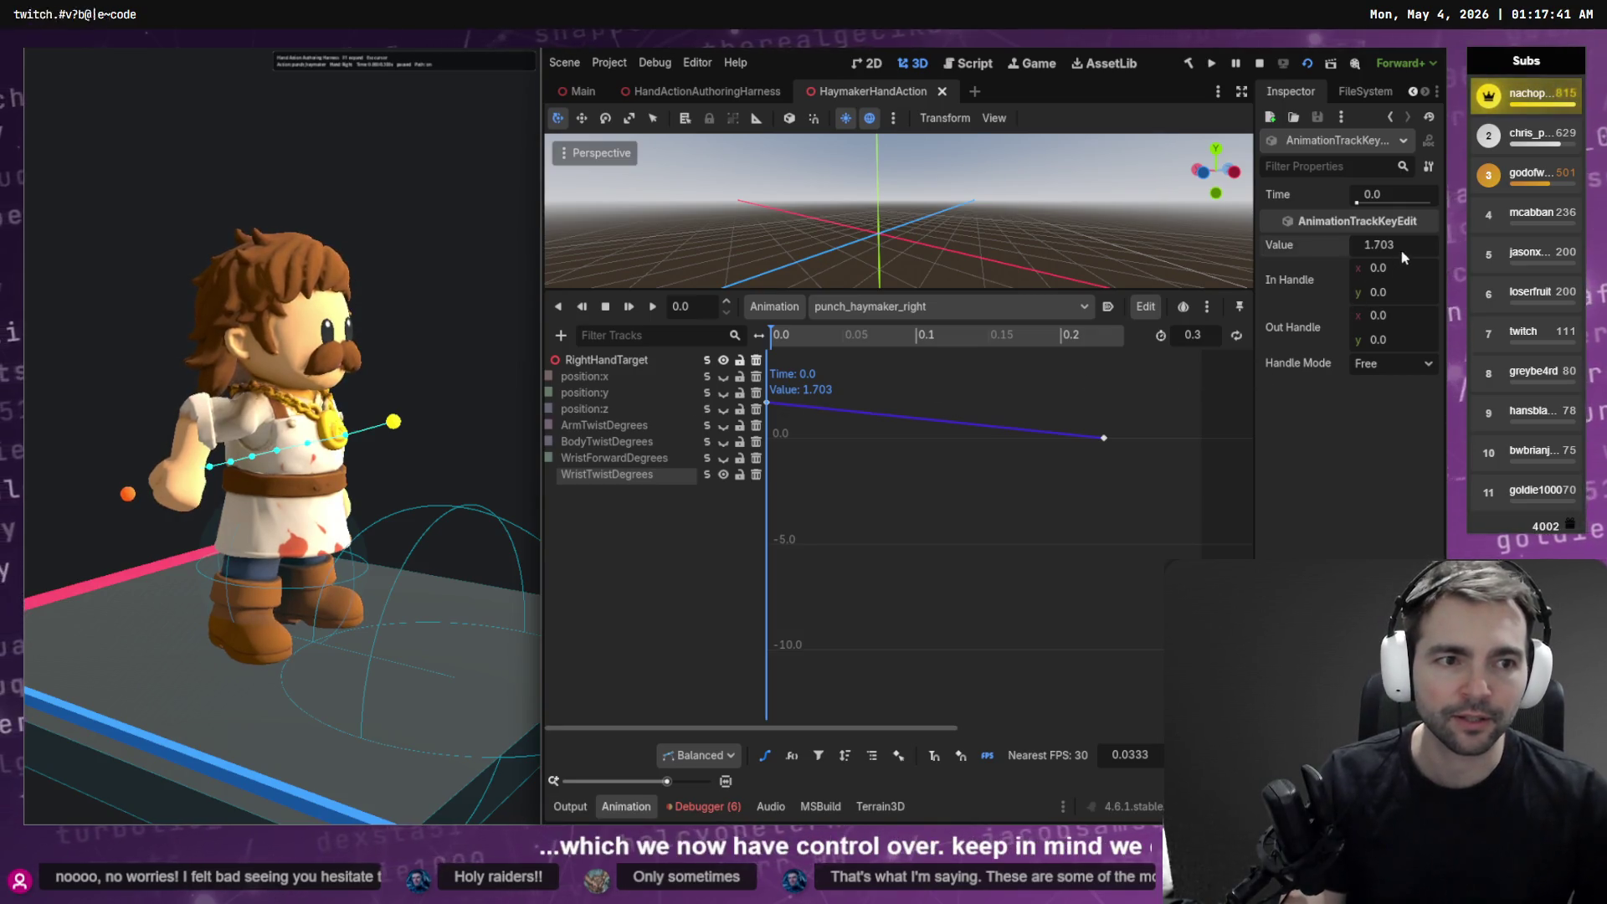
{"action": "left_click_drag", "start_coordinate": [1399, 249], "coordinate": [1403, 251]}
{"action": "key", "text": "BackSpace"}
{"action": "type", "text": "1"}
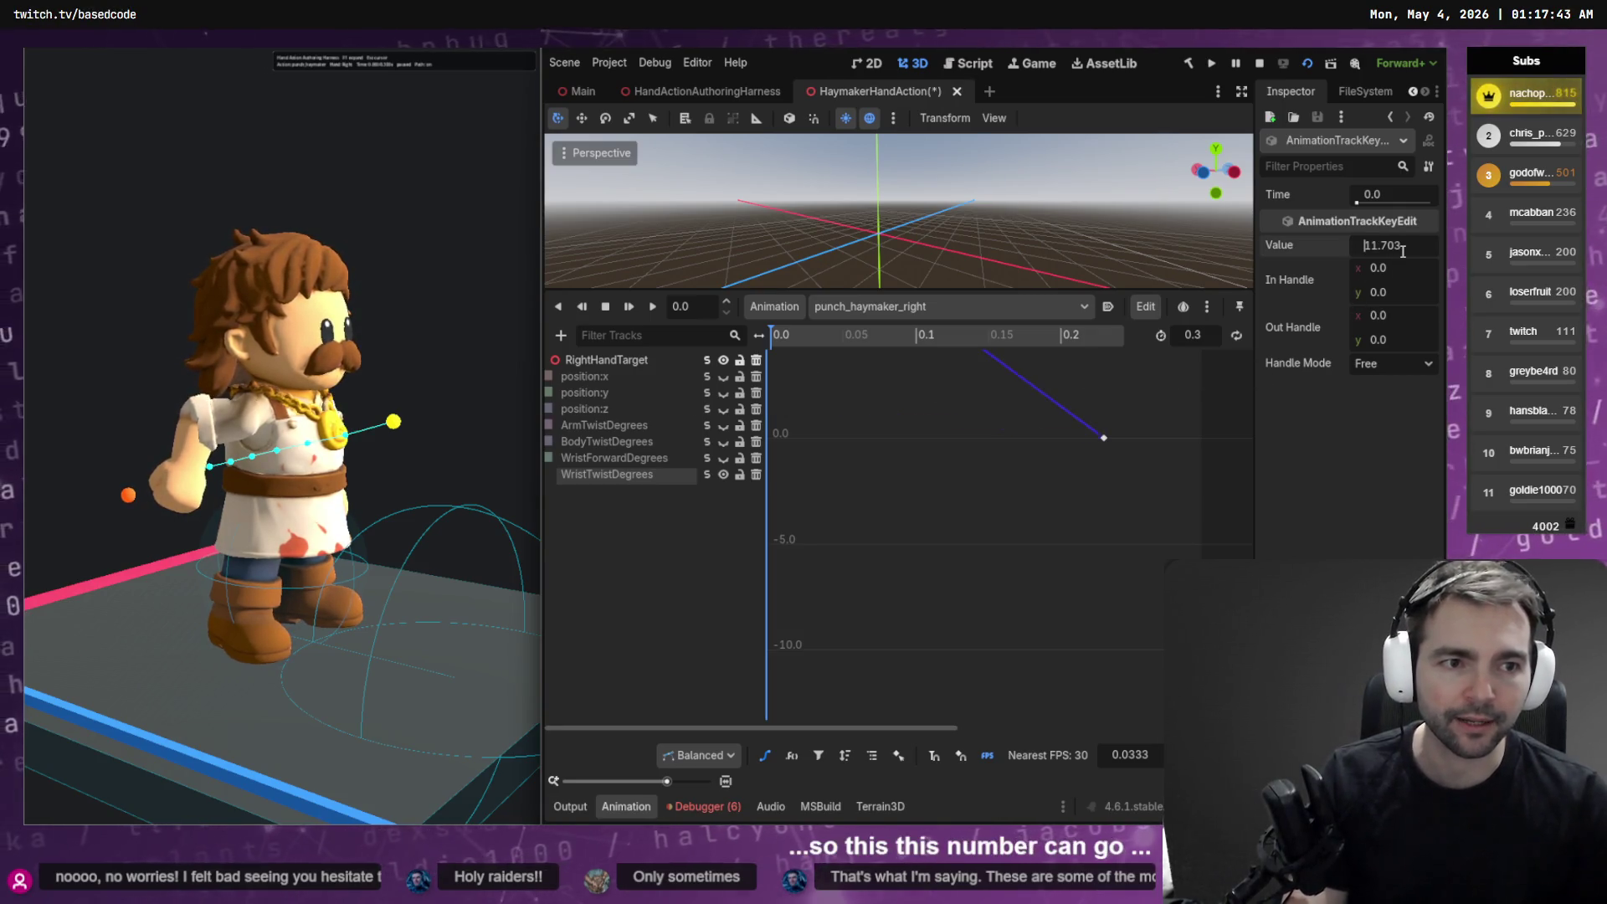
{"action": "key", "text": "ctrl+s"}
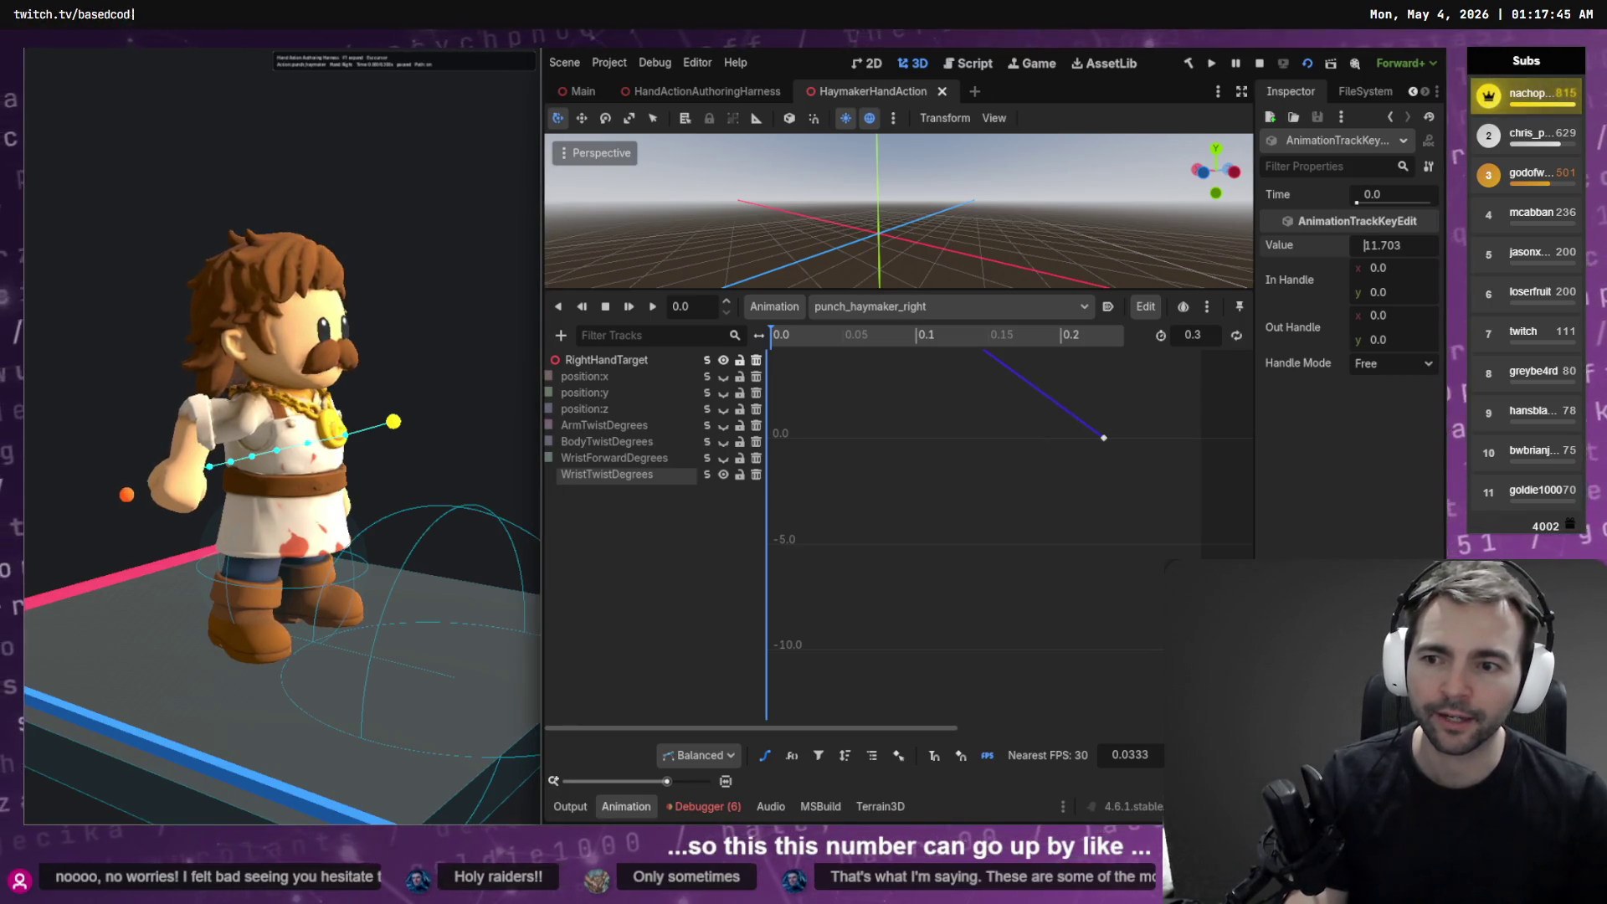
{"action": "key", "text": "BackSpace"}
{"action": "type", "text": "3"}
{"action": "key", "text": "Return"}
{"action": "key", "text": "ctrl+s"}
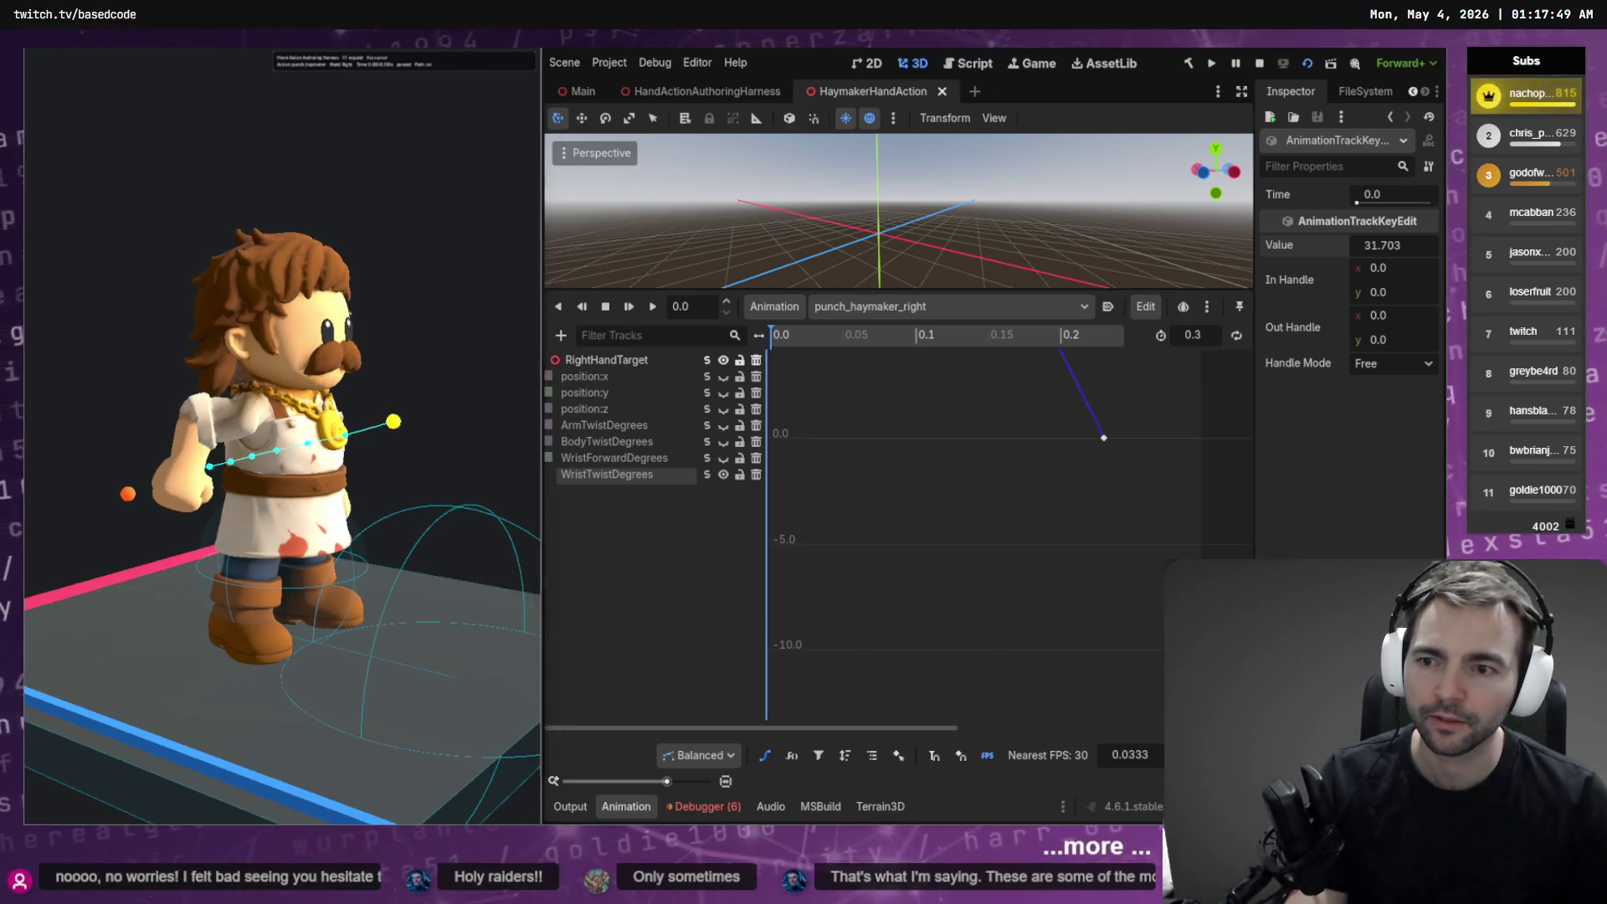
Keep raising the key through 41.703 and 51.703 to 71.703, saving the scene each time
{"action": "key", "text": "BackSpace"}
{"action": "type", "text": "4"}
{"action": "key", "text": "Return"}
{"action": "key", "text": "ctrl+s"}
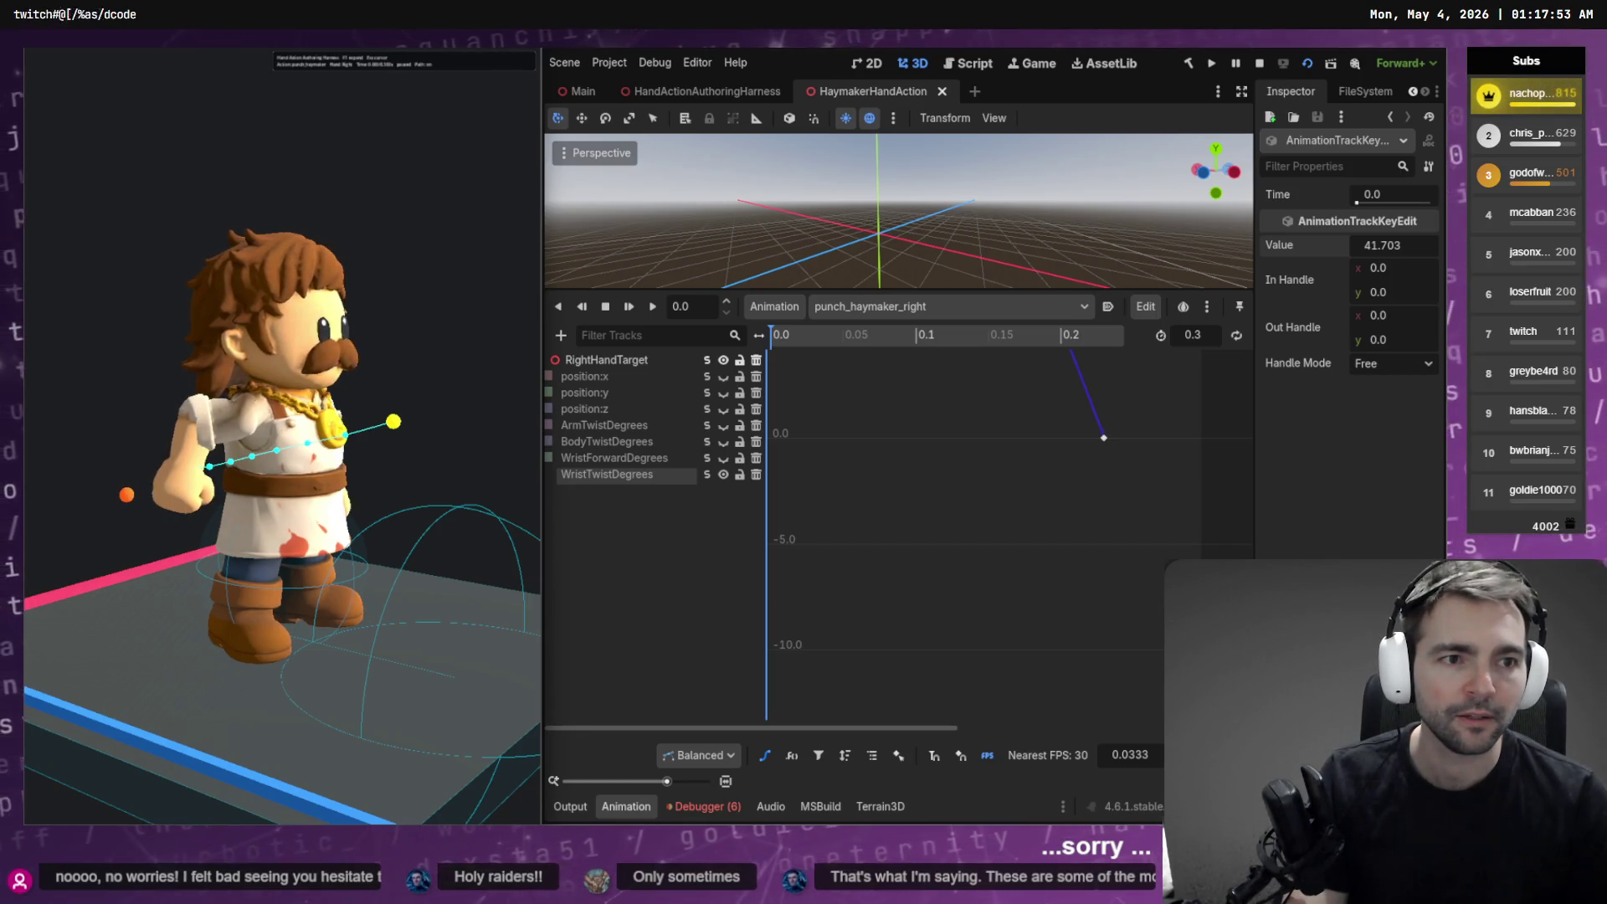
{"action": "key", "text": "BackSpace"}
{"action": "type", "text": "5"}
{"action": "key", "text": "Return"}
{"action": "key", "text": "ctrl+s"}
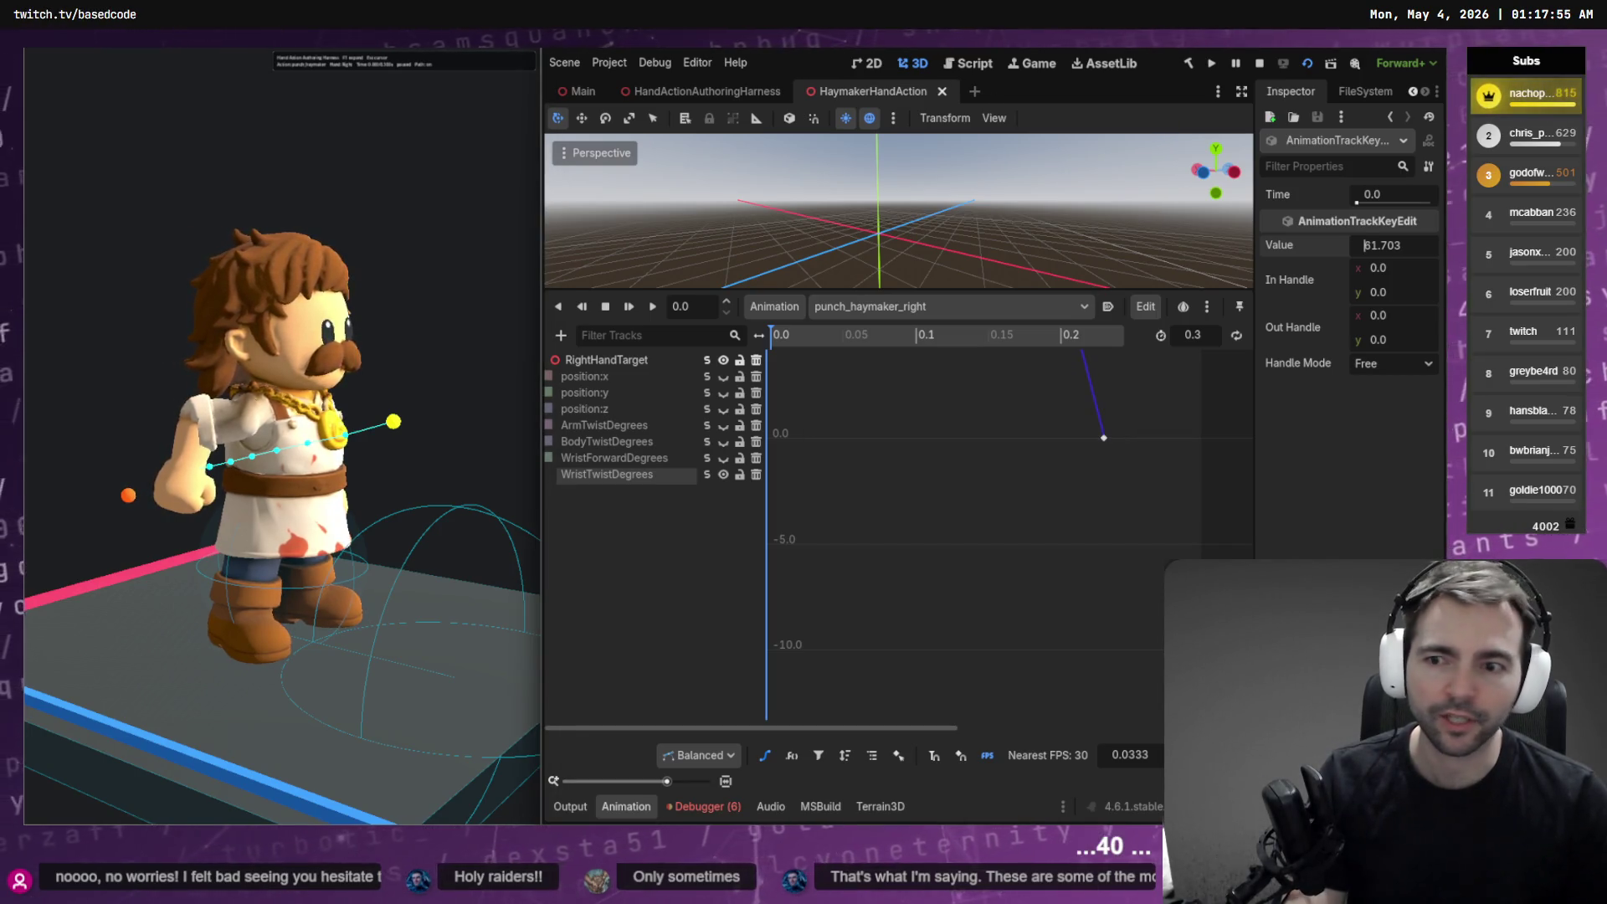
{"action": "key", "text": "BackSpace"}
{"action": "type", "text": "7"}
{"action": "key", "text": "Return"}
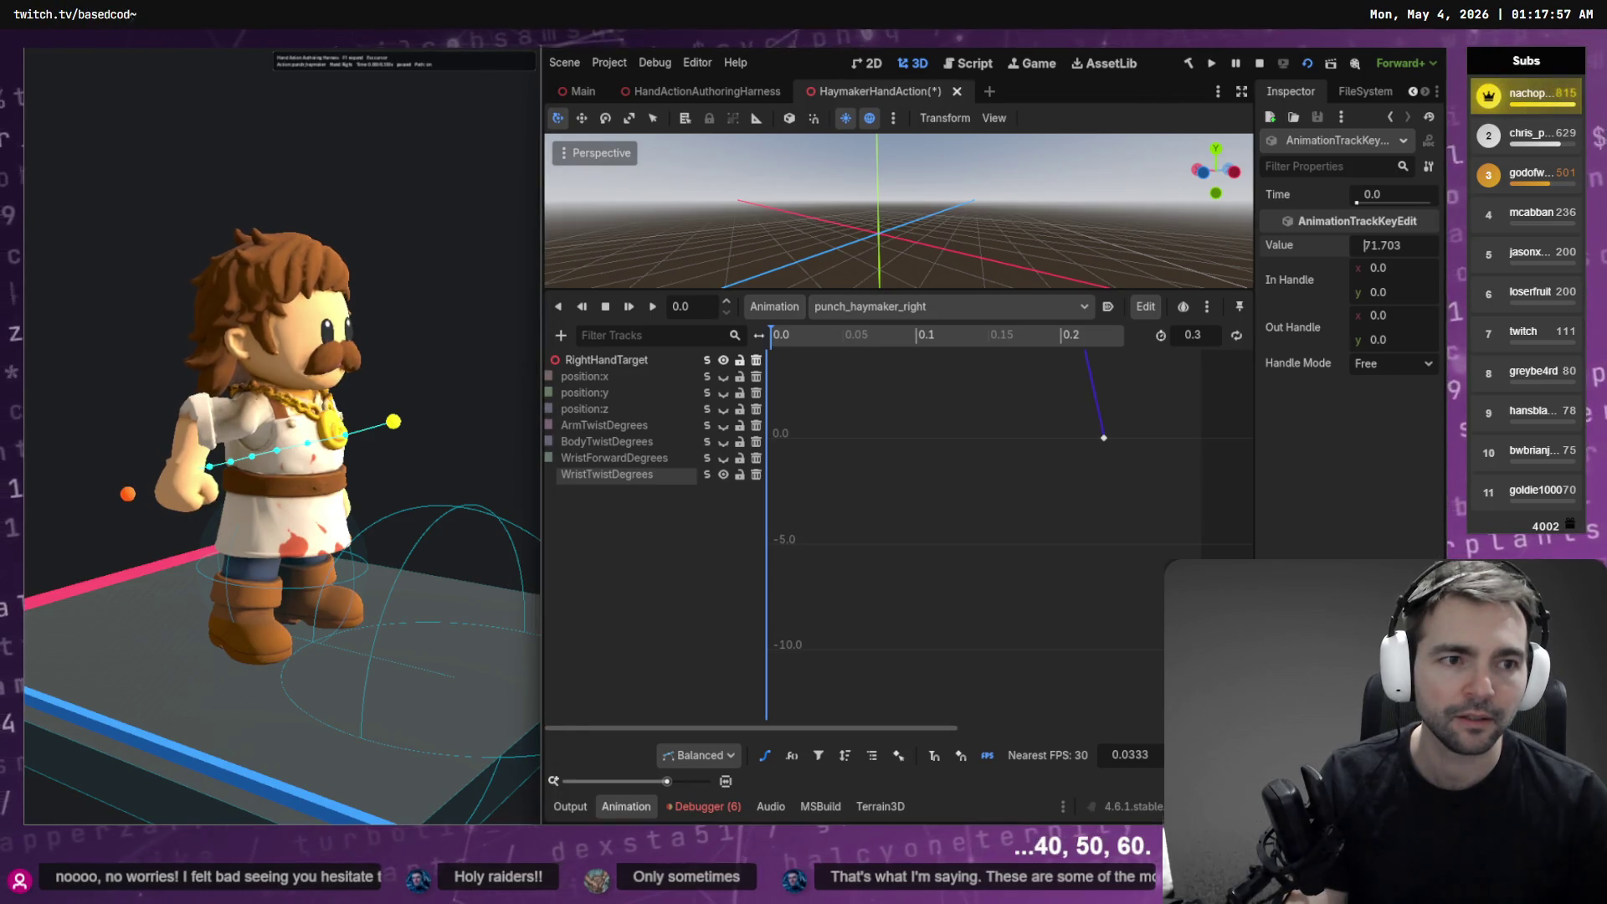
{"action": "key", "text": "ctrl+s"}
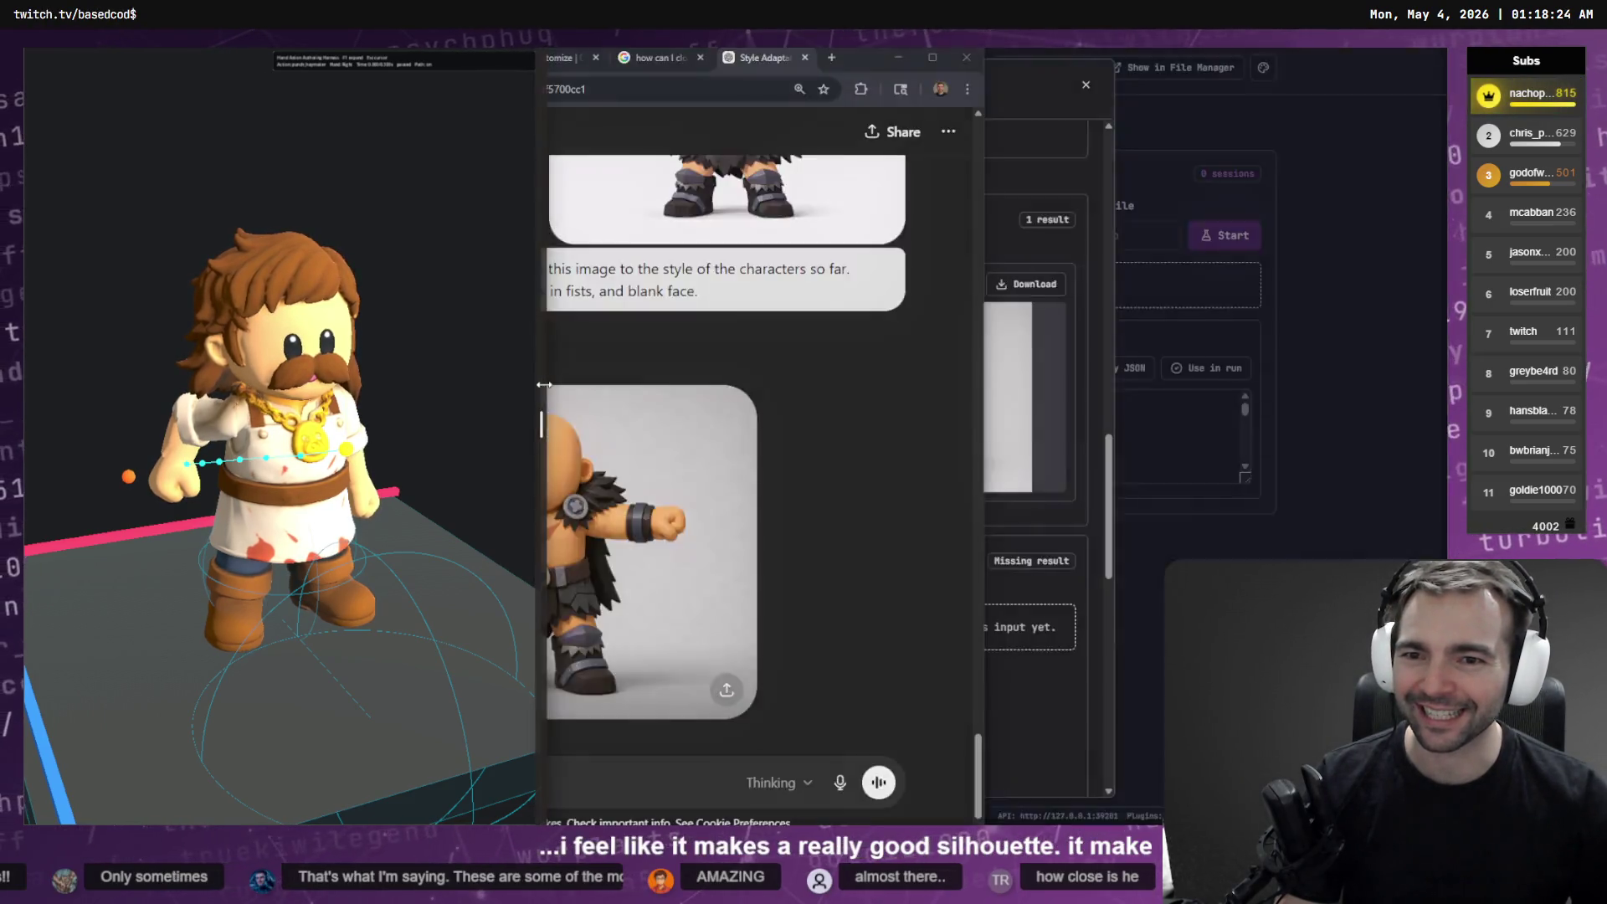
Widen the game preview and nudge the first WristTwistDegrees key up to 104.203, then save
{"action": "left_click_drag", "start_coordinate": [549, 384], "coordinate": [617, 405]}
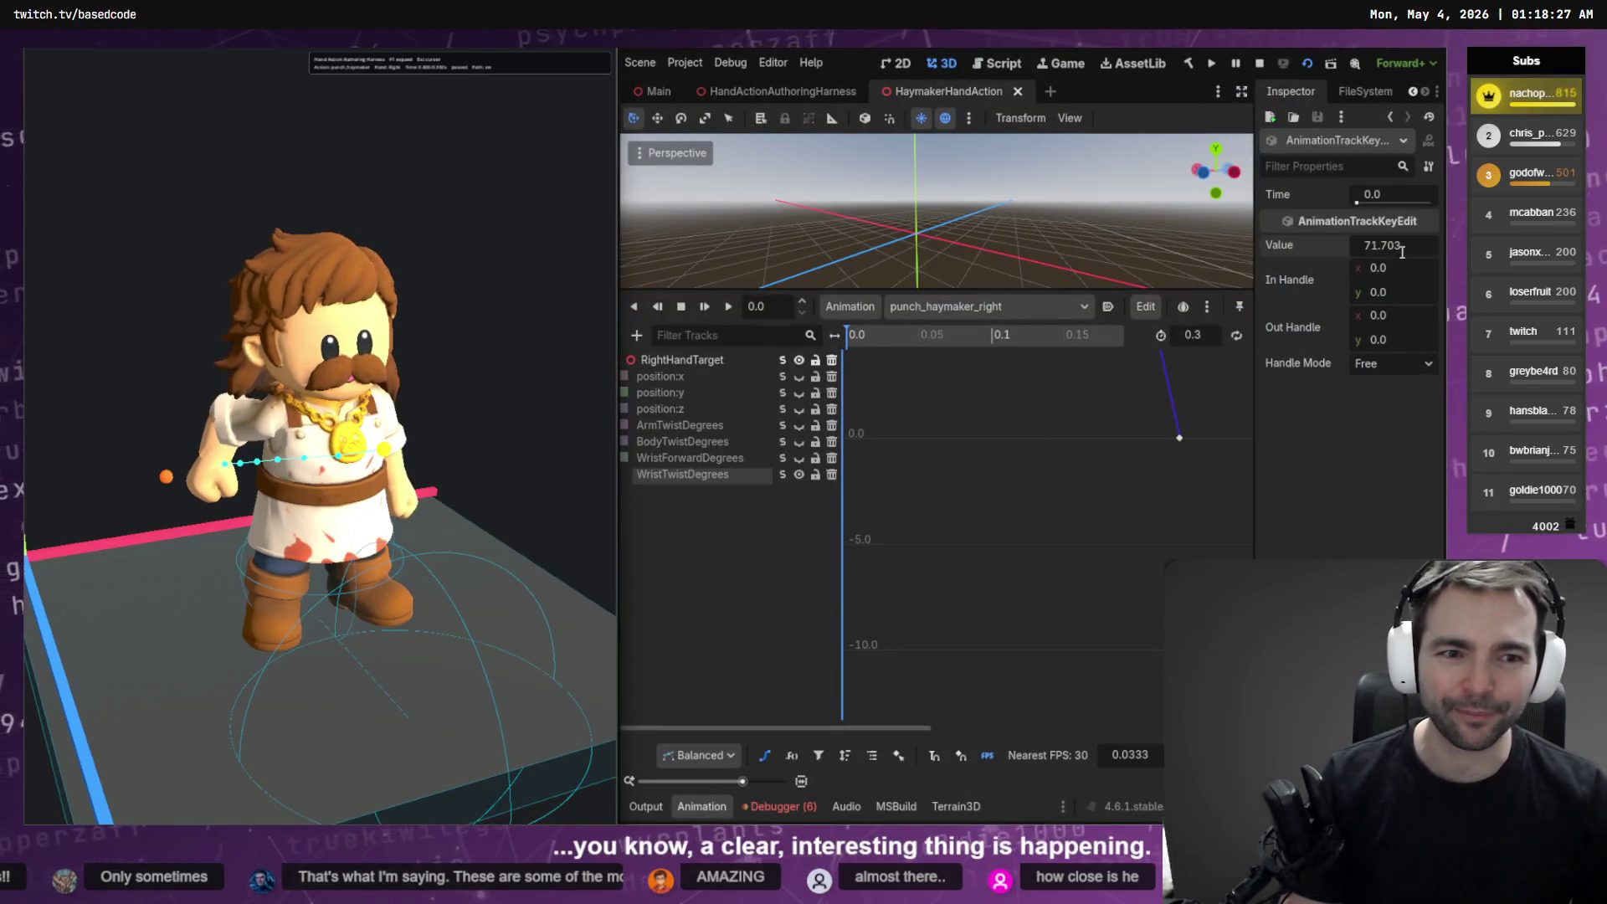
{"action": "left_click", "coordinate": [1064, 537]}
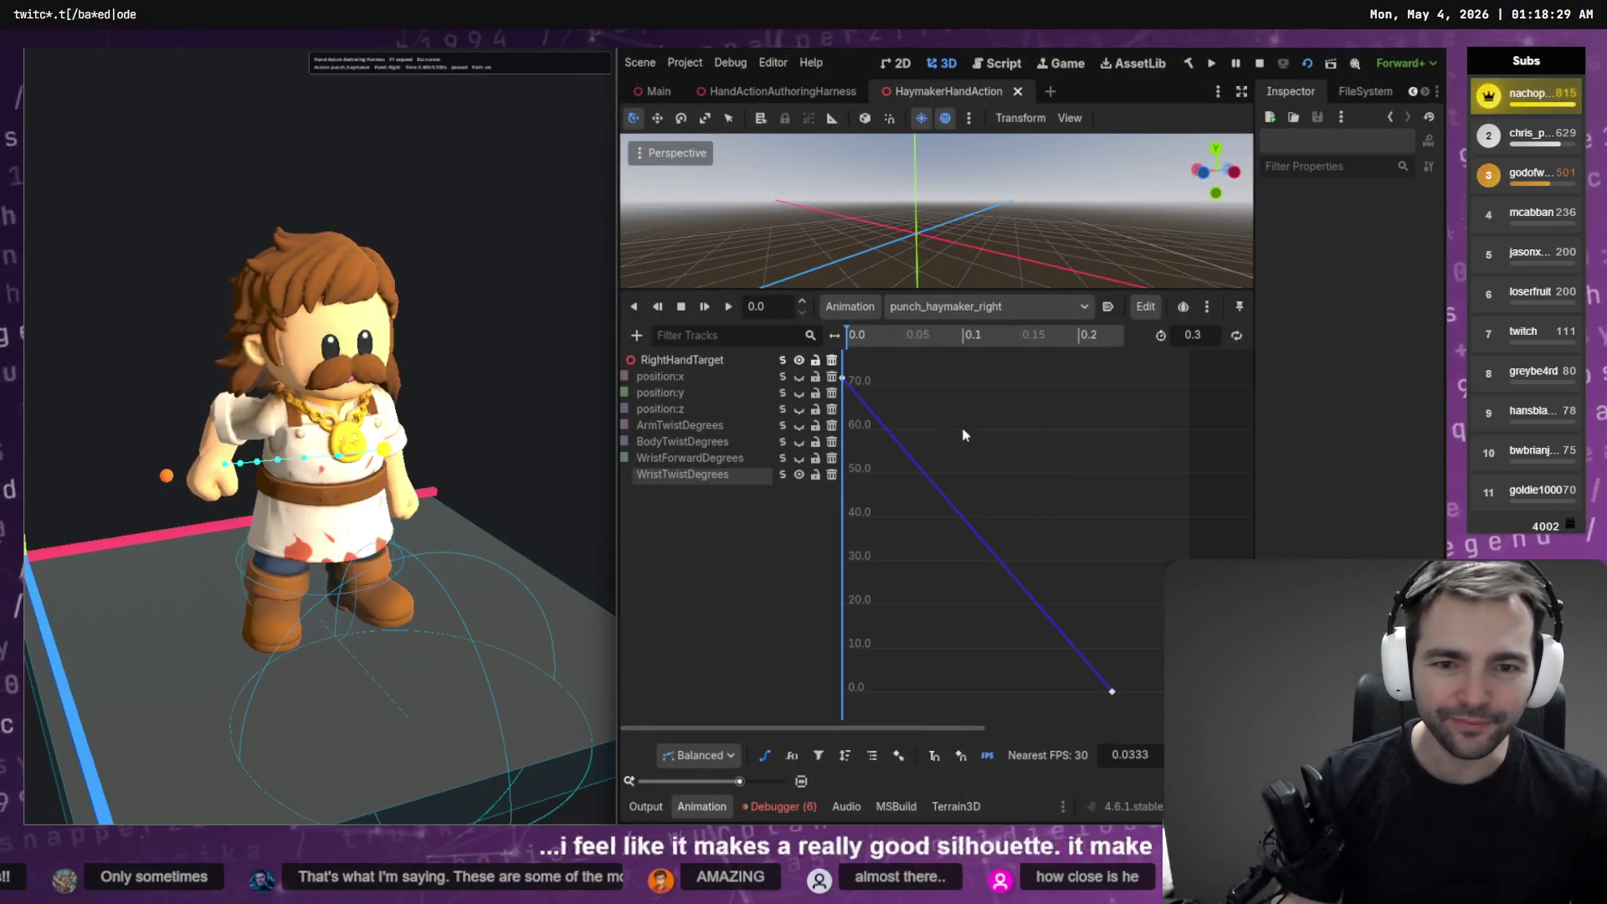
{"action": "left_click", "coordinate": [844, 382]}
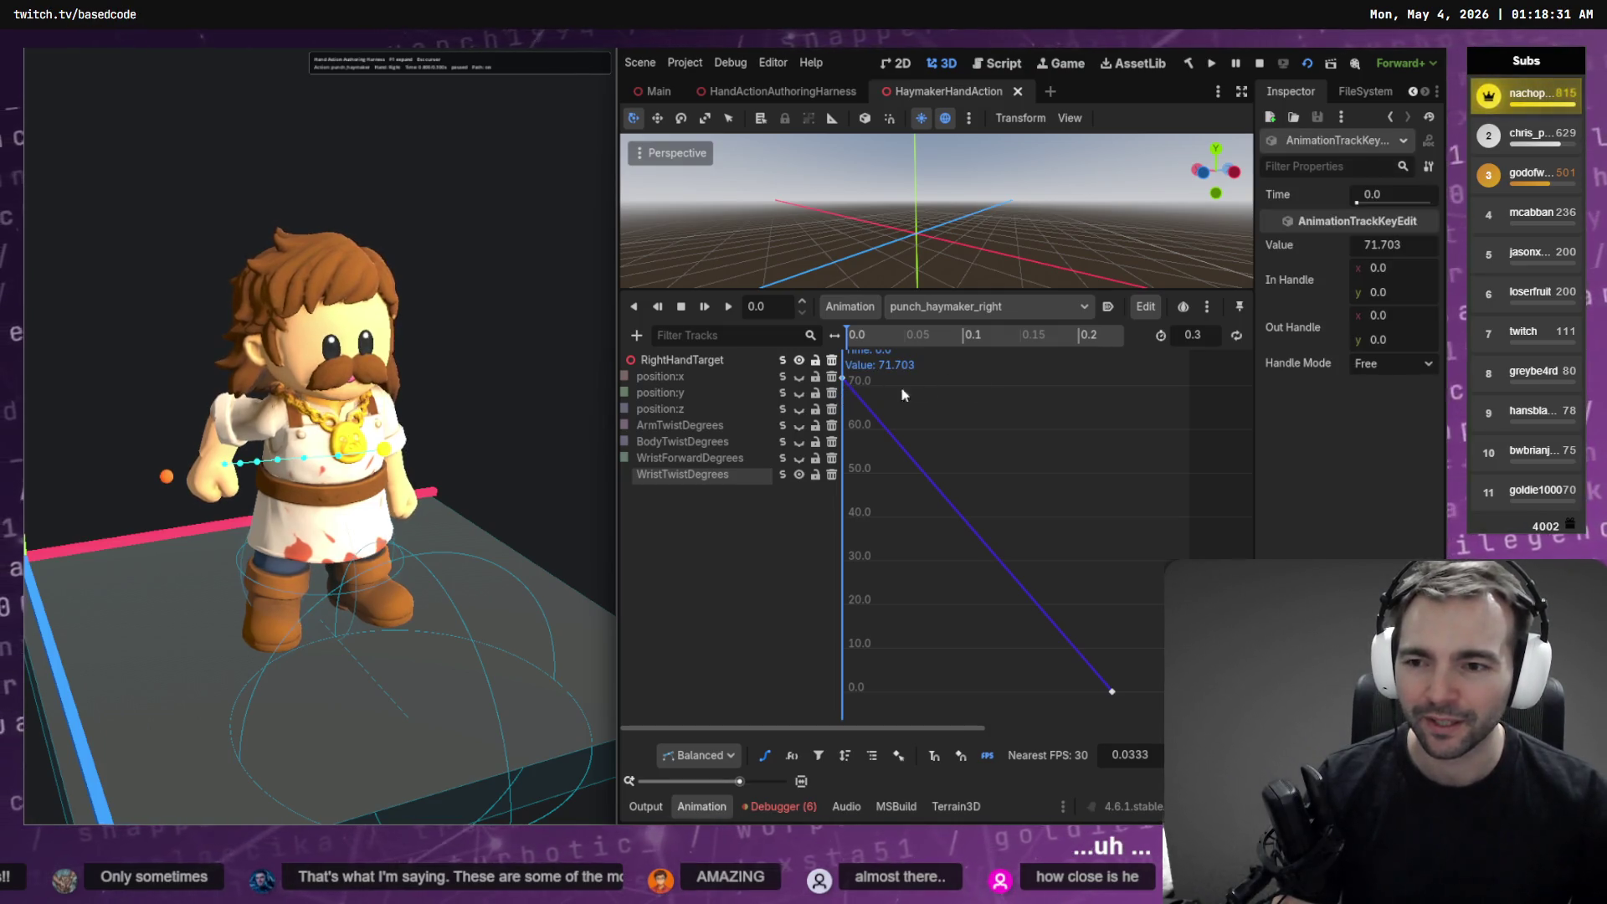
{"action": "left_click_drag", "start_coordinate": [1393, 246], "coordinate": [1400, 247]}
{"action": "key", "text": "ctrl+s"}
{"action": "key", "text": "ctrl+s"}
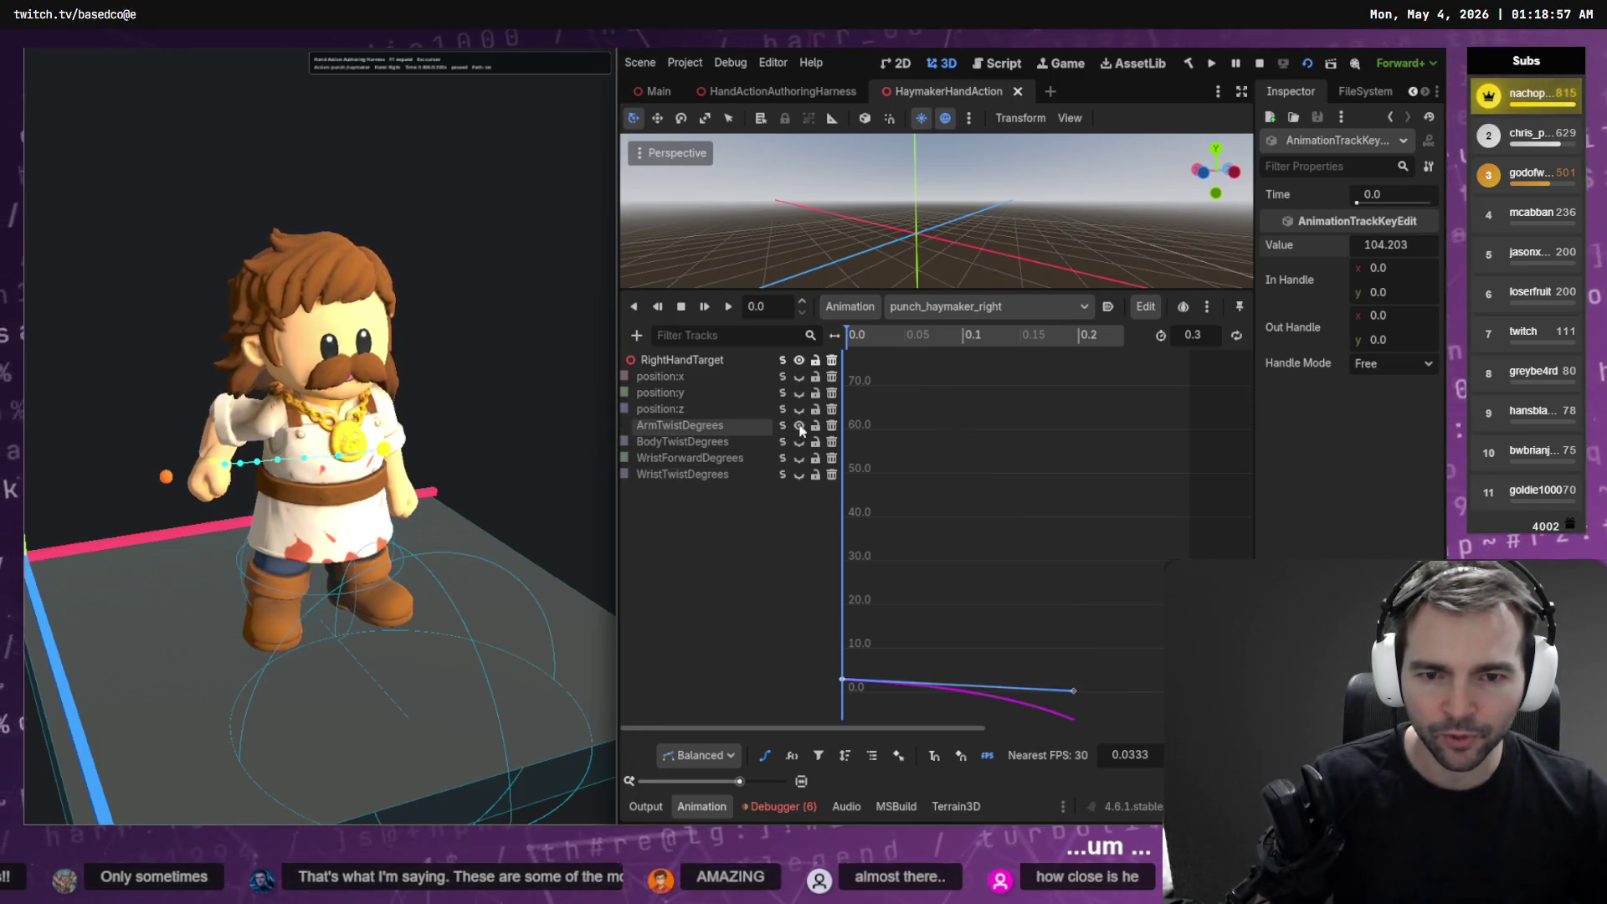
Select the first ArmTwistDegrees key and raise it from 2.859 through 12.859 and 22.859 to 32.859, saving
{"action": "left_click", "coordinate": [737, 425]}
{"action": "left_click", "coordinate": [843, 378]}
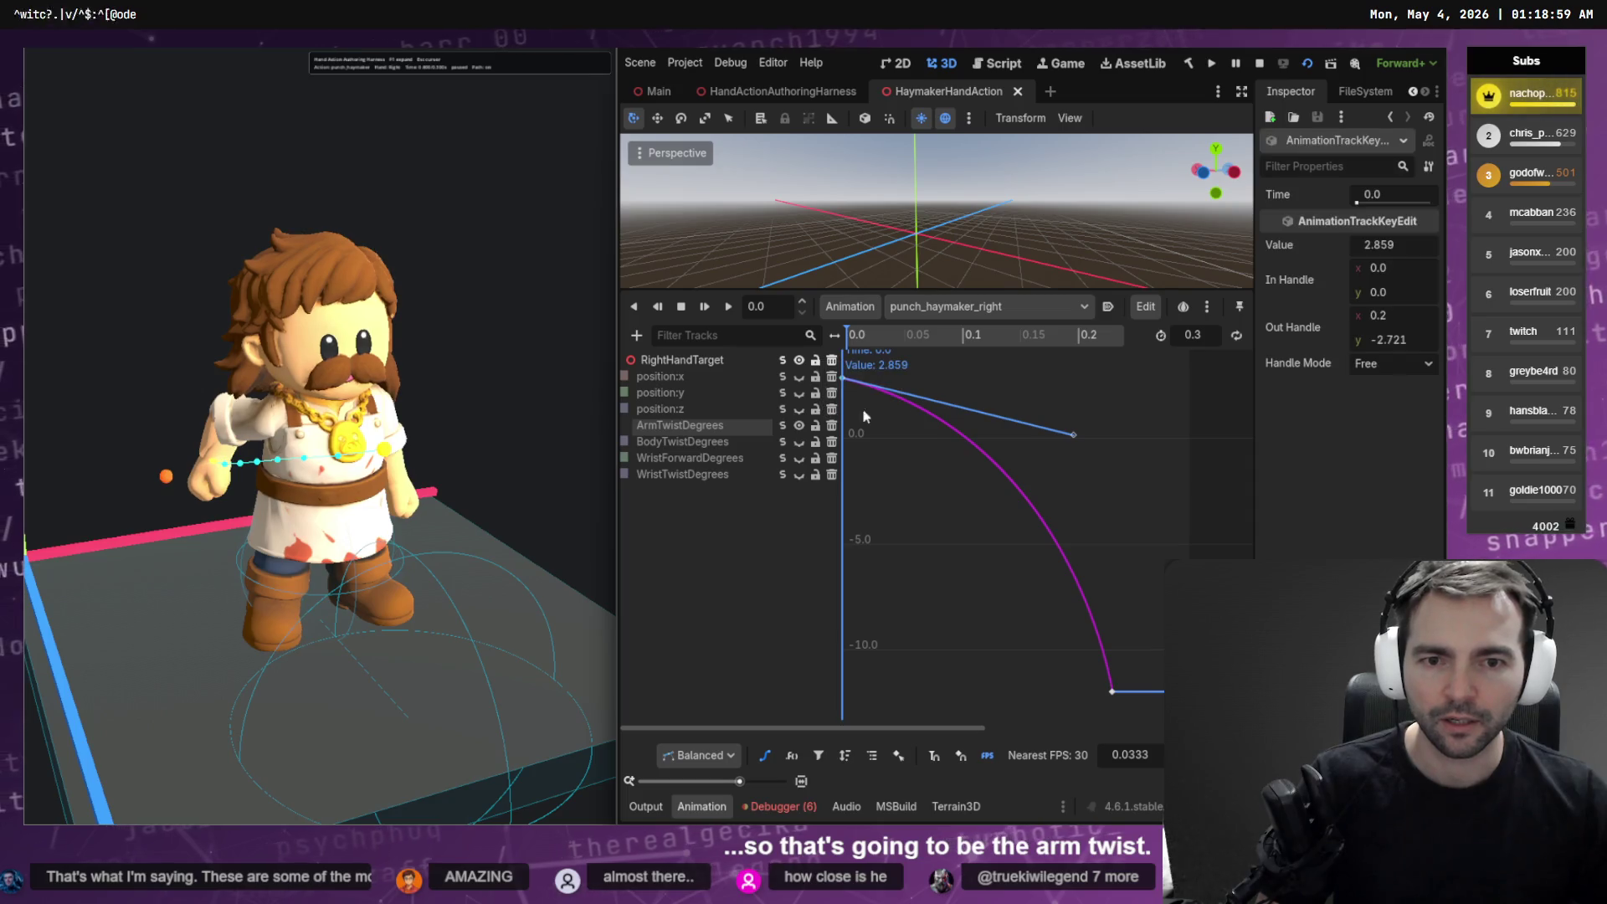
{"action": "left_click", "coordinate": [1418, 242]}
{"action": "key", "text": "Left"}
{"action": "type", "text": "1"}
{"action": "key", "text": "Return"}
{"action": "key", "text": "ctrl+s"}
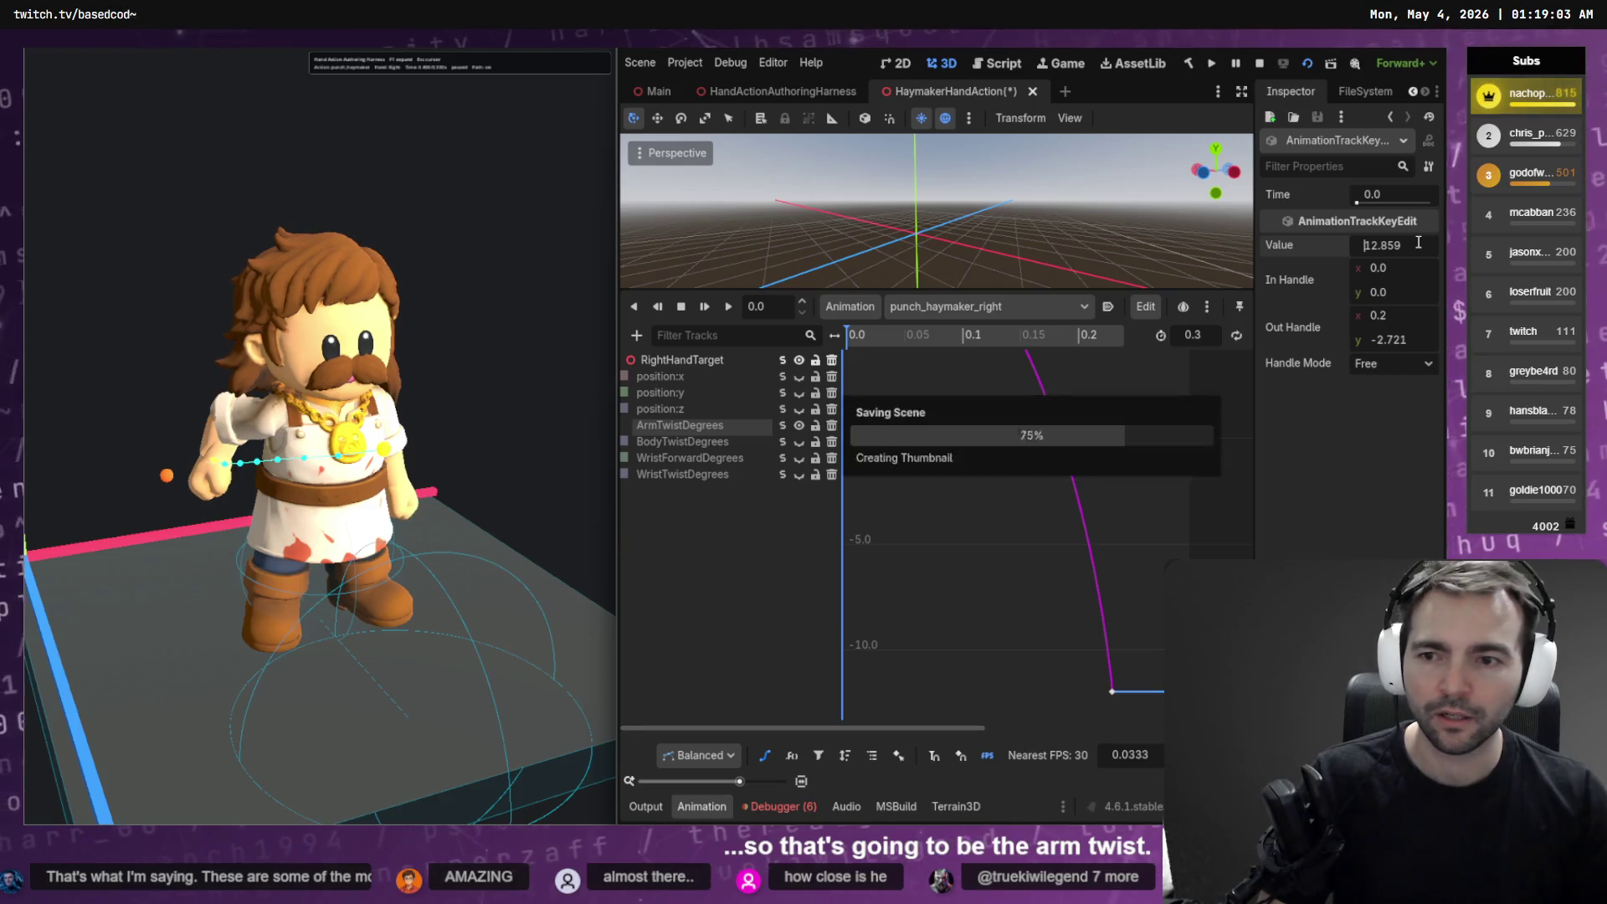
{"action": "key", "text": "Delete"}
{"action": "type", "text": "2"}
{"action": "key", "text": "Return"}
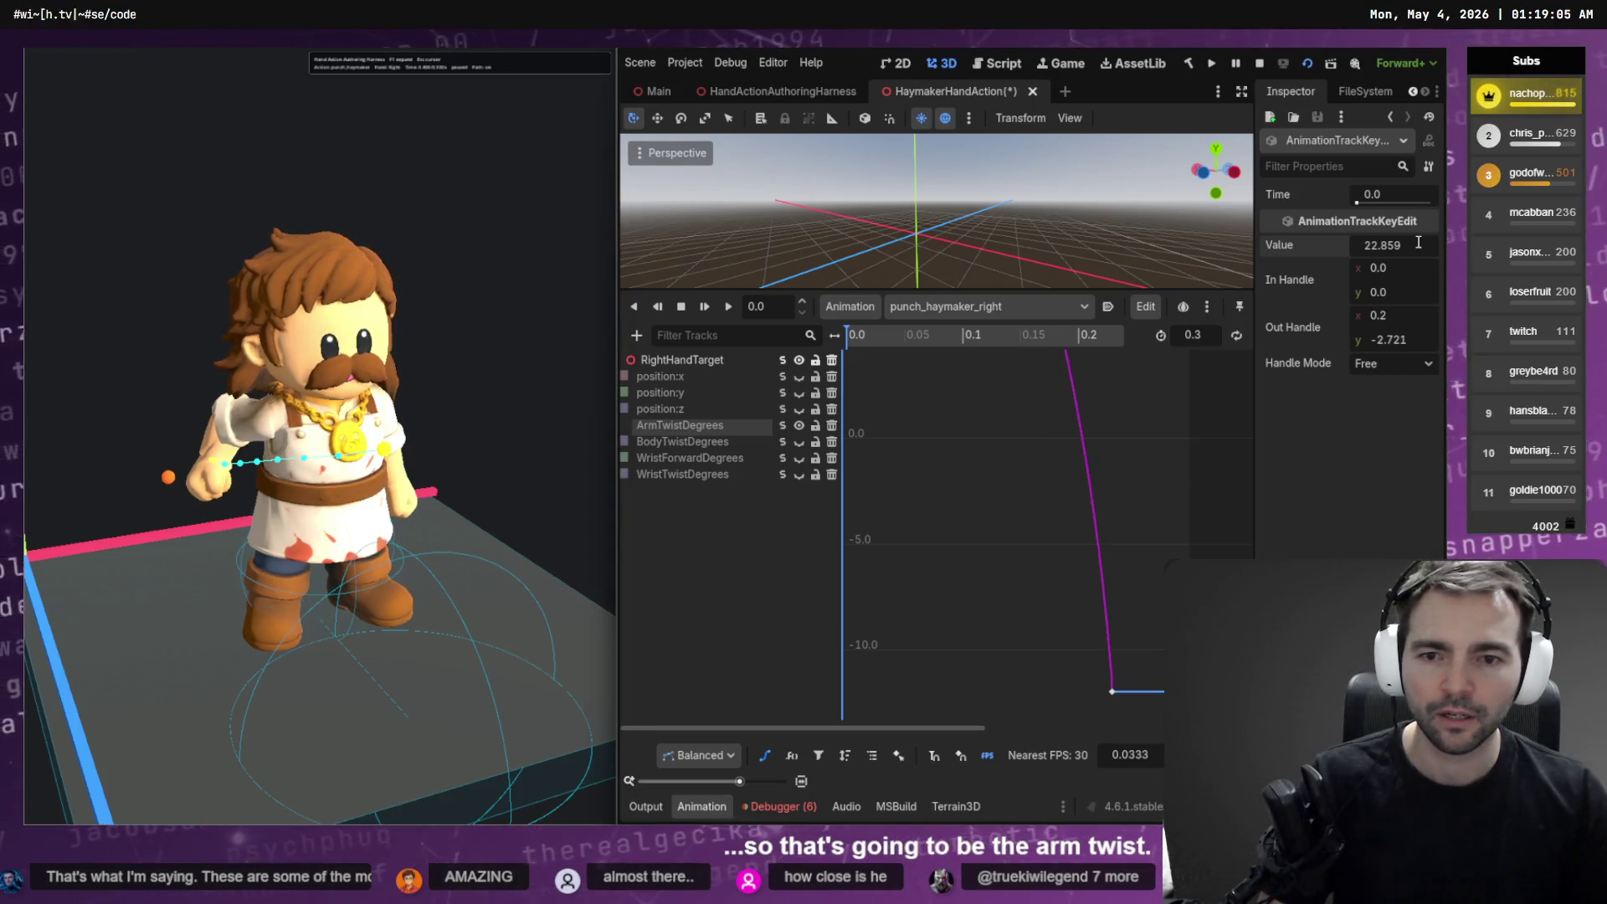
{"action": "key", "text": "Delete"}
{"action": "type", "text": "3"}
{"action": "key", "text": "Return"}
{"action": "key", "text": "ctrl+s"}
Continue raising the ArmTwistDegrees key through 42.859 and 52.859 to 62.859, and save the scene
{"action": "key", "text": "Delete"}
{"action": "type", "text": "4"}
{"action": "key", "text": "Return"}
{"action": "key", "text": "Delete"}
{"action": "type", "text": "5"}
{"action": "key", "text": "Return"}
{"action": "key", "text": "ctrl+s"}
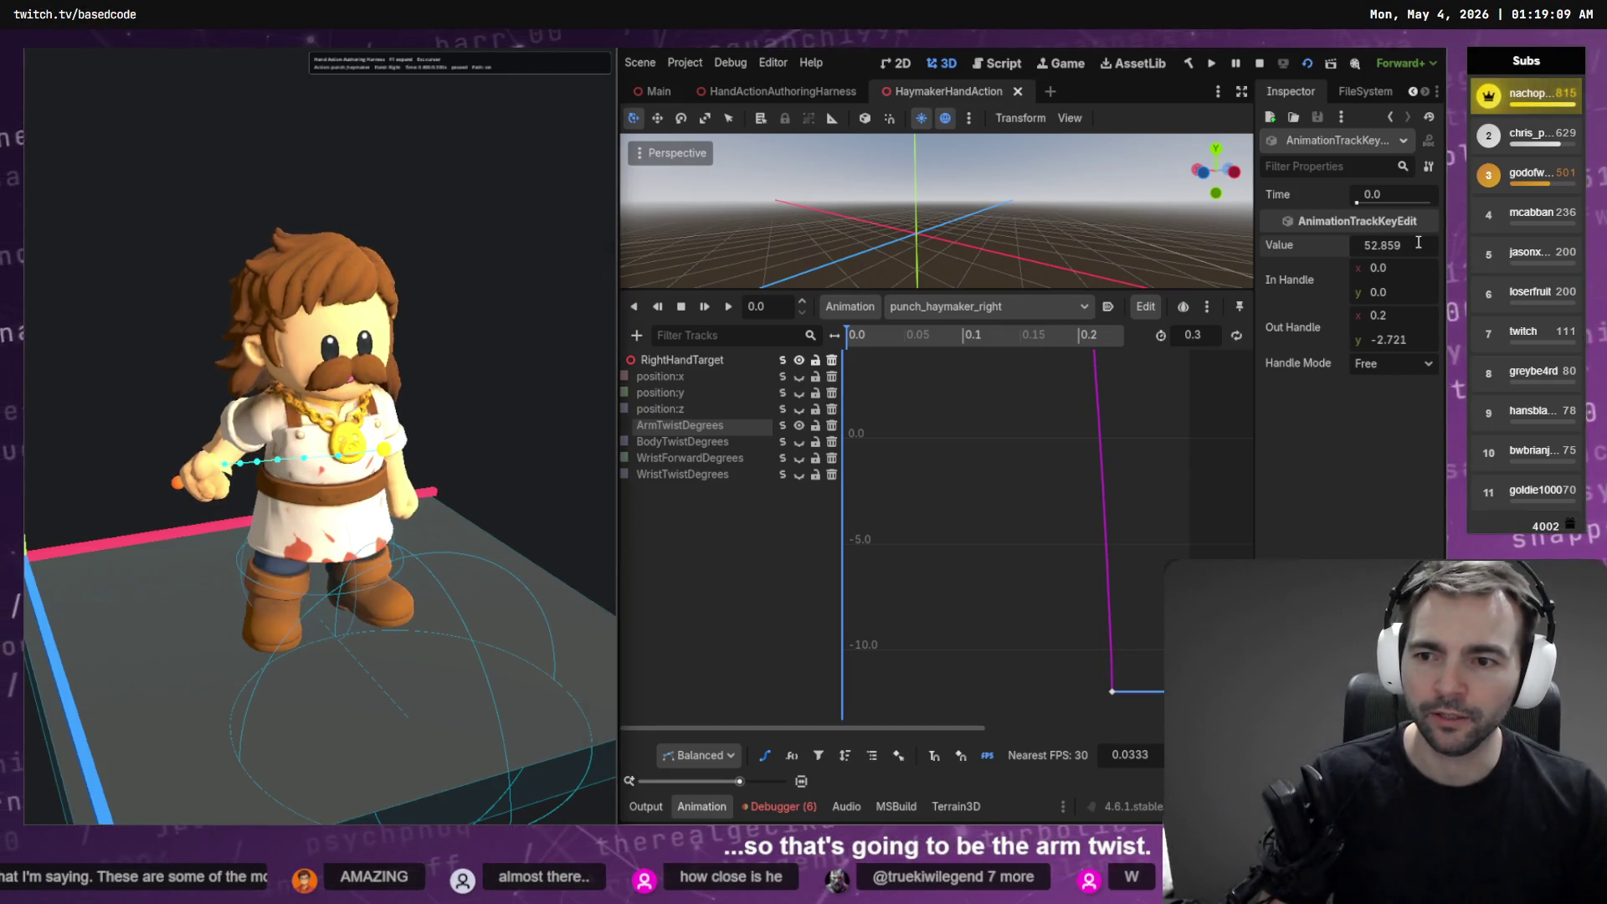
{"action": "key", "text": "Delete"}
{"action": "type", "text": "6"}
{"action": "key", "text": "Return"}
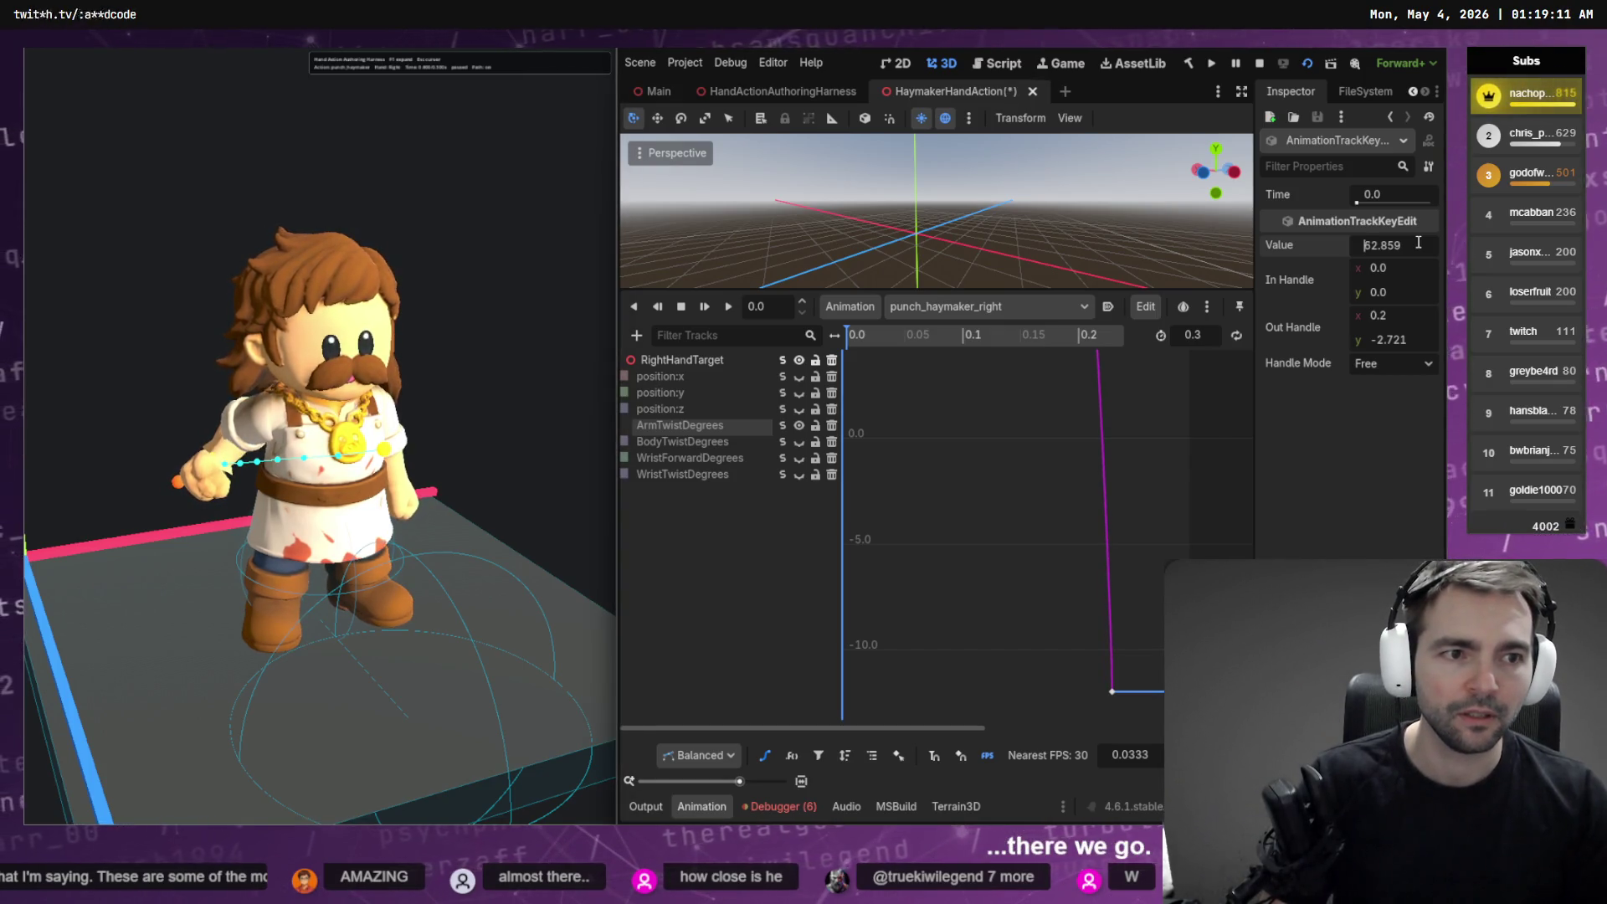
{"action": "key", "text": "ctrl+s"}
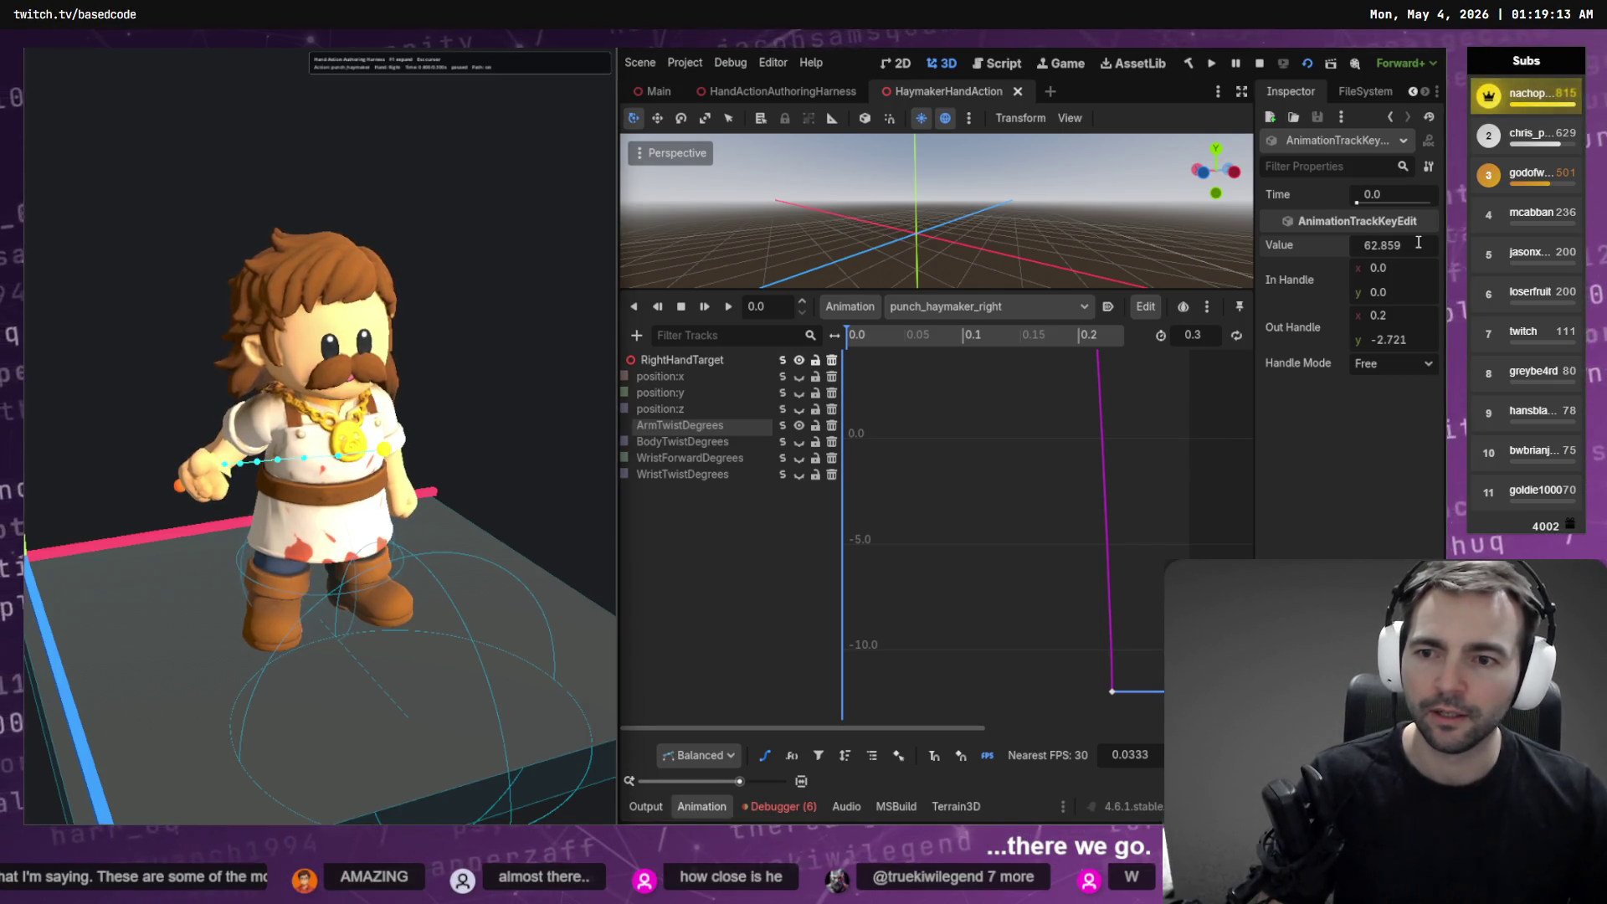
{"action": "left_click", "coordinate": [556, 520]}
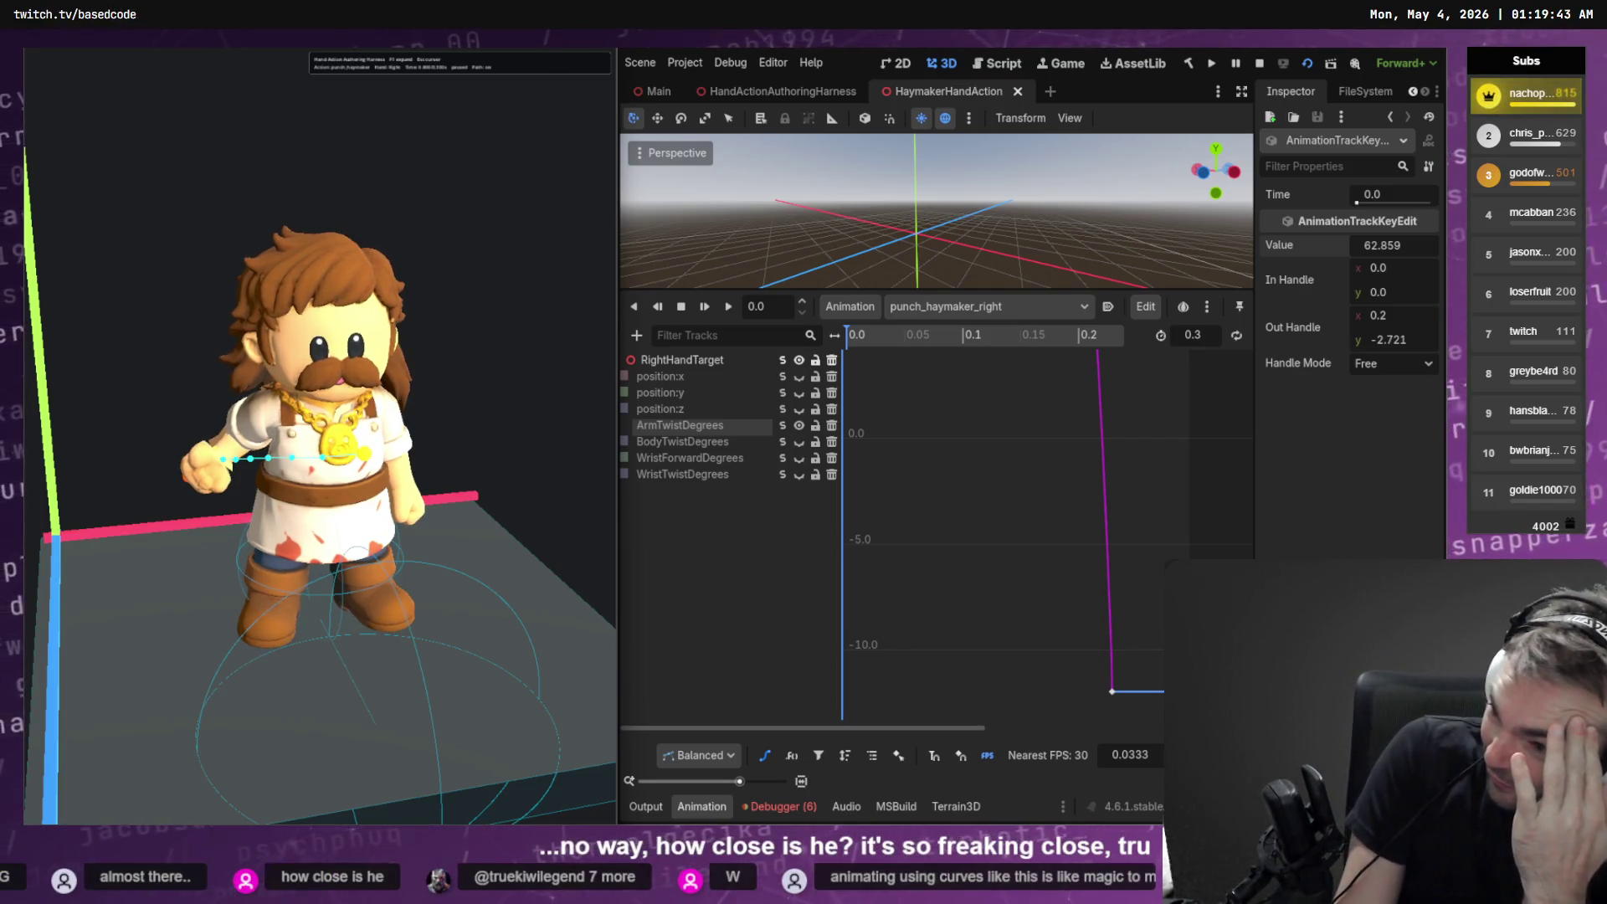
Resume the running game to watch the haymaker, then reload the changed scene files from disk
{"action": "key", "text": "space"}
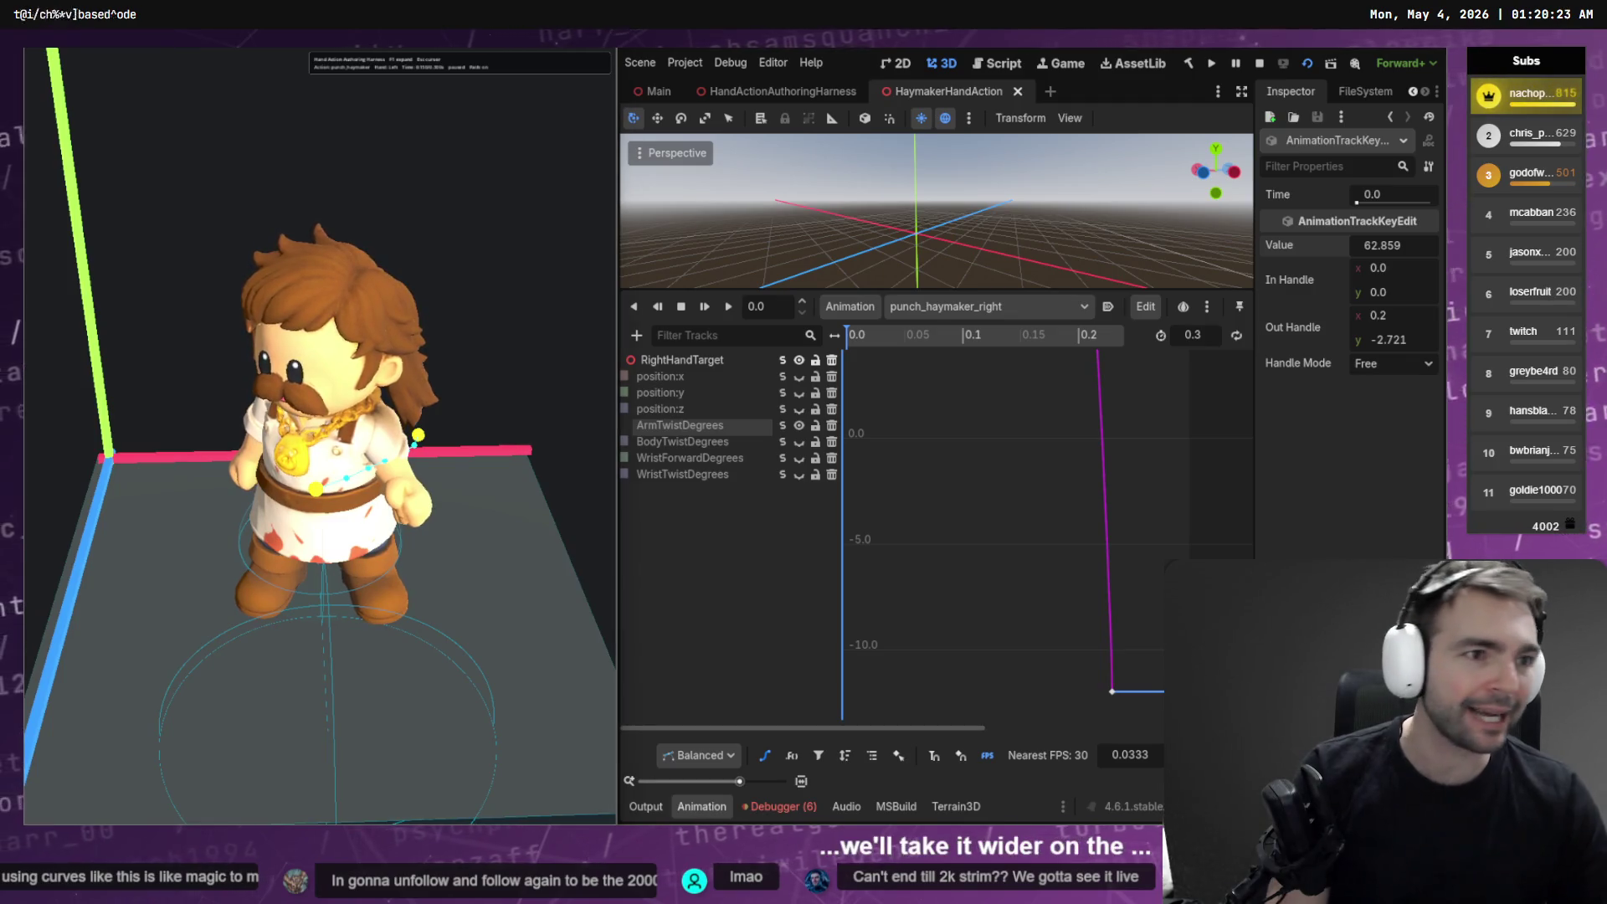
{"action": "left_click", "coordinate": [762, 525]}
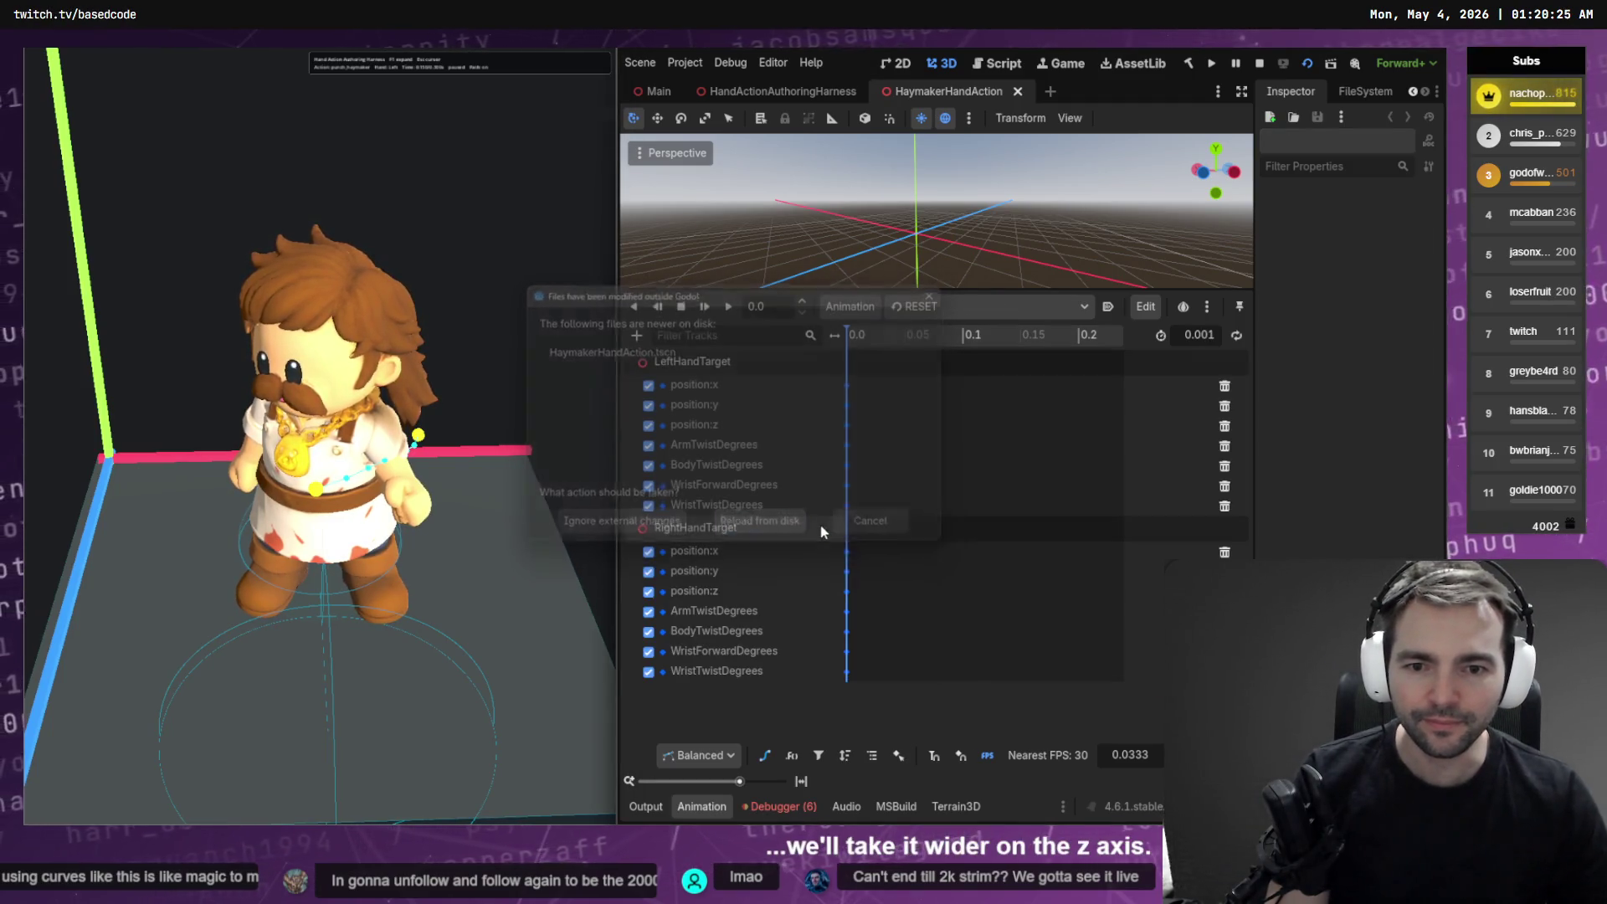
Switch to the Bezier curve view, open punch_haymaker_left, and show the LeftHandTarget position:z curve
{"action": "left_click", "coordinate": [764, 755]}
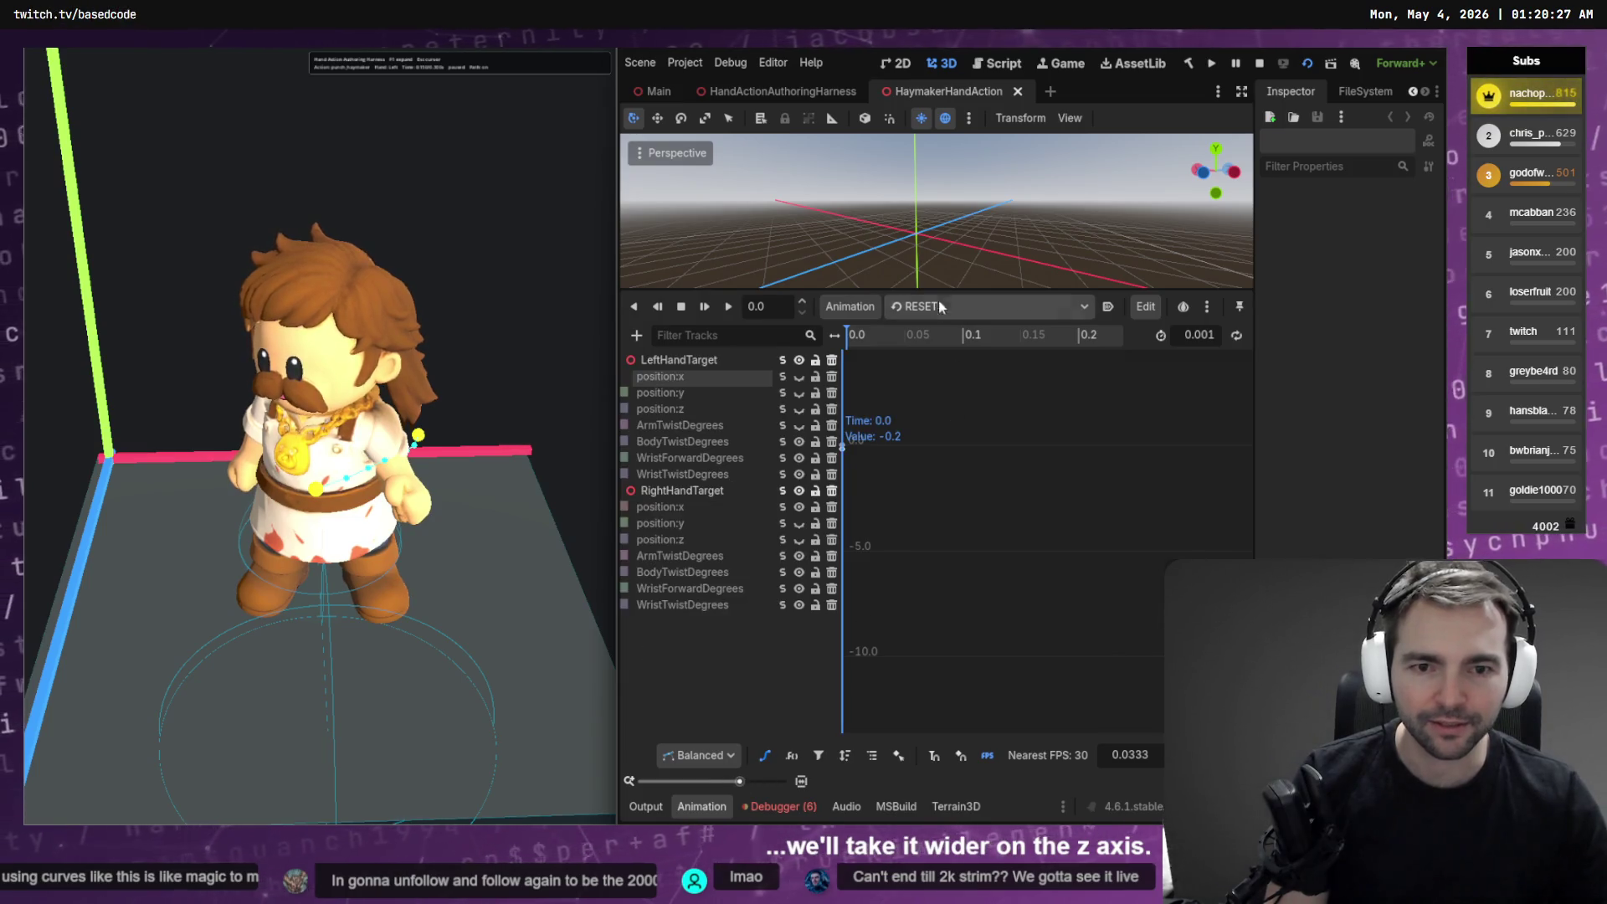
{"action": "left_click", "coordinate": [937, 305]}
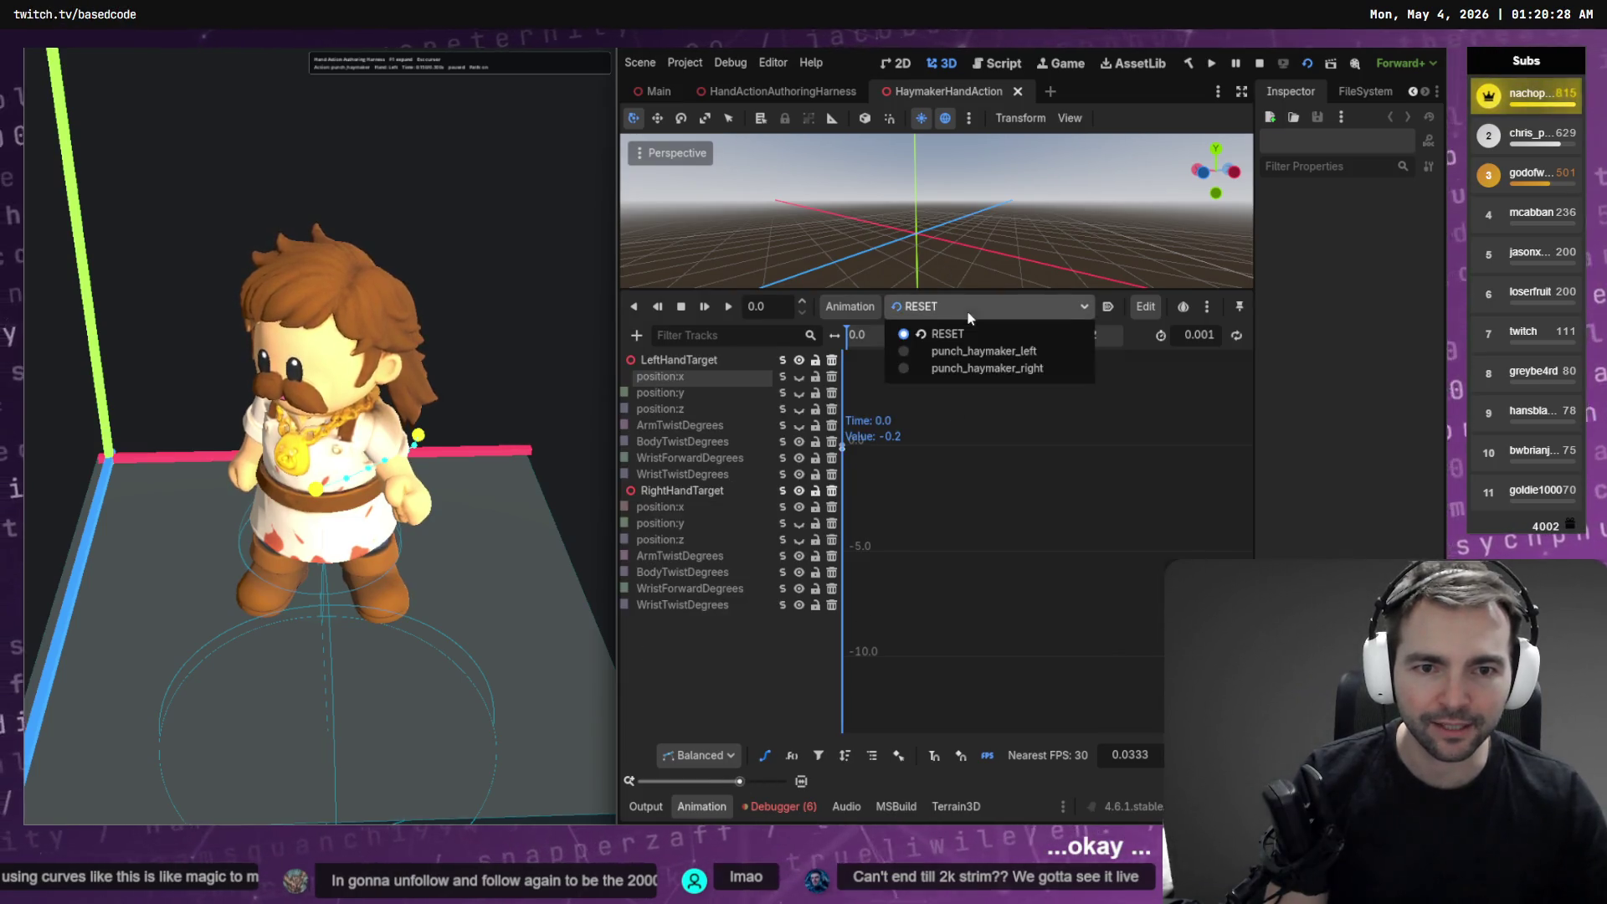
{"action": "left_click", "coordinate": [1031, 353]}
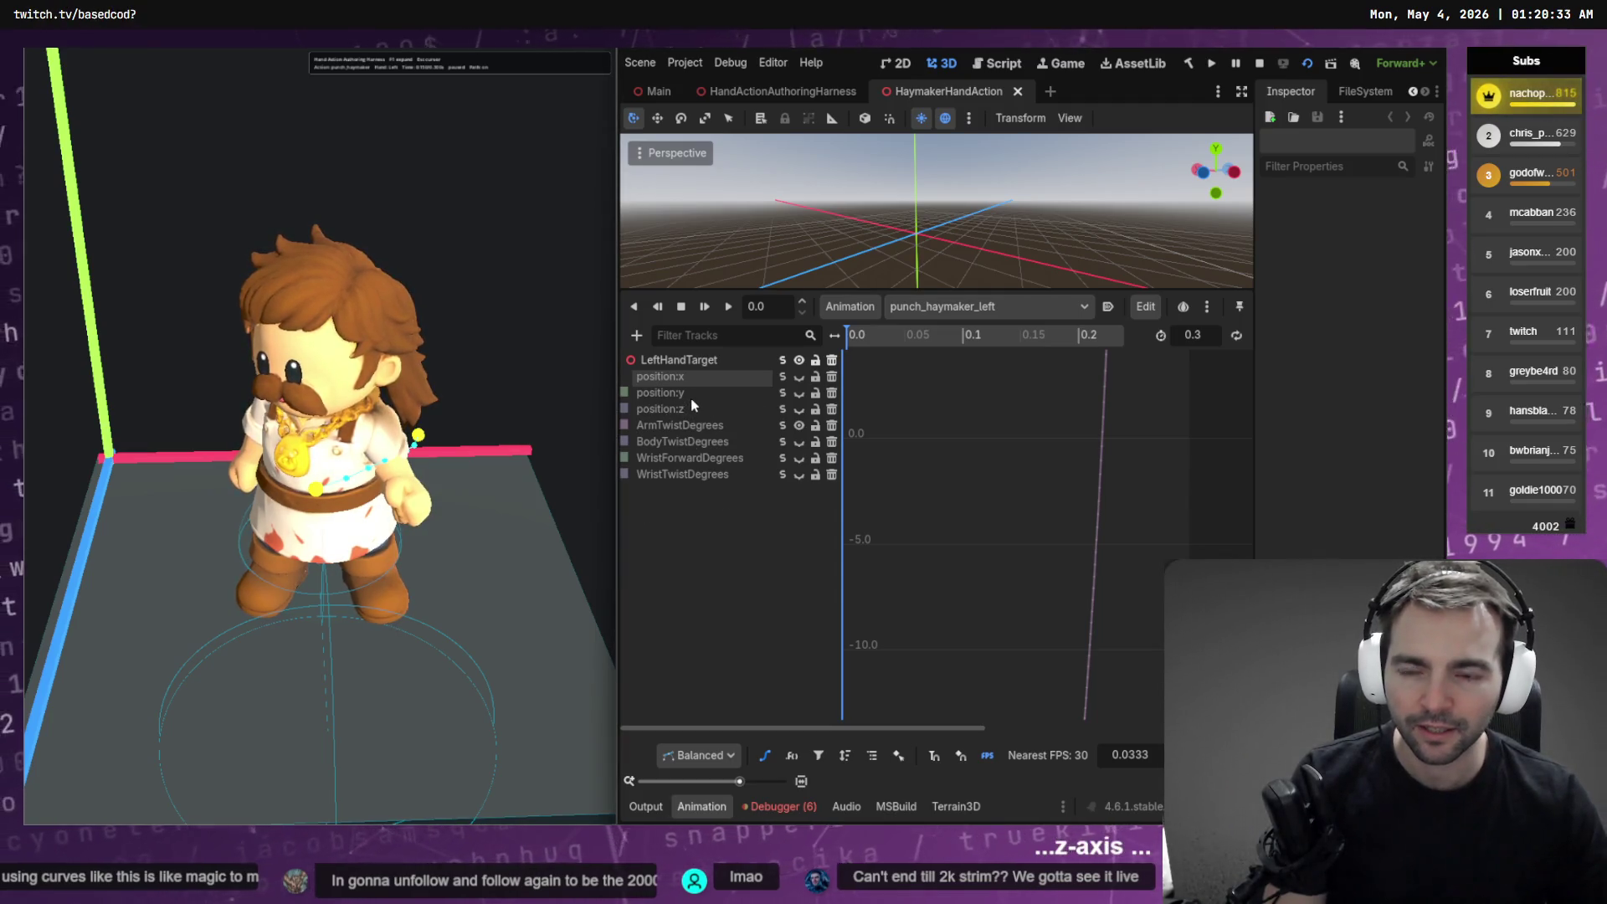
{"action": "left_click", "coordinate": [767, 409]}
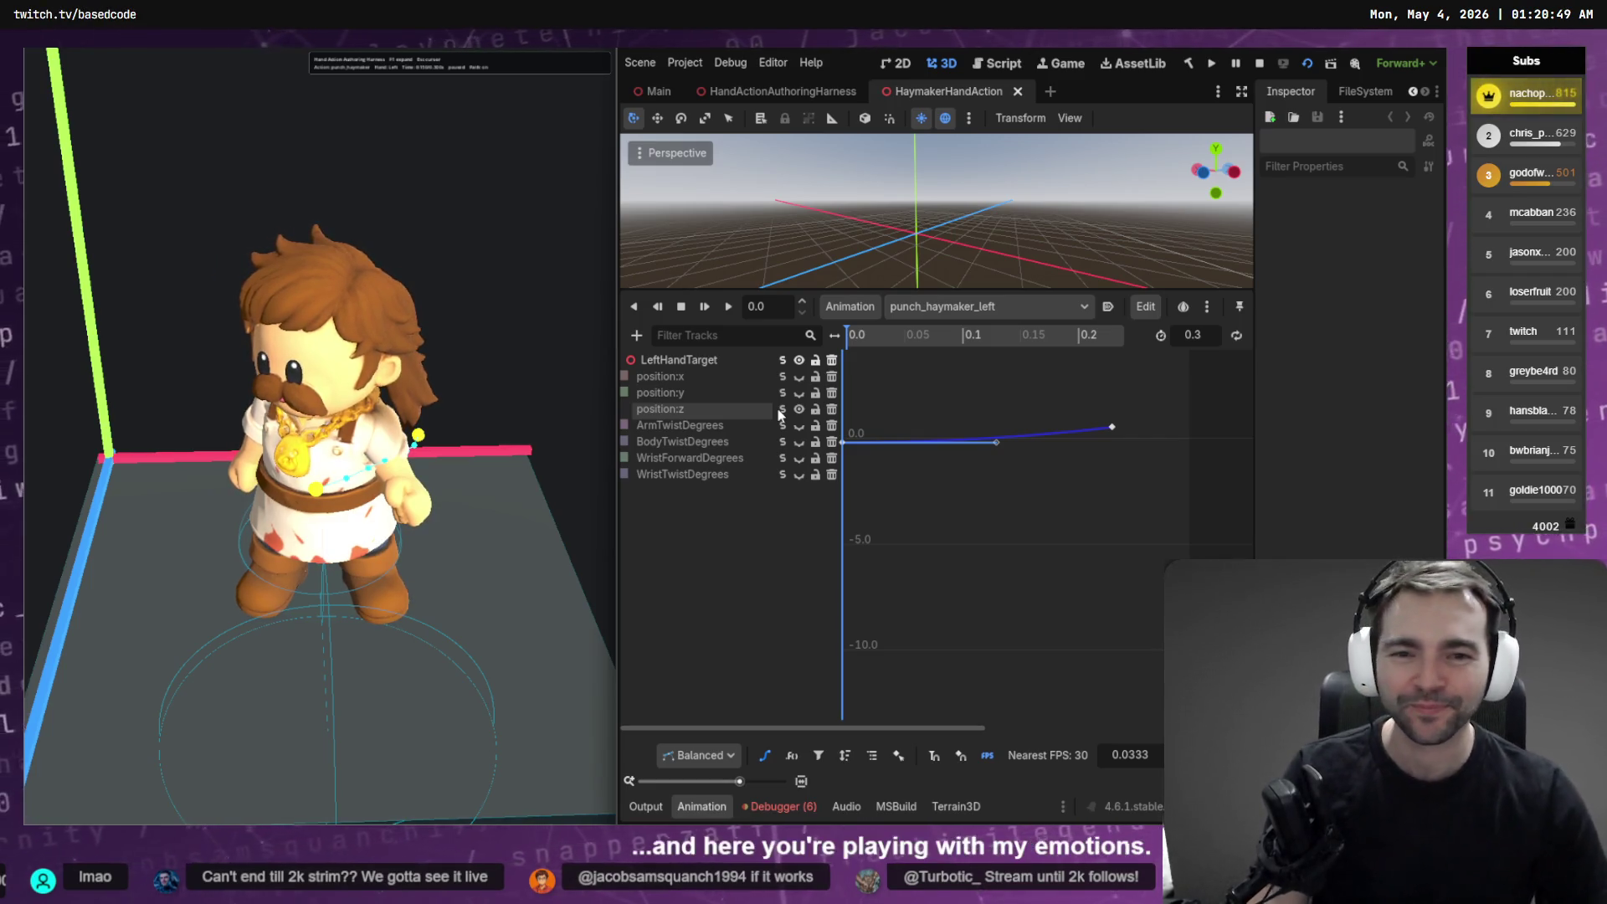
Try bending the position:z curve down from its first key, save, then undo the bend
{"action": "right_click", "coordinate": [976, 435]}
{"action": "left_click", "coordinate": [959, 460]}
{"action": "left_click_drag", "start_coordinate": [995, 442], "coordinate": [998, 470]}
{"action": "key", "text": "ctrl+s"}
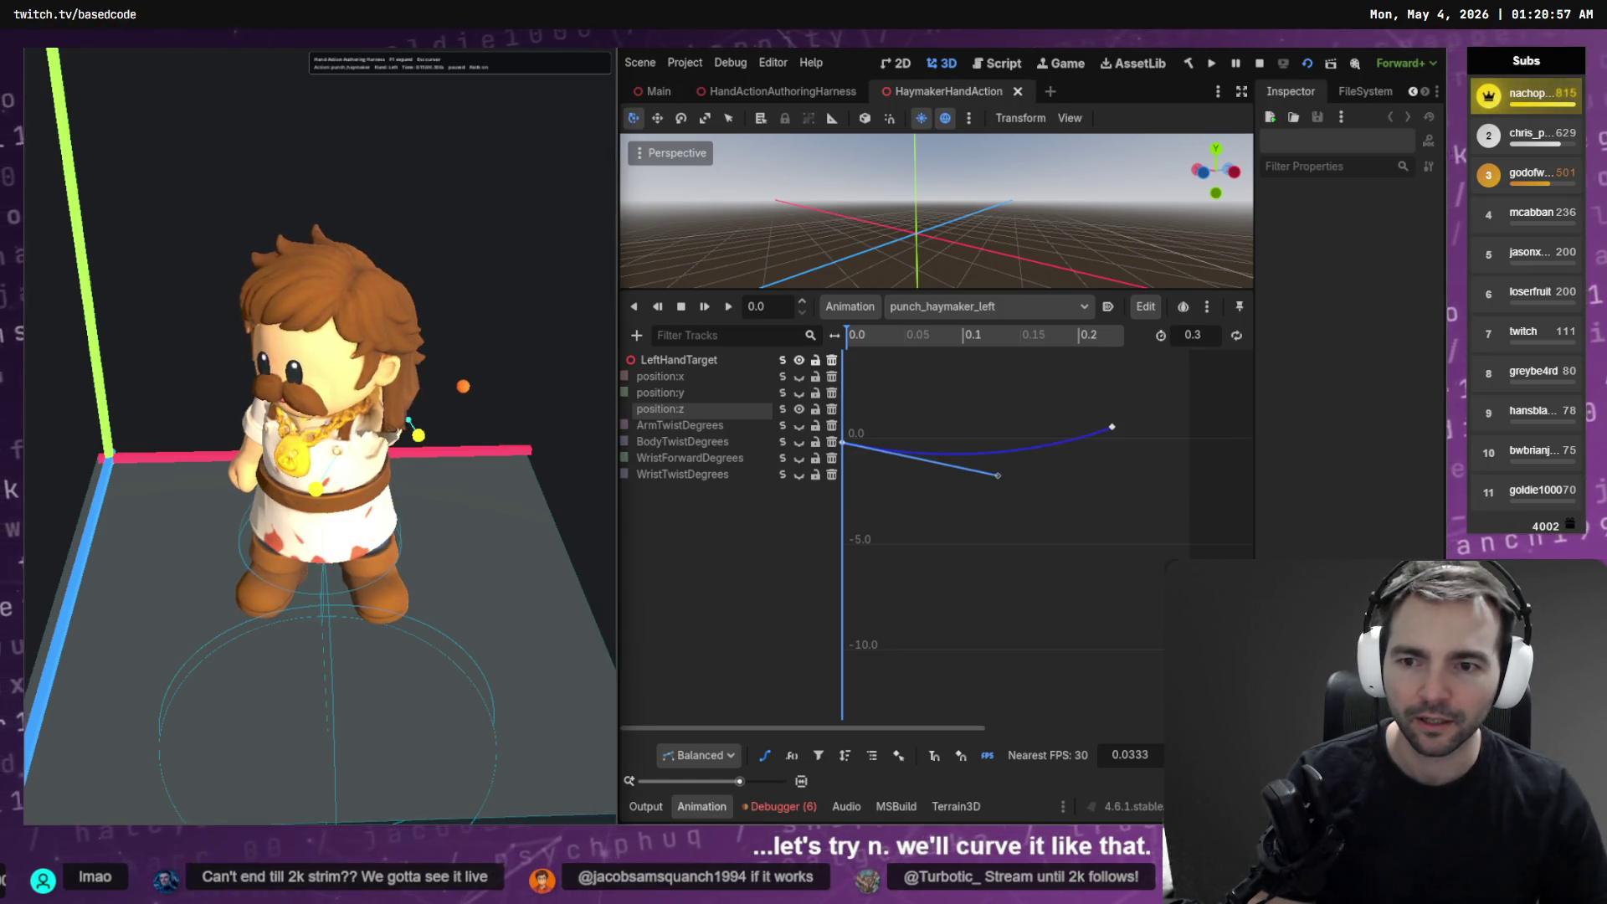
{"action": "key", "text": "ctrl+z"}
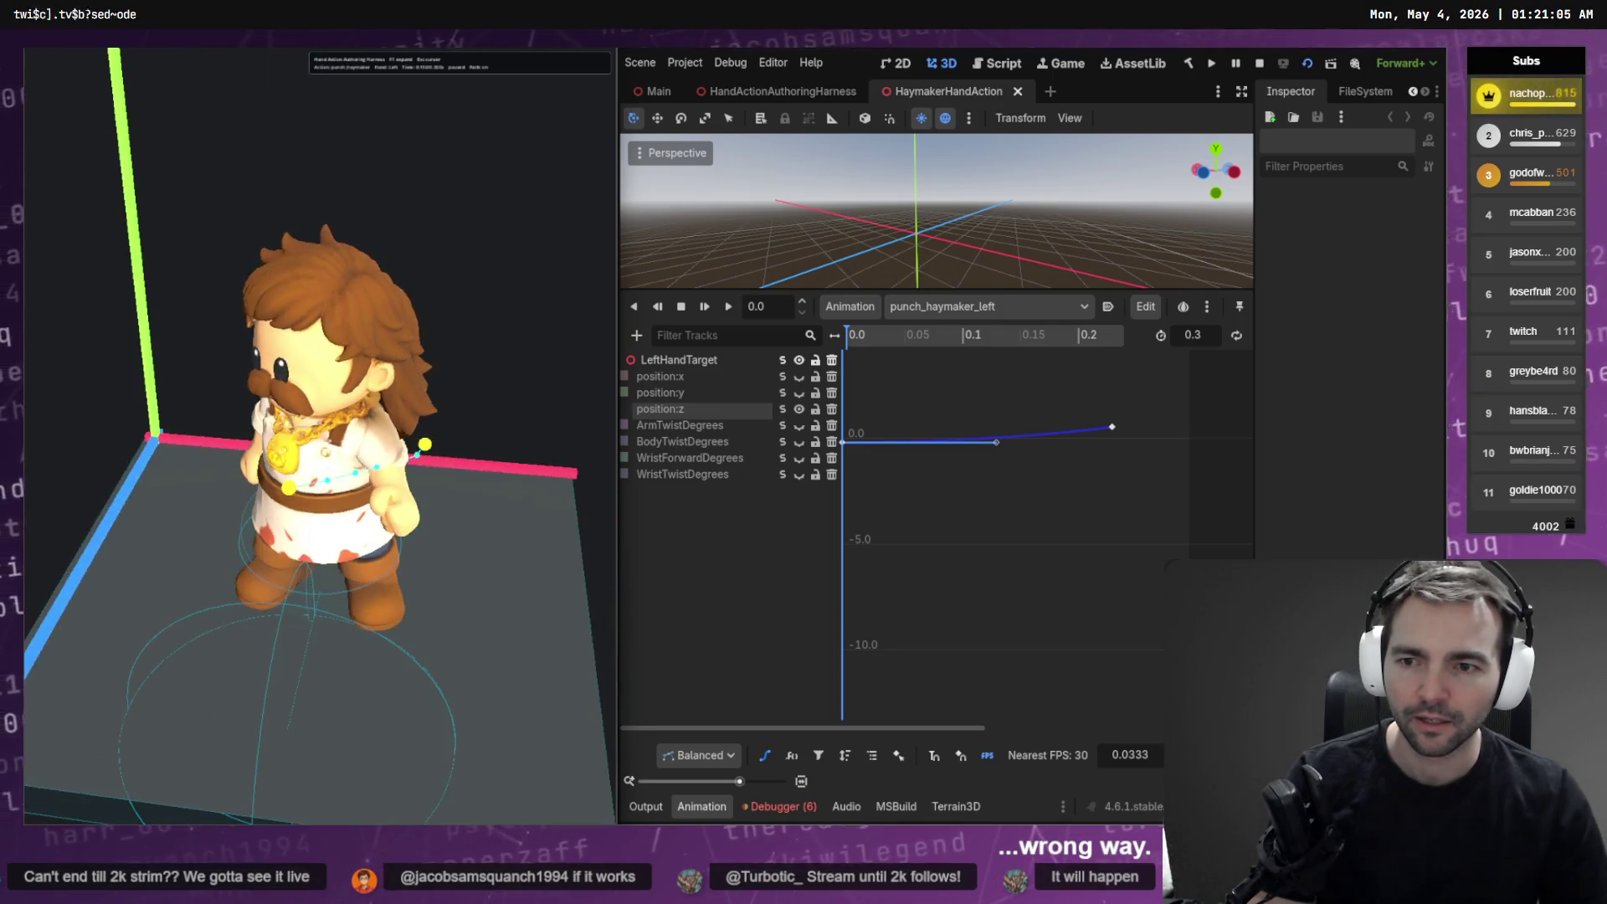
Raise the middle position:z key, save, play the animation, then select the last position:x key
{"action": "left_click_drag", "start_coordinate": [997, 441], "coordinate": [997, 433]}
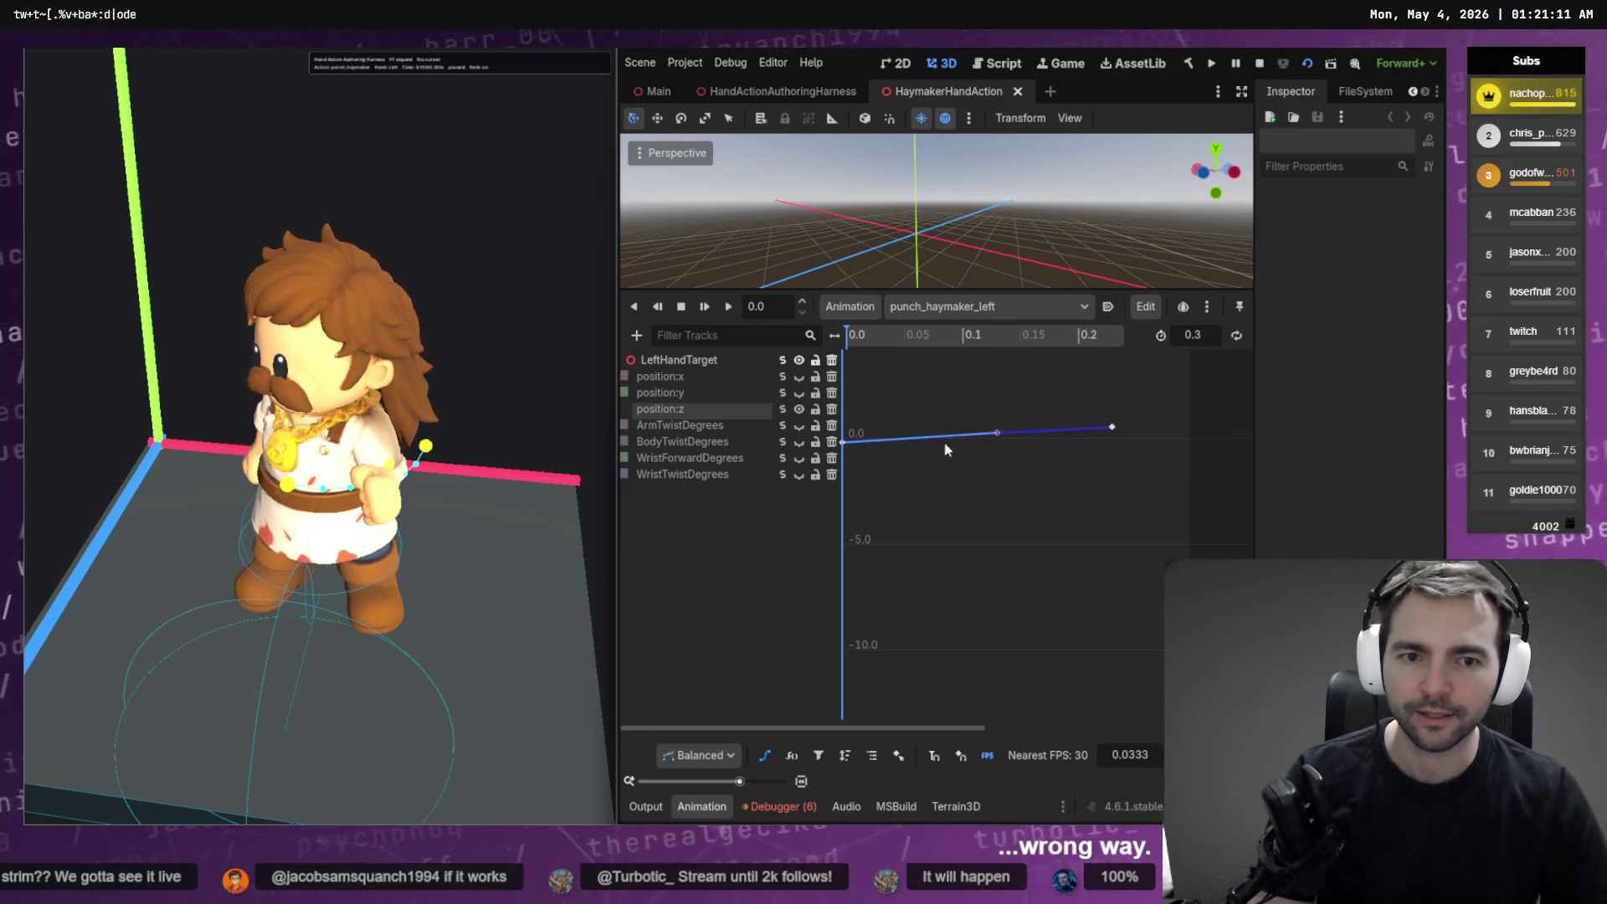
{"action": "left_click_drag", "start_coordinate": [995, 437], "coordinate": [996, 430]}
{"action": "key", "text": "ctrl+s"}
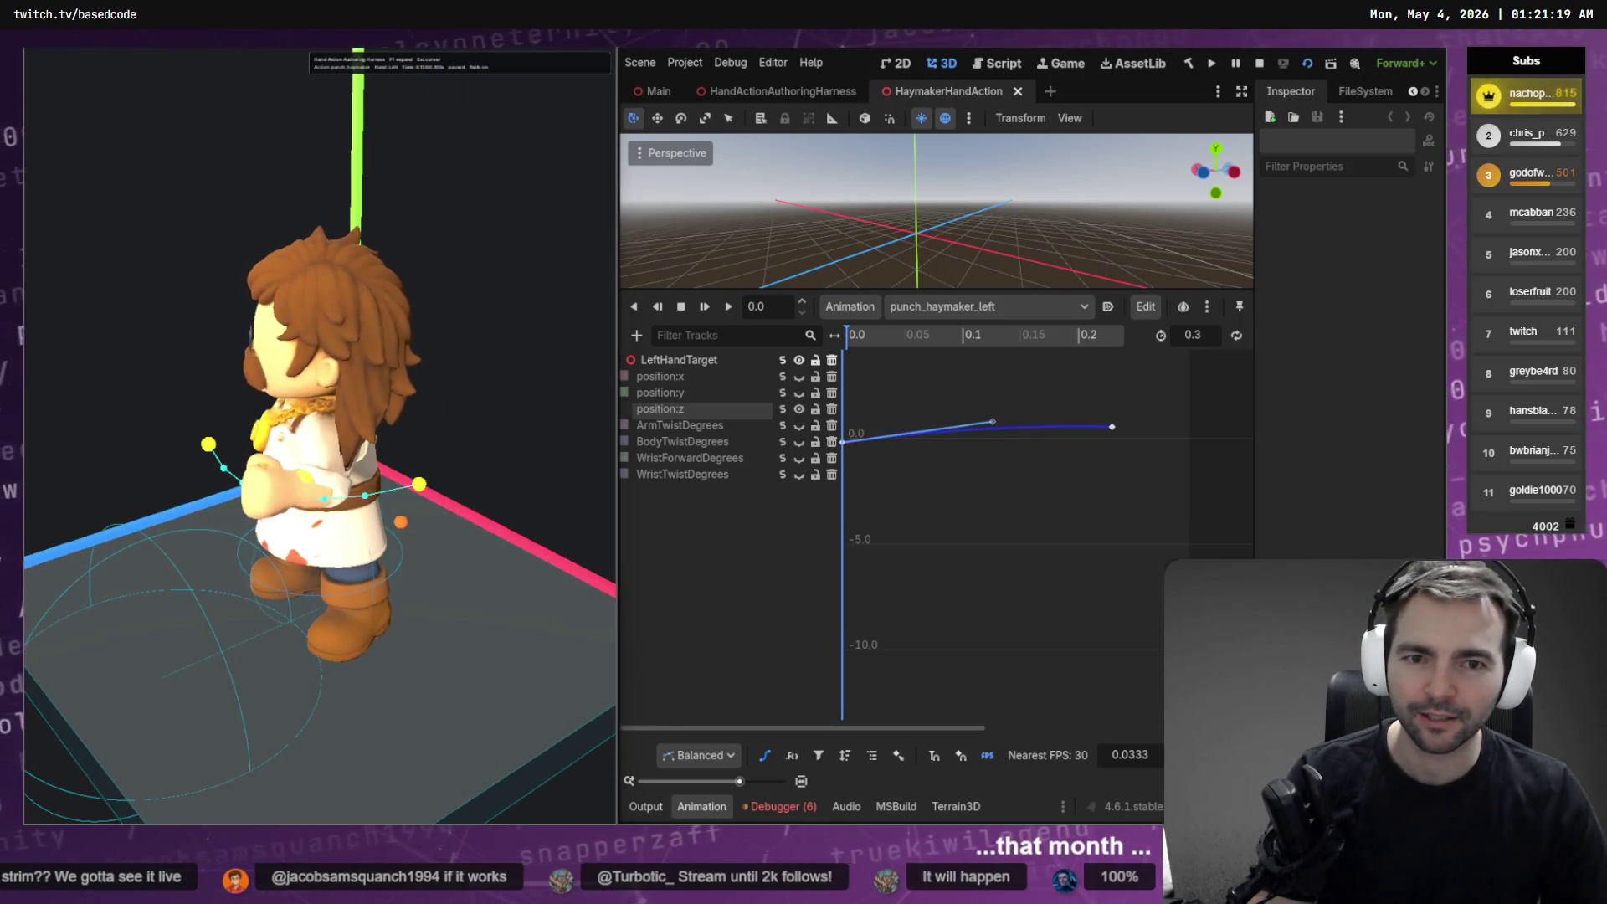
{"action": "key", "text": "shift+d"}
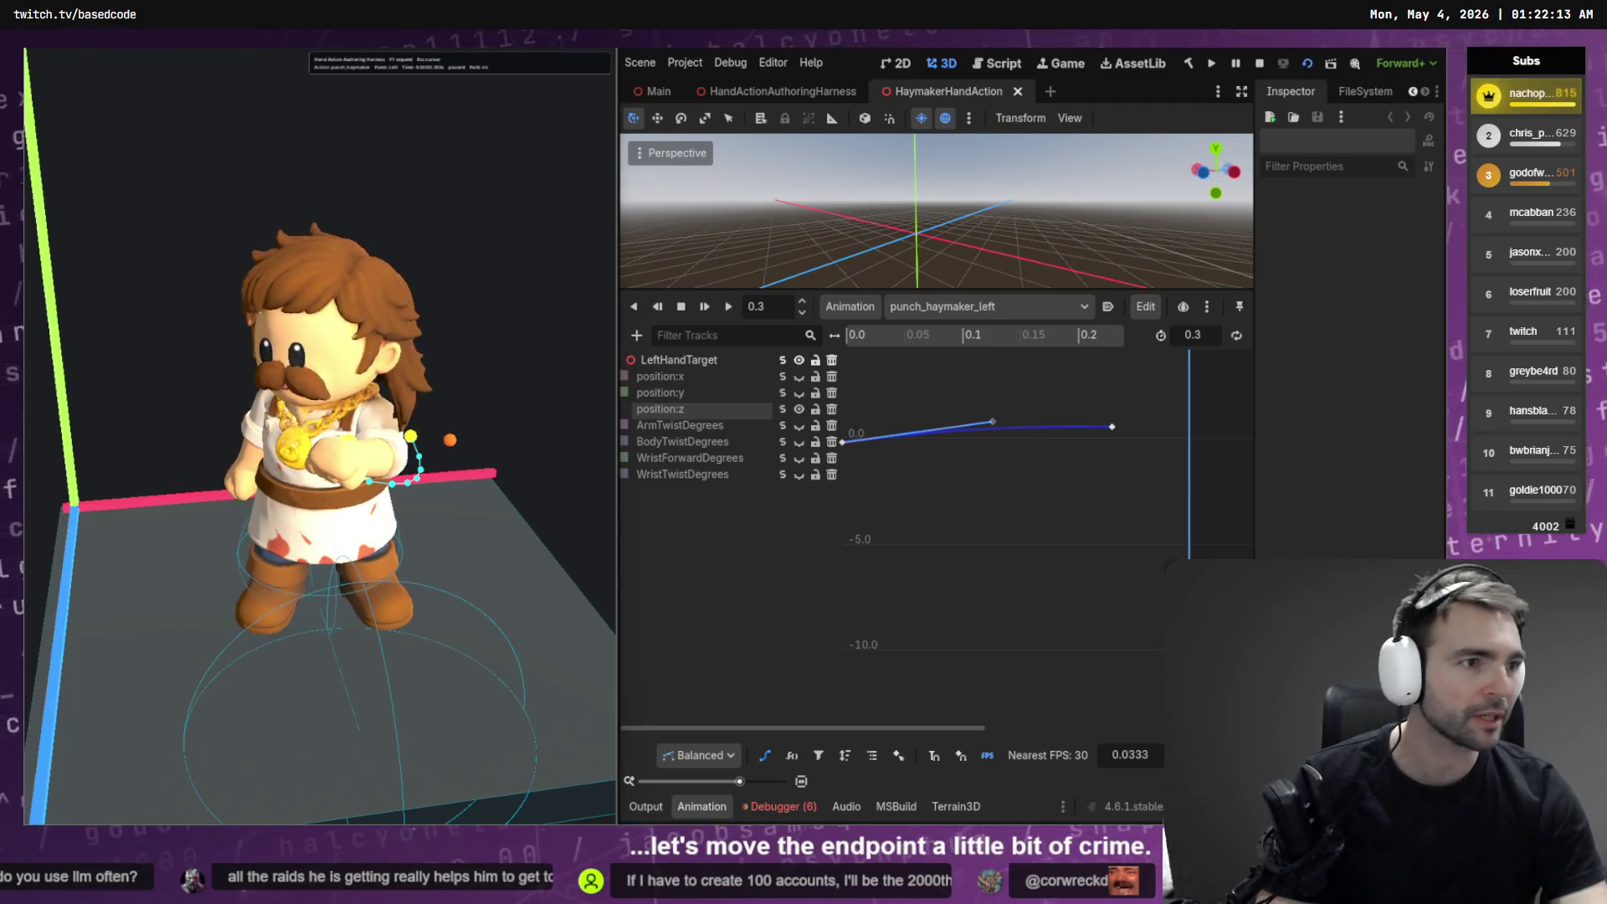
{"action": "left_click", "coordinate": [659, 376]}
{"action": "left_click", "coordinate": [1112, 444]}
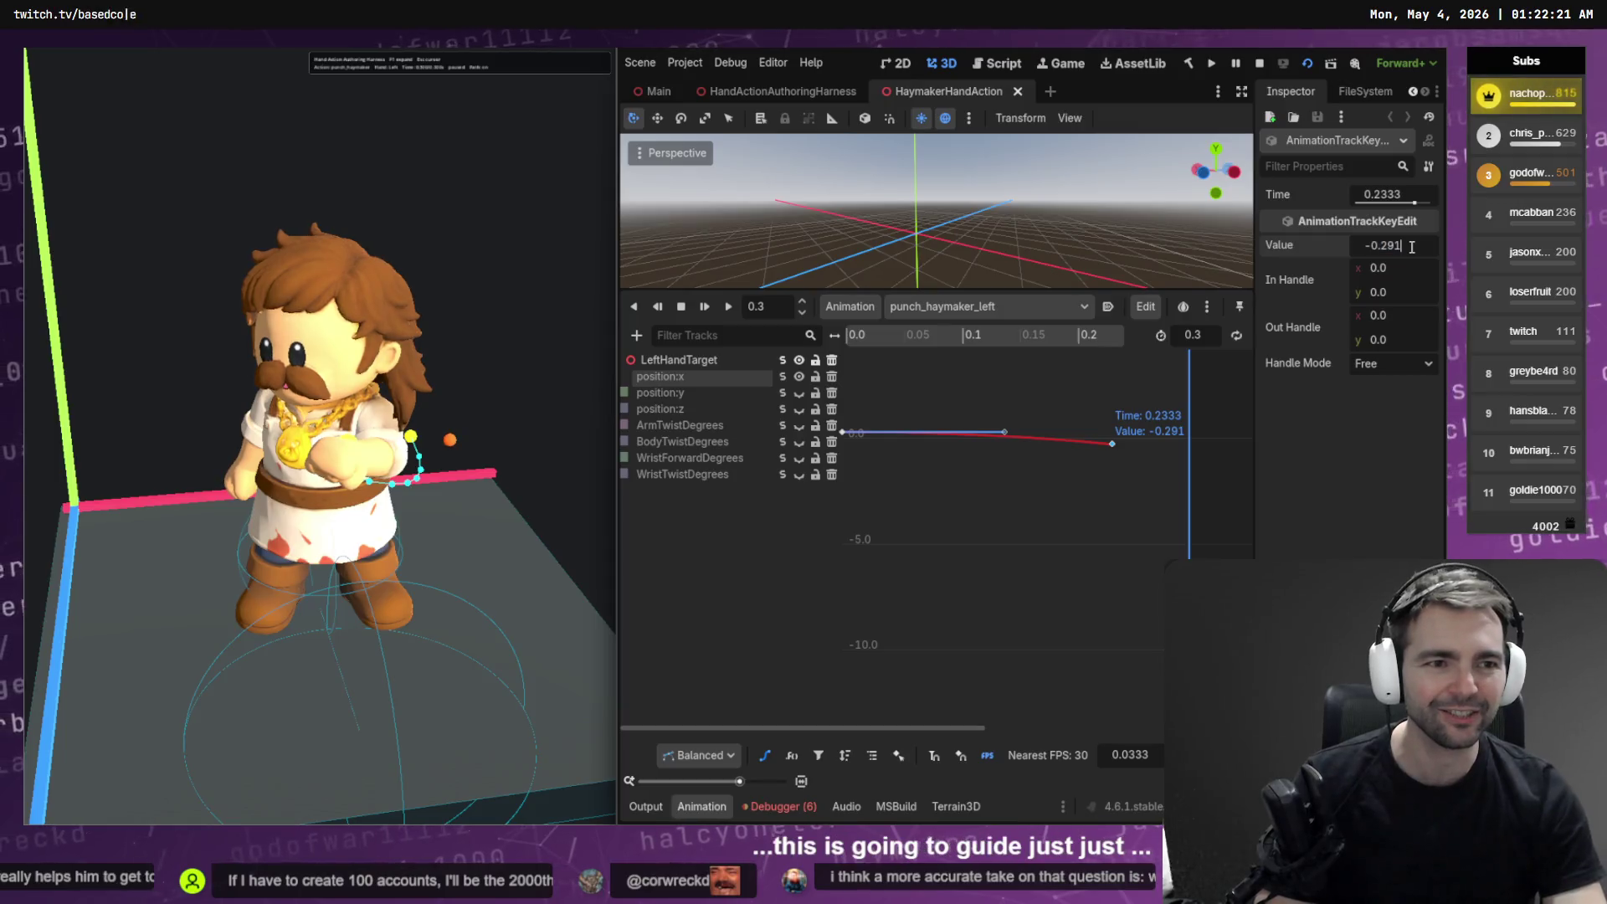
Set the last position:x key value to -0.3 and save the scene
{"action": "type", "text": "-0.3"}
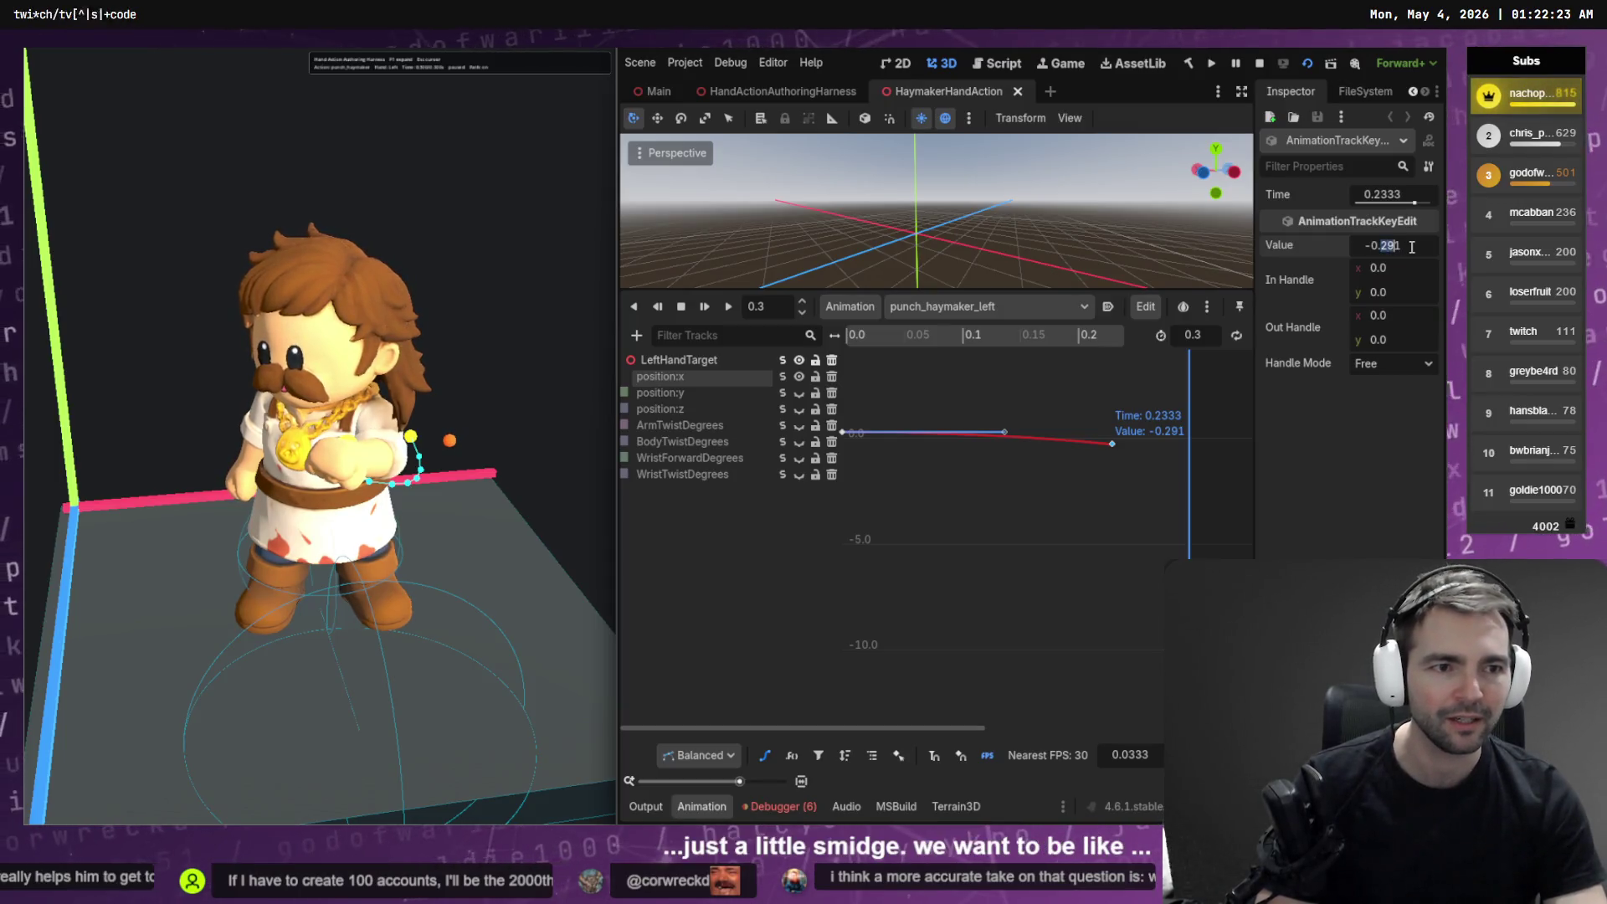
{"action": "key", "text": "BackSpace"}
{"action": "type", "text": "00"}
{"action": "key", "text": "Return"}
{"action": "key", "text": "ctrl+s"}
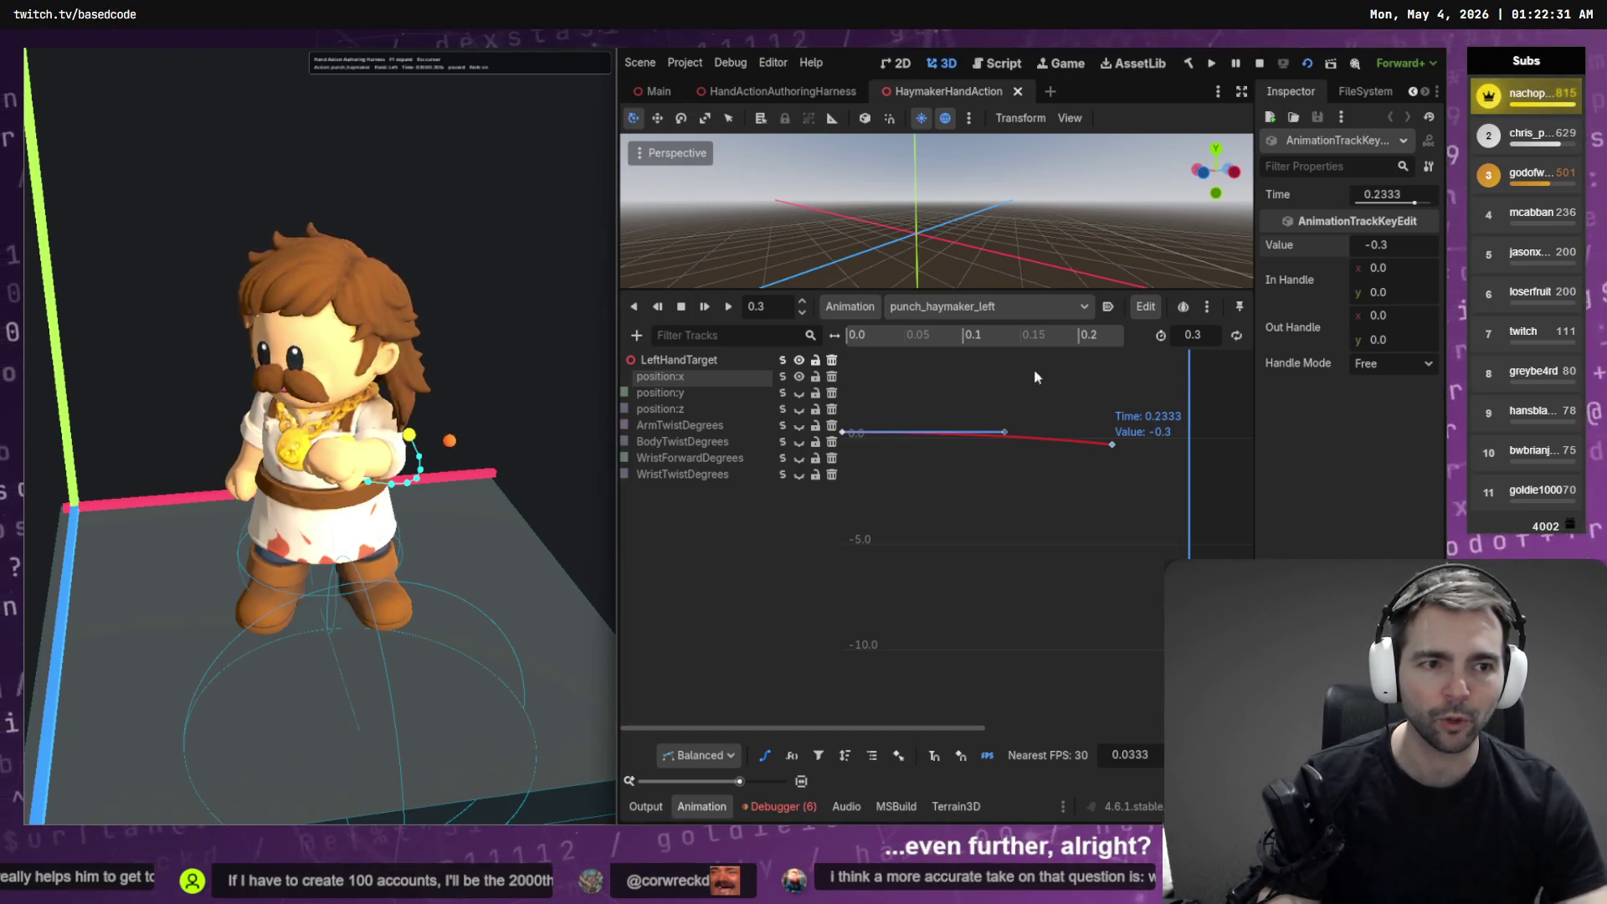
Try further edits to the key value, correct a mistaken -10.2 entry, and save
{"action": "left_click", "coordinate": [1416, 246]}
{"action": "left_click", "coordinate": [1422, 249]}
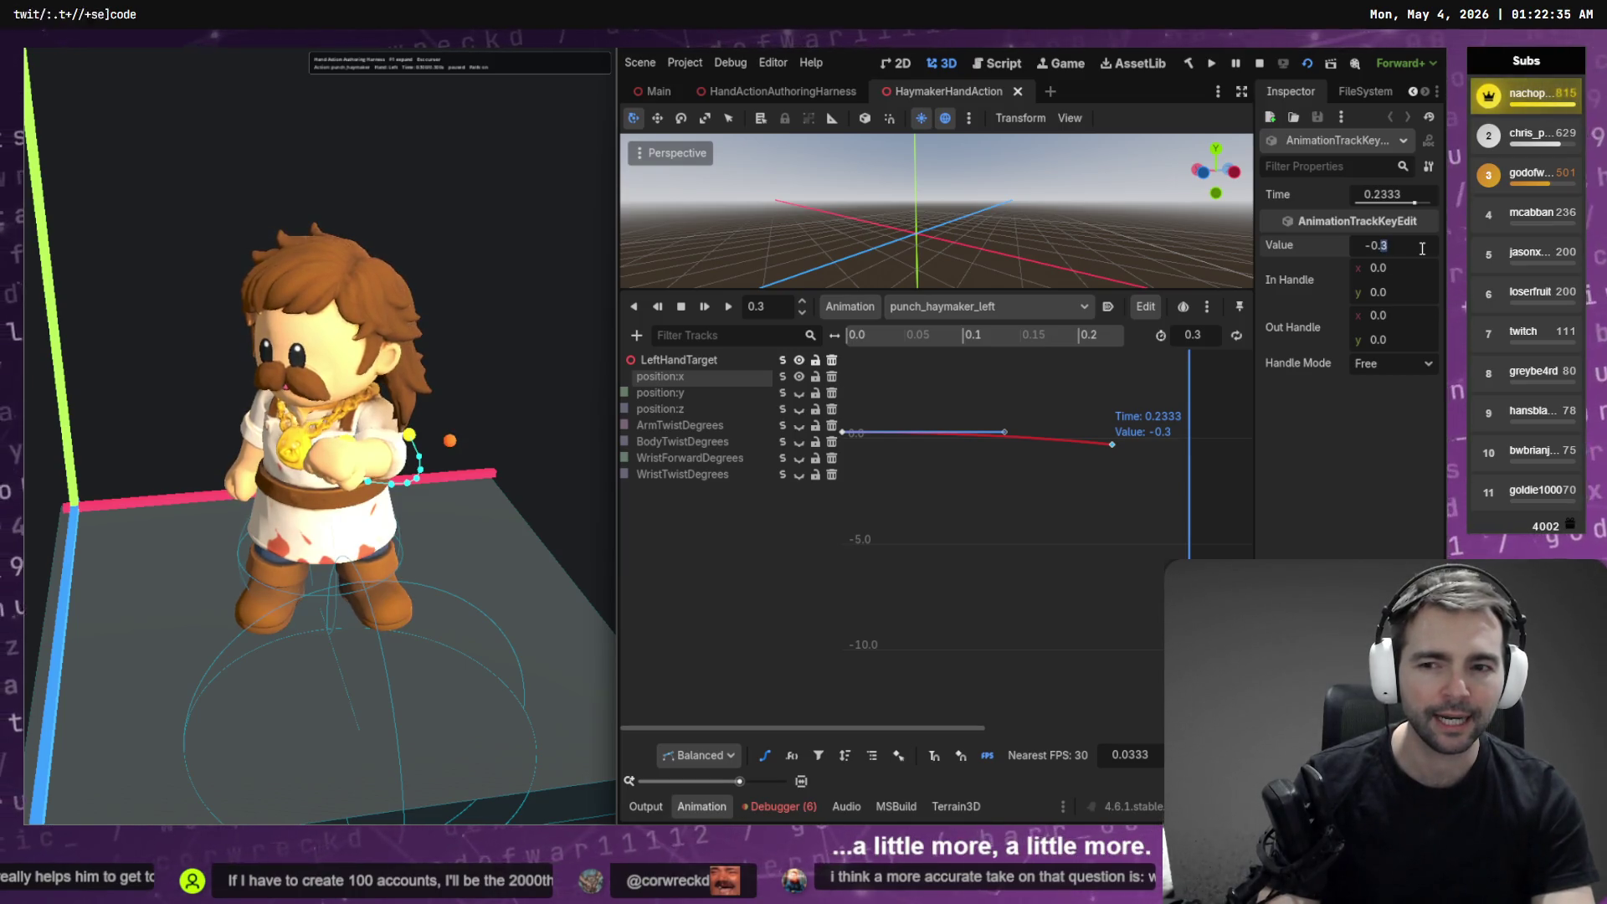
{"action": "type", "text": "2"}
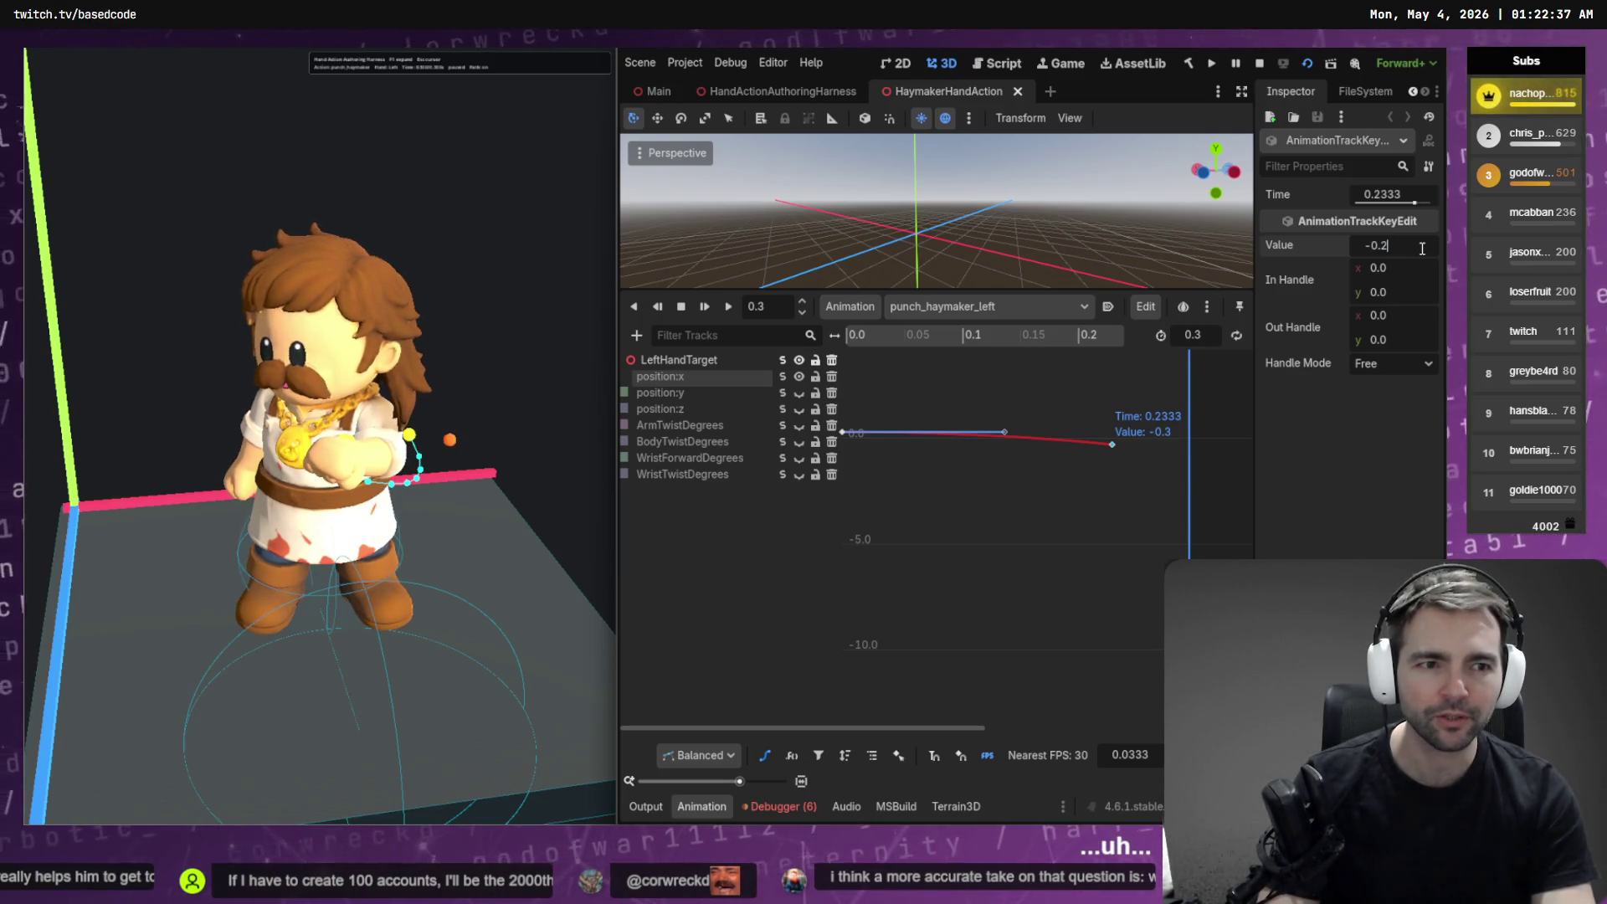
{"action": "key", "text": "ctrl+s"}
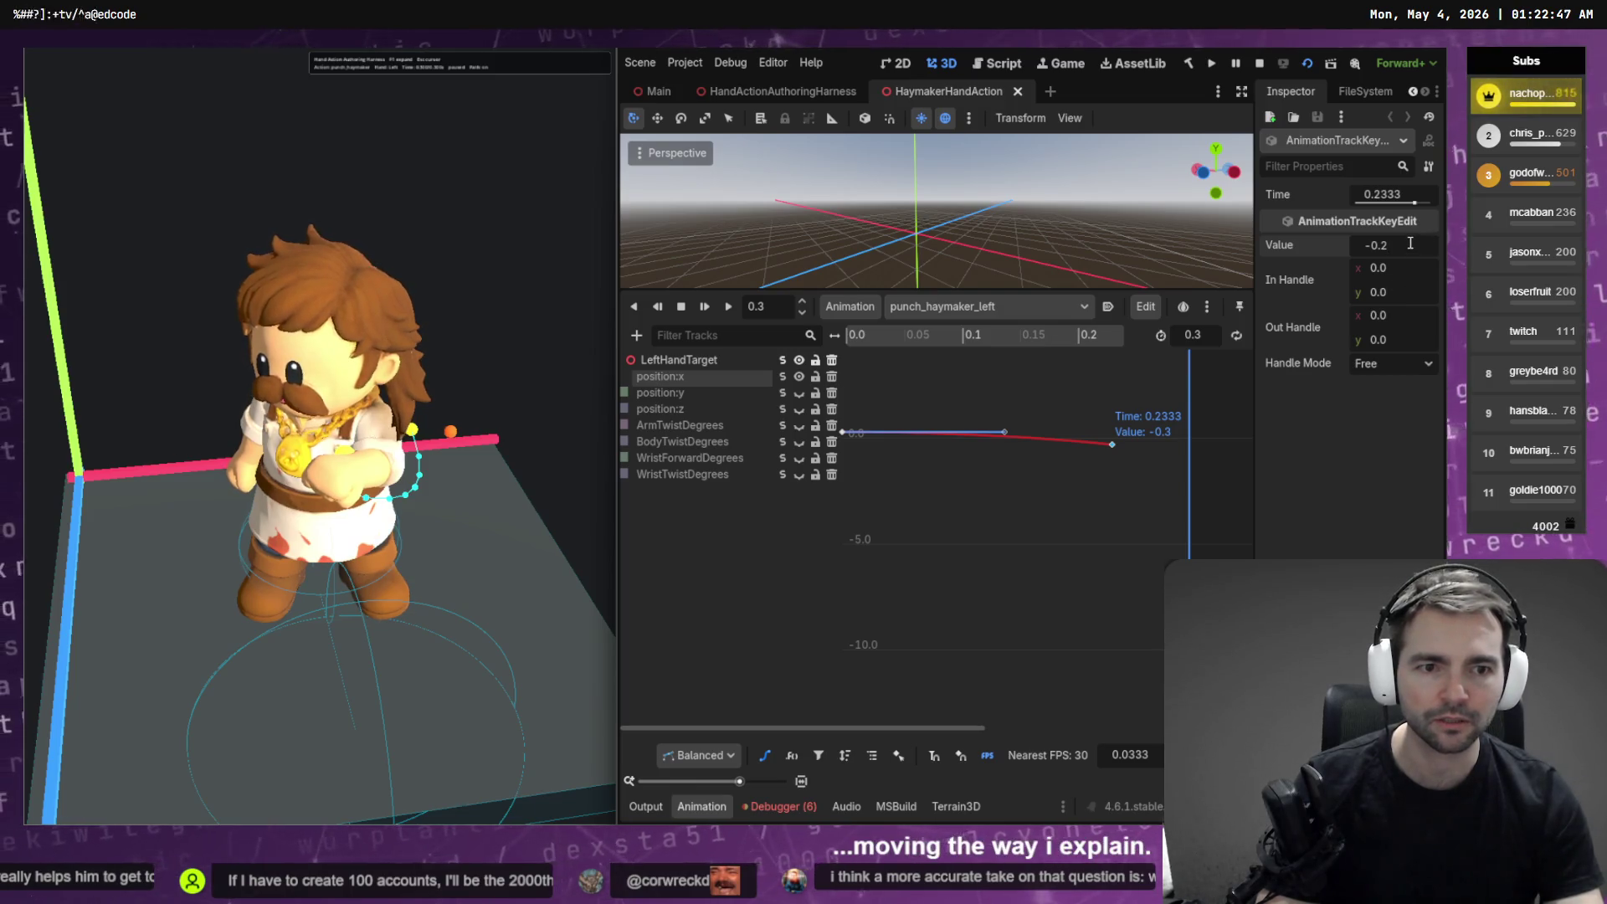
{"action": "key", "text": "Left"}
{"action": "key", "text": "Left"}
{"action": "key", "text": "Left"}
{"action": "type", "text": "1"}
{"action": "key", "text": "Return"}
{"action": "key", "text": "ctrl+a"}
{"action": "type", "text": "9.8"}
{"action": "key", "text": "Return"}
{"action": "key", "text": "ctrl+s"}
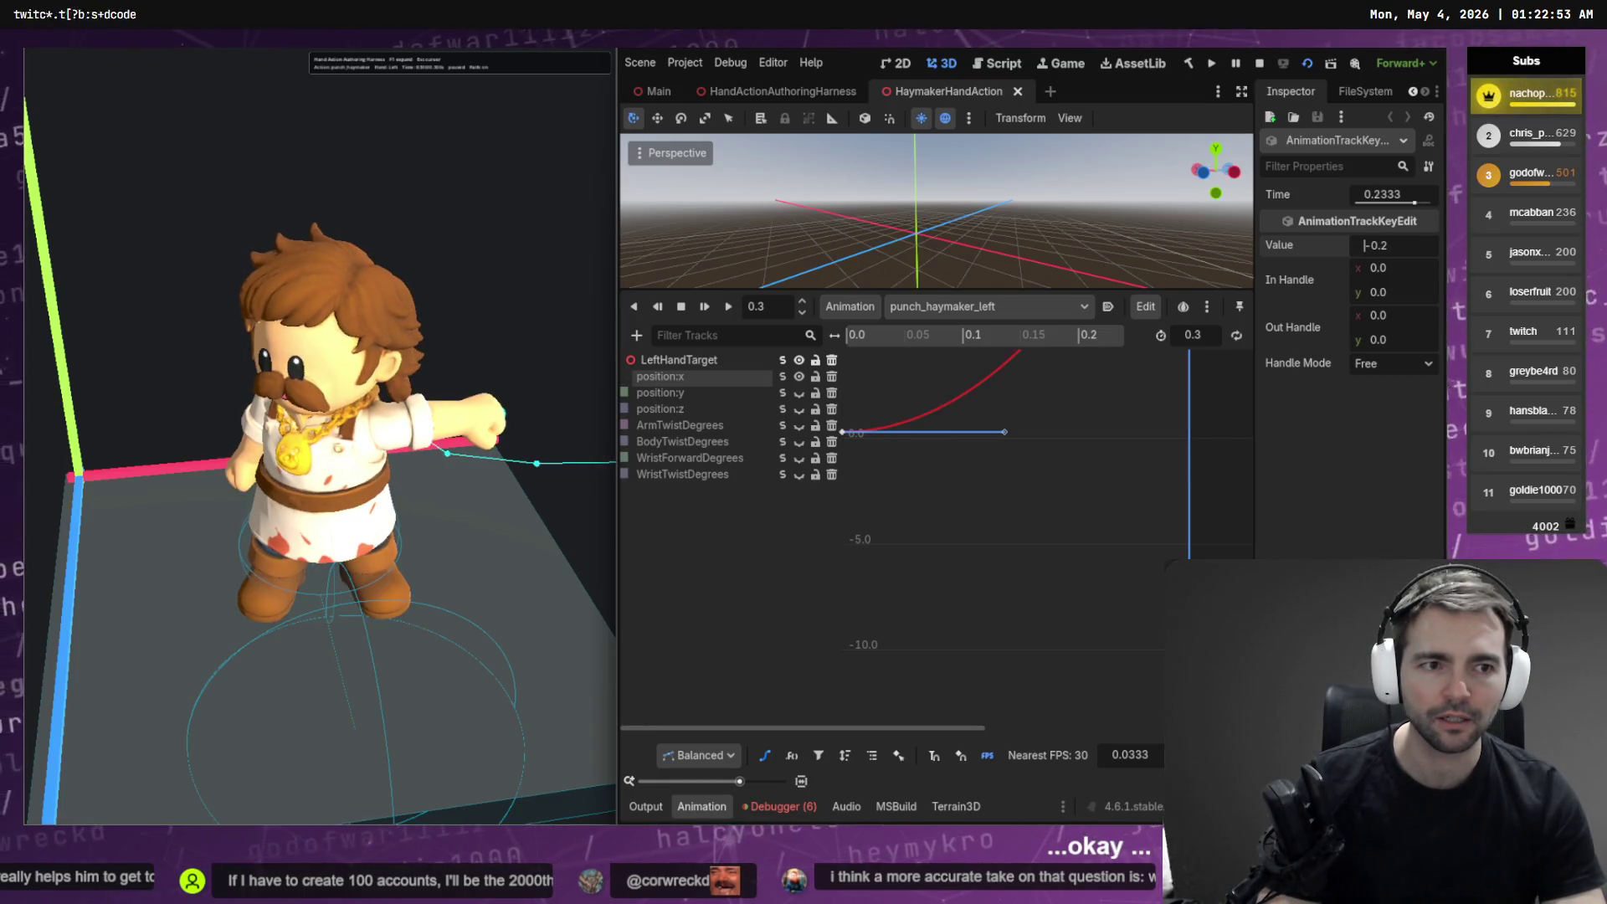
{"action": "key", "text": "ctrl+s"}
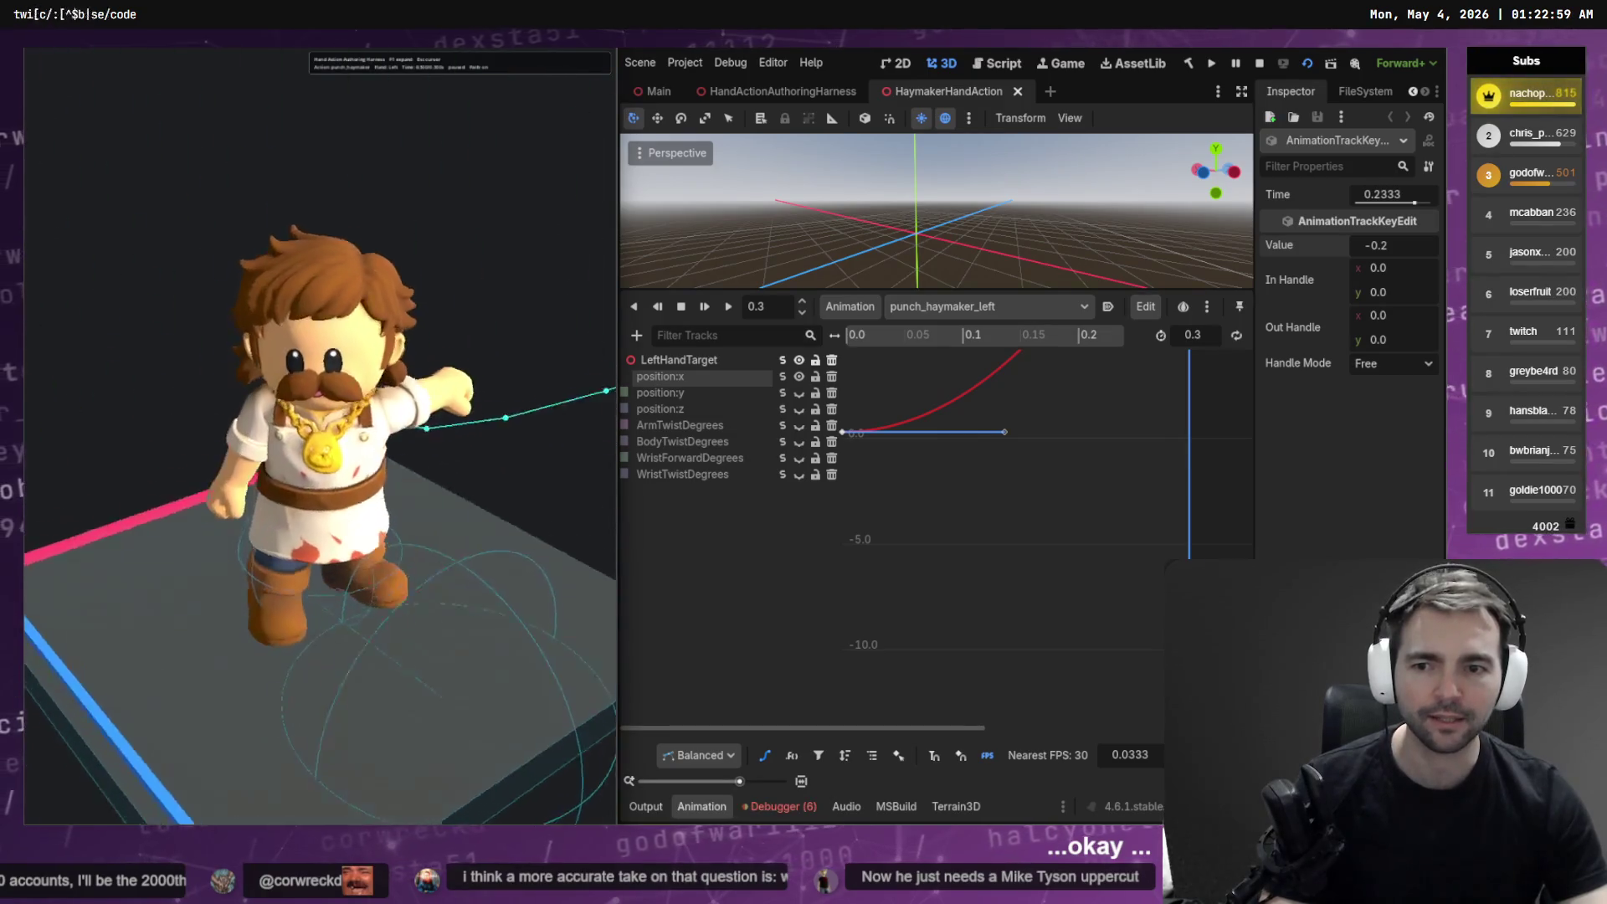
Change the position:x key value to -0.1, then -0.15, saving after each
{"action": "left_click", "coordinate": [1422, 245]}
{"action": "type", "text": "-0.02"}
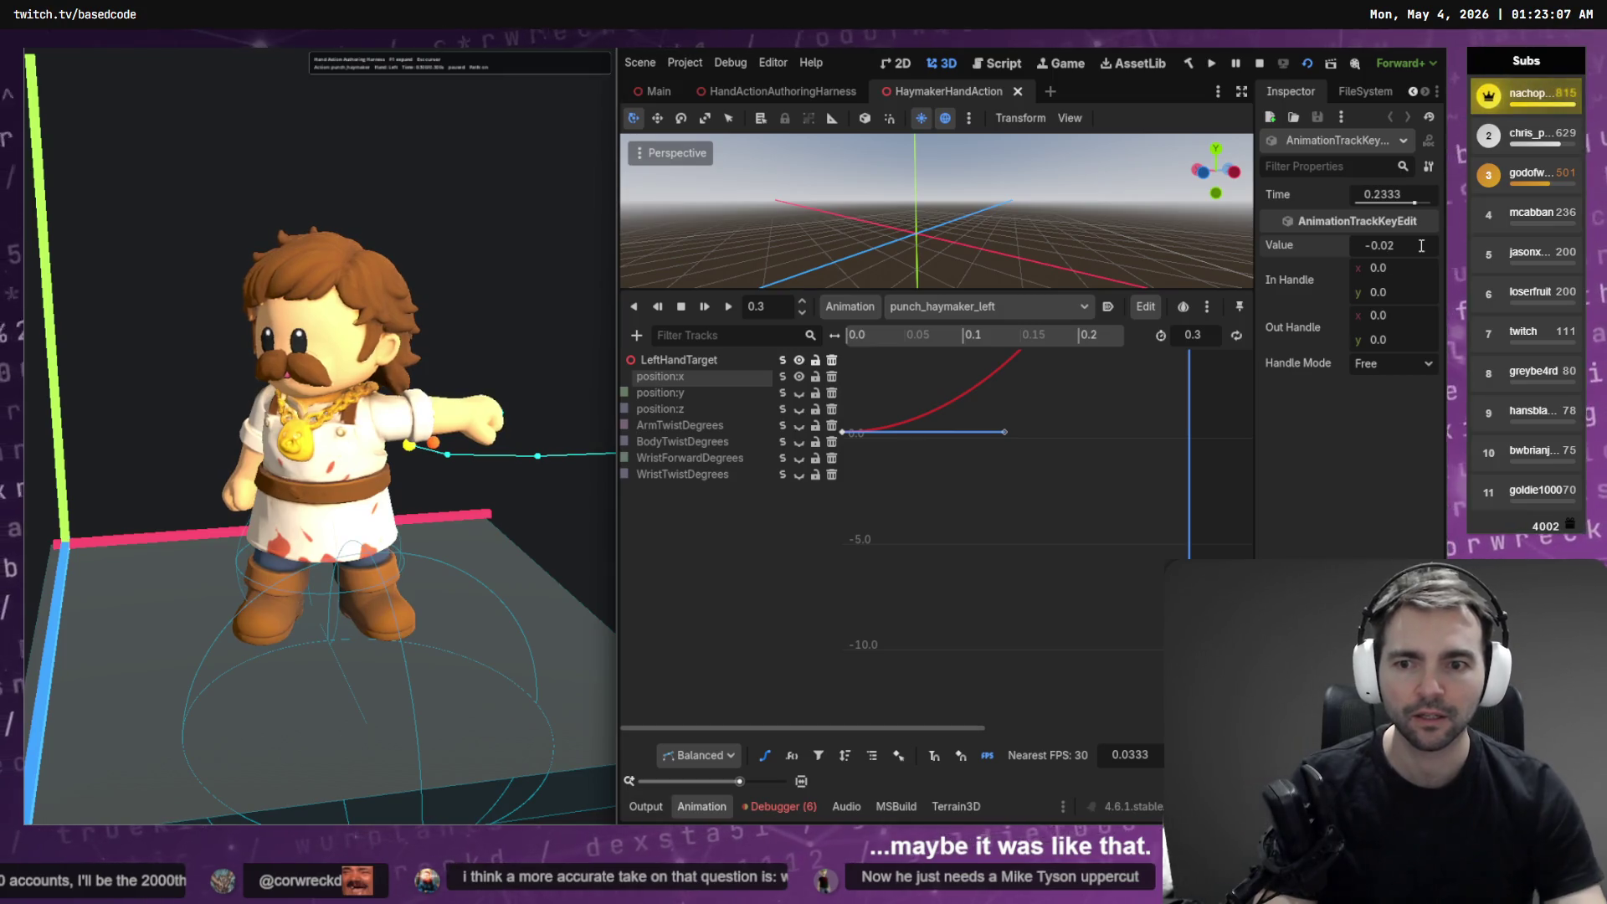
{"action": "key", "text": "BackSpace"}
{"action": "key", "text": "BackSpace"}
{"action": "type", "text": "1"}
{"action": "key", "text": "Return"}
{"action": "key", "text": "ctrl+s"}
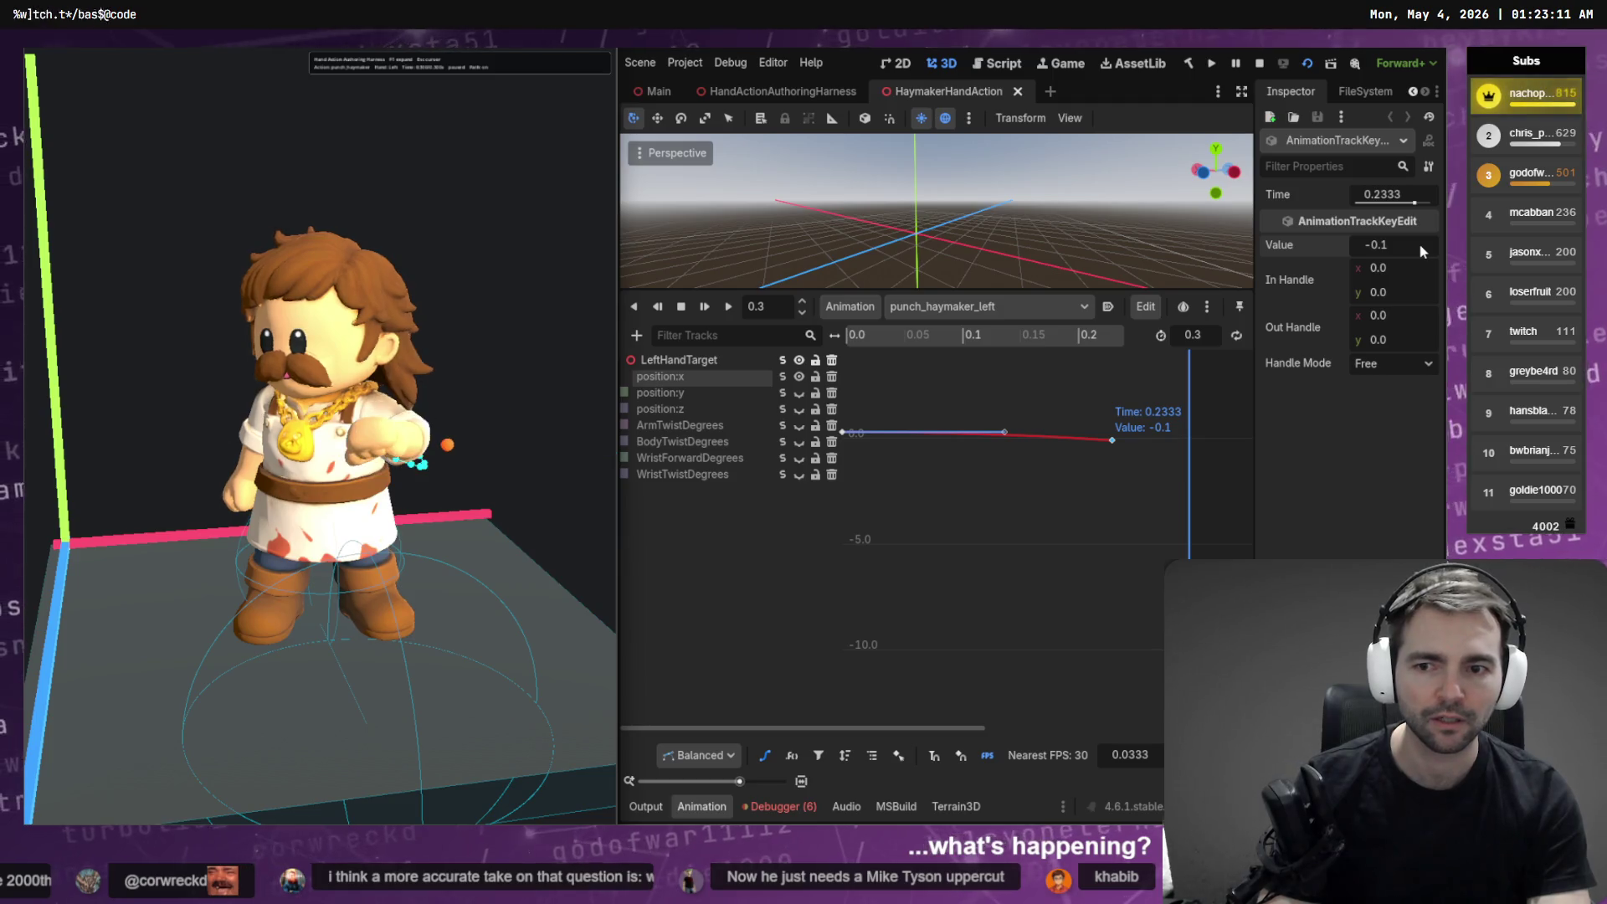
{"action": "left_click", "coordinate": [1419, 242]}
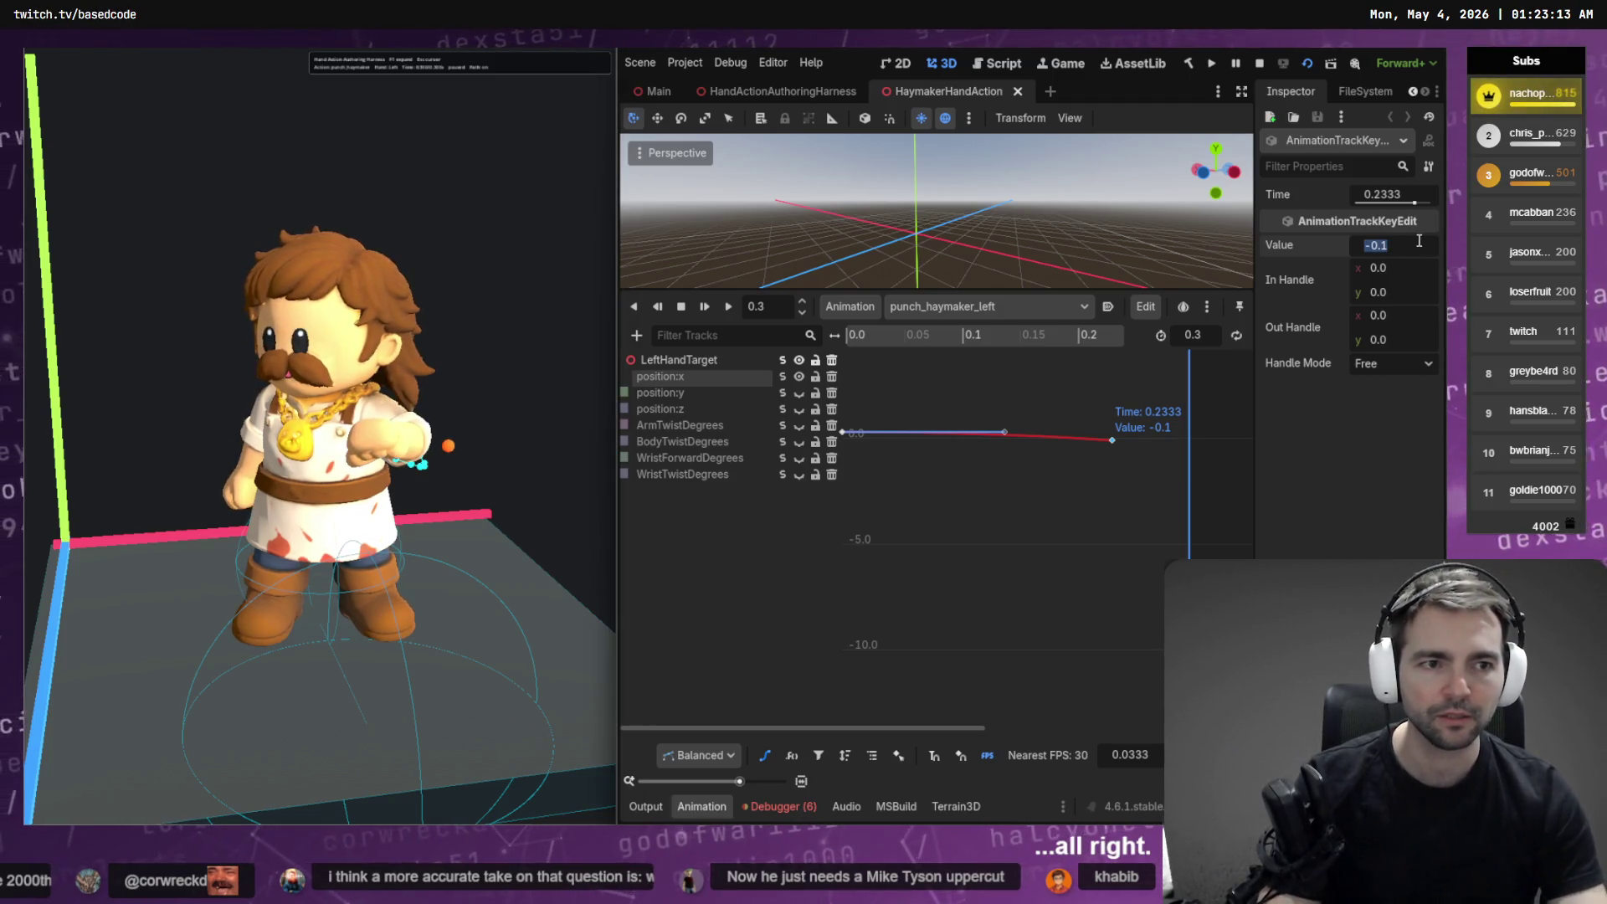
{"action": "type", "text": "5"}
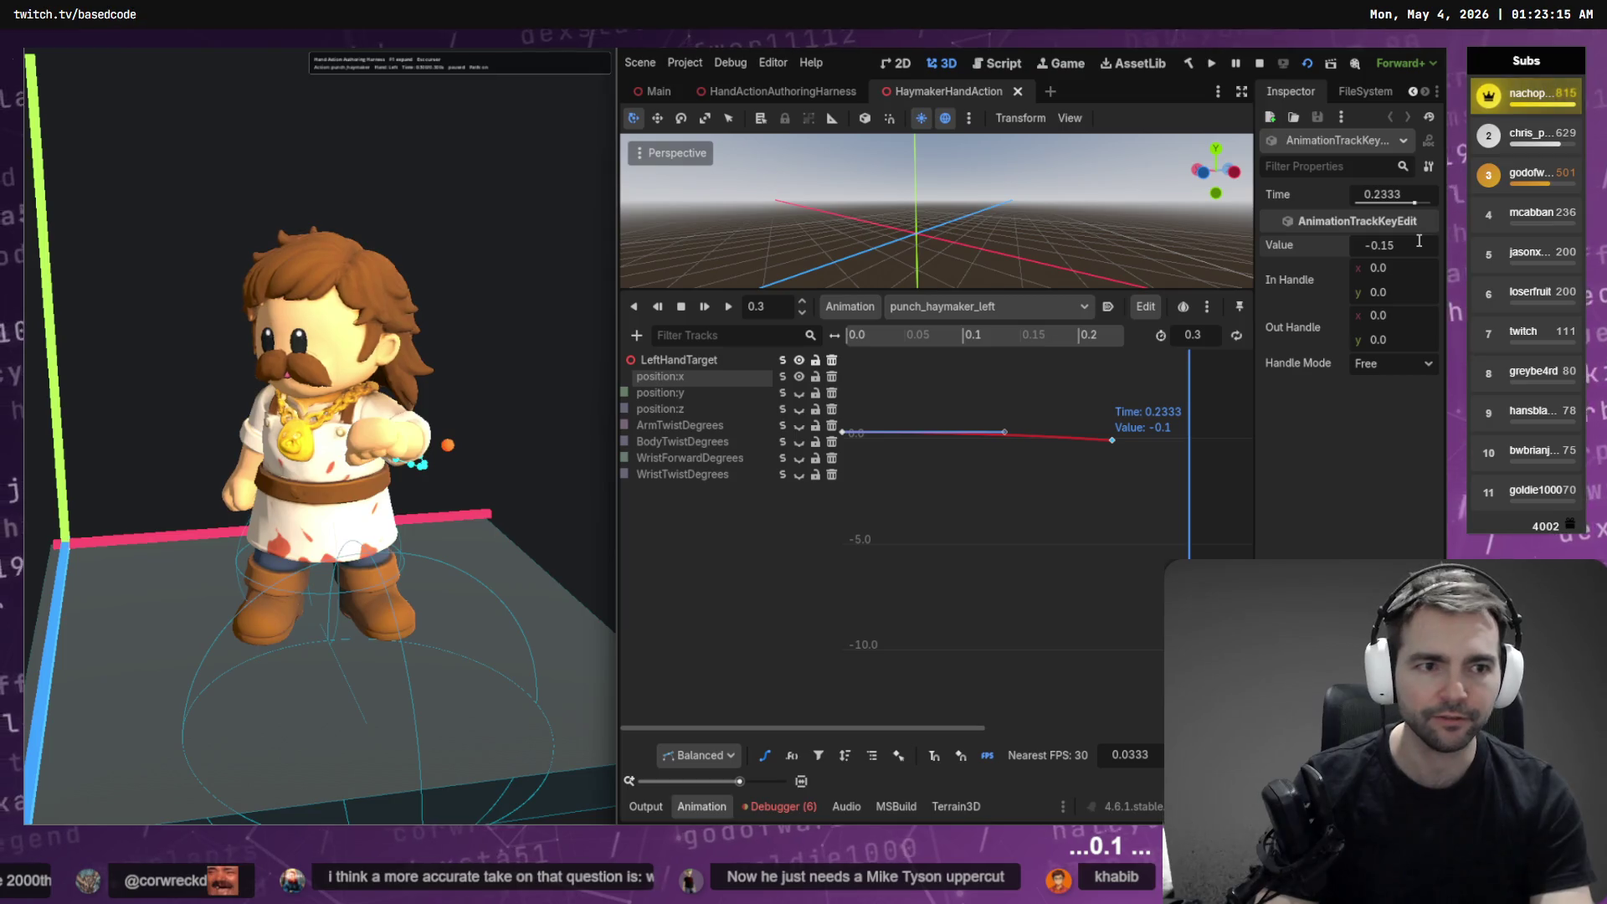
{"action": "key", "text": "Return"}
{"action": "key", "text": "ctrl+s"}
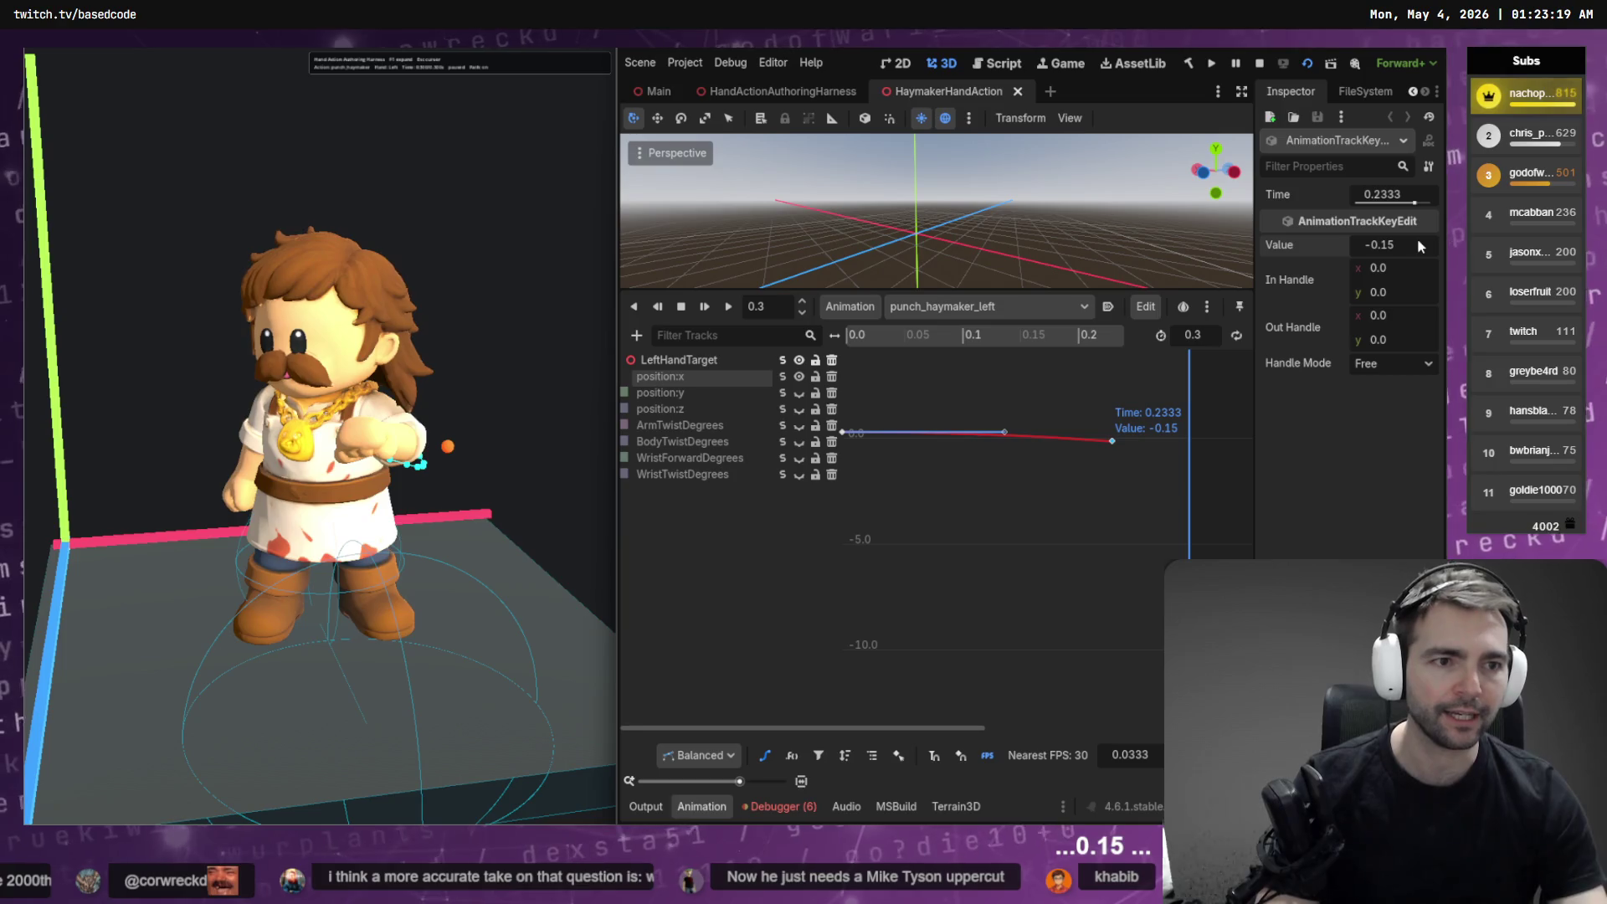
Step the key value through -0.2 and -0.3 to -0.4, then save the scene
{"action": "left_click", "coordinate": [1418, 240]}
{"action": "double_click", "coordinate": [1419, 241]}
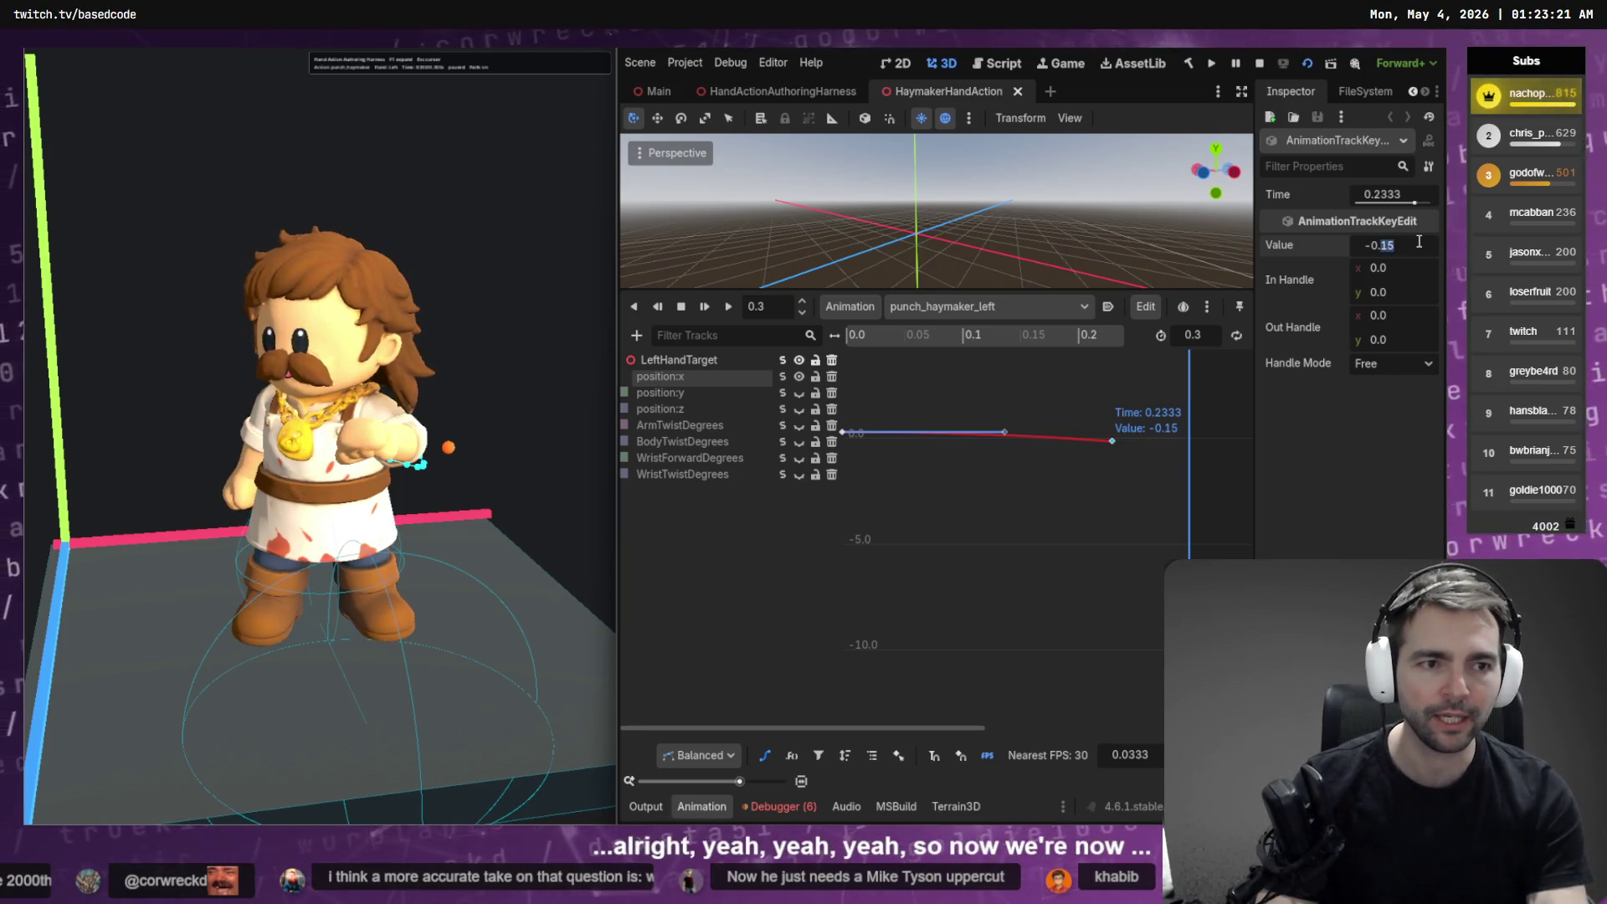
{"action": "type", "text": "2"}
{"action": "key", "text": "Return"}
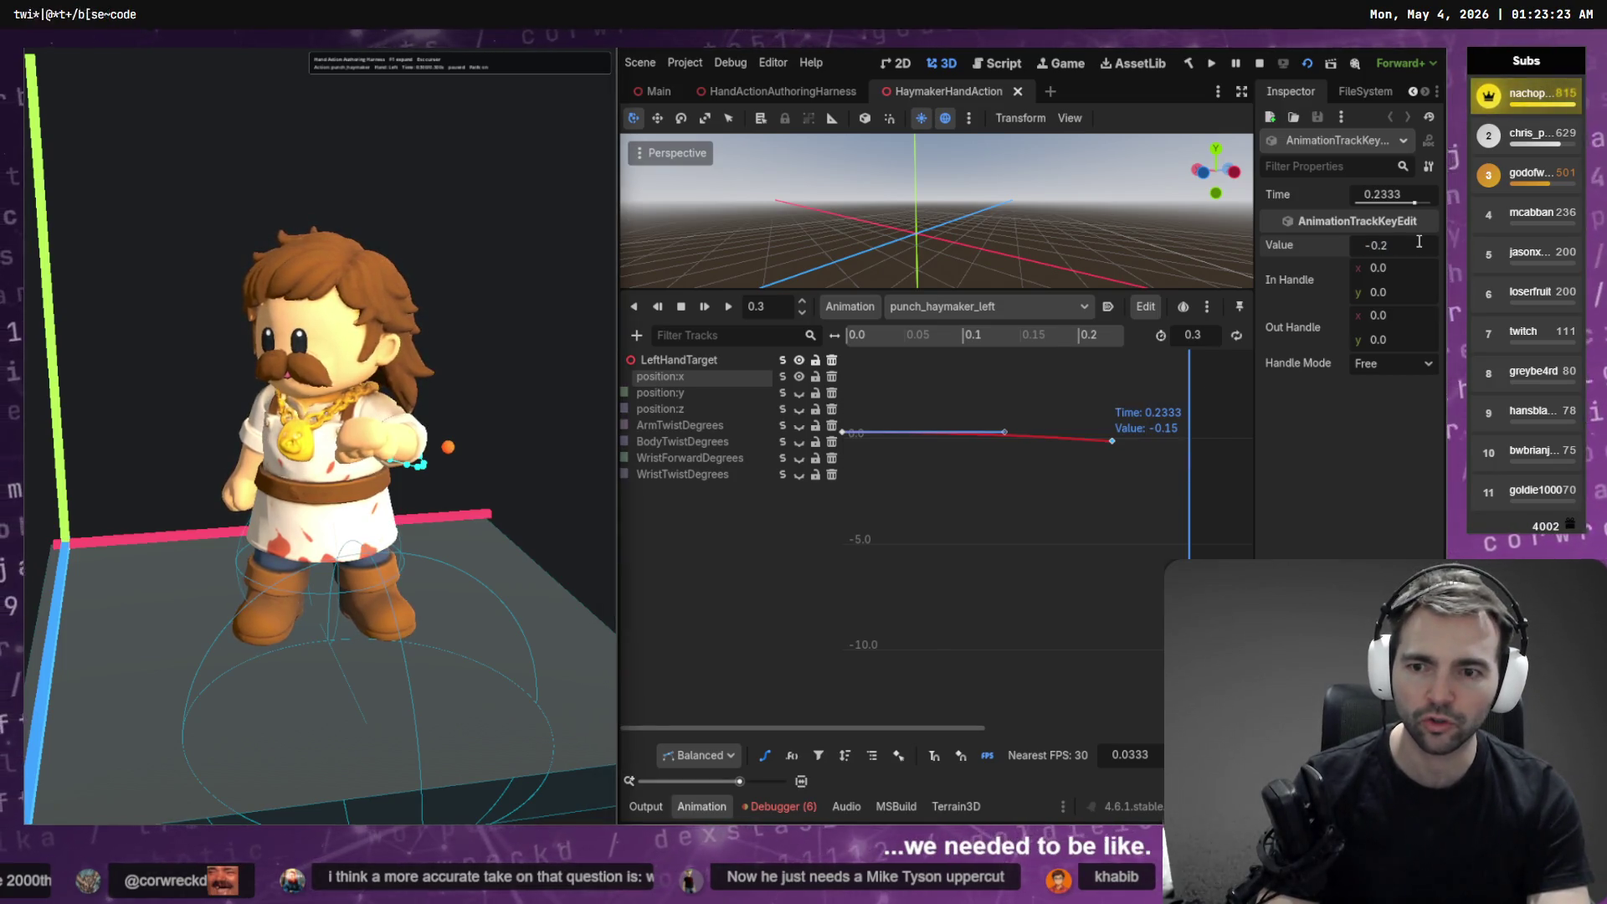
{"action": "double_click", "coordinate": [1419, 241]}
{"action": "type", "text": "3"}
{"action": "key", "text": "Return"}
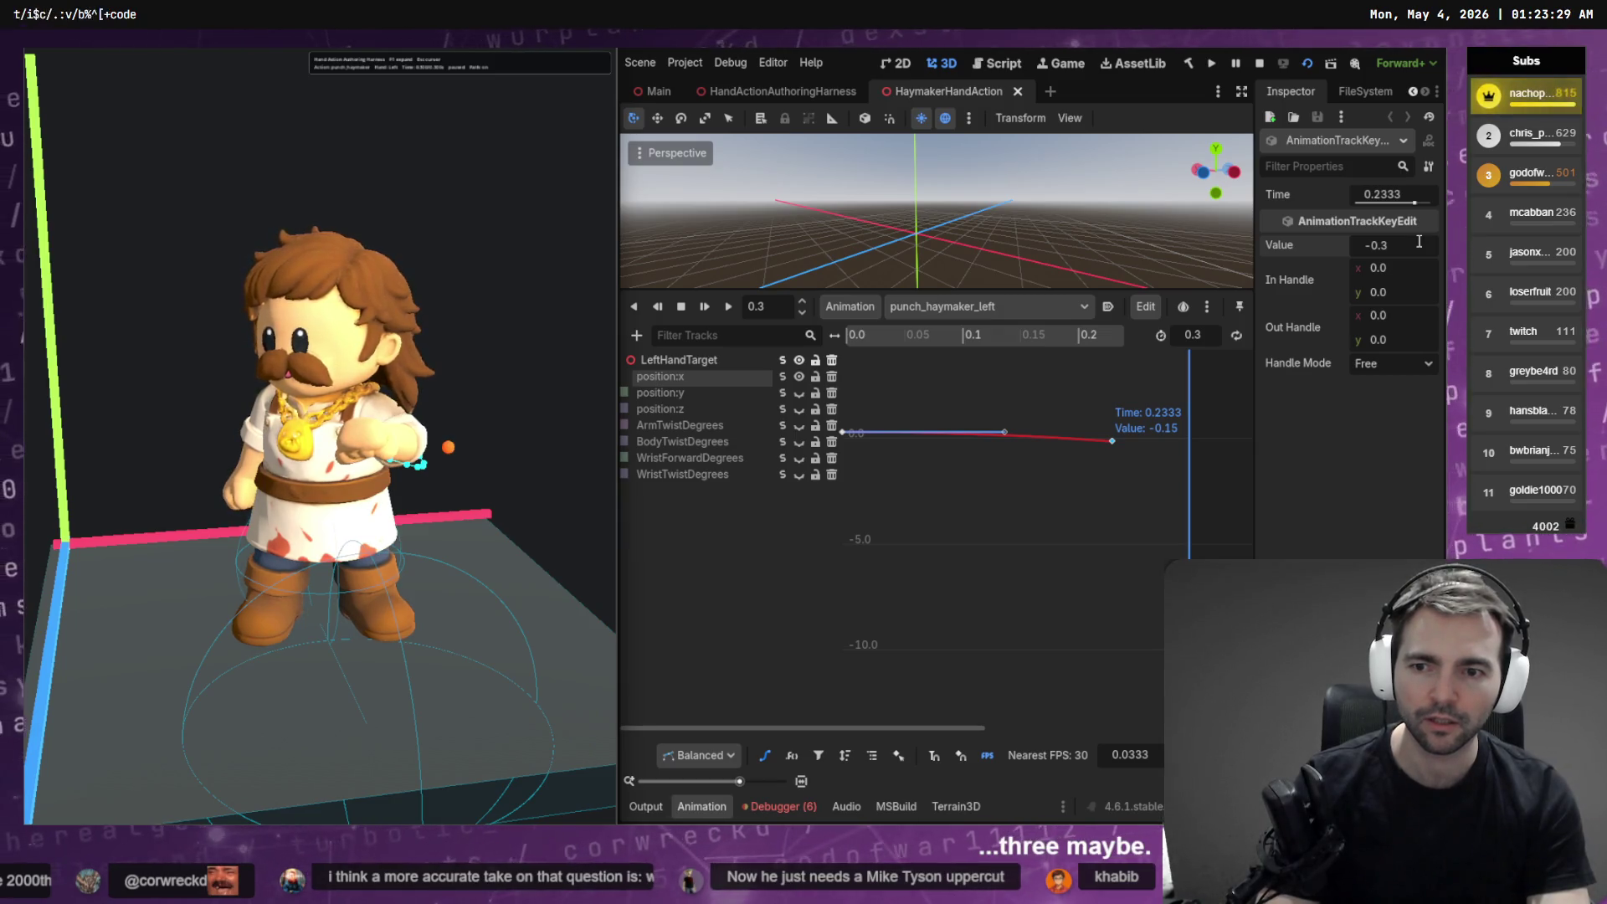
{"action": "left_click", "coordinate": [1419, 241]}
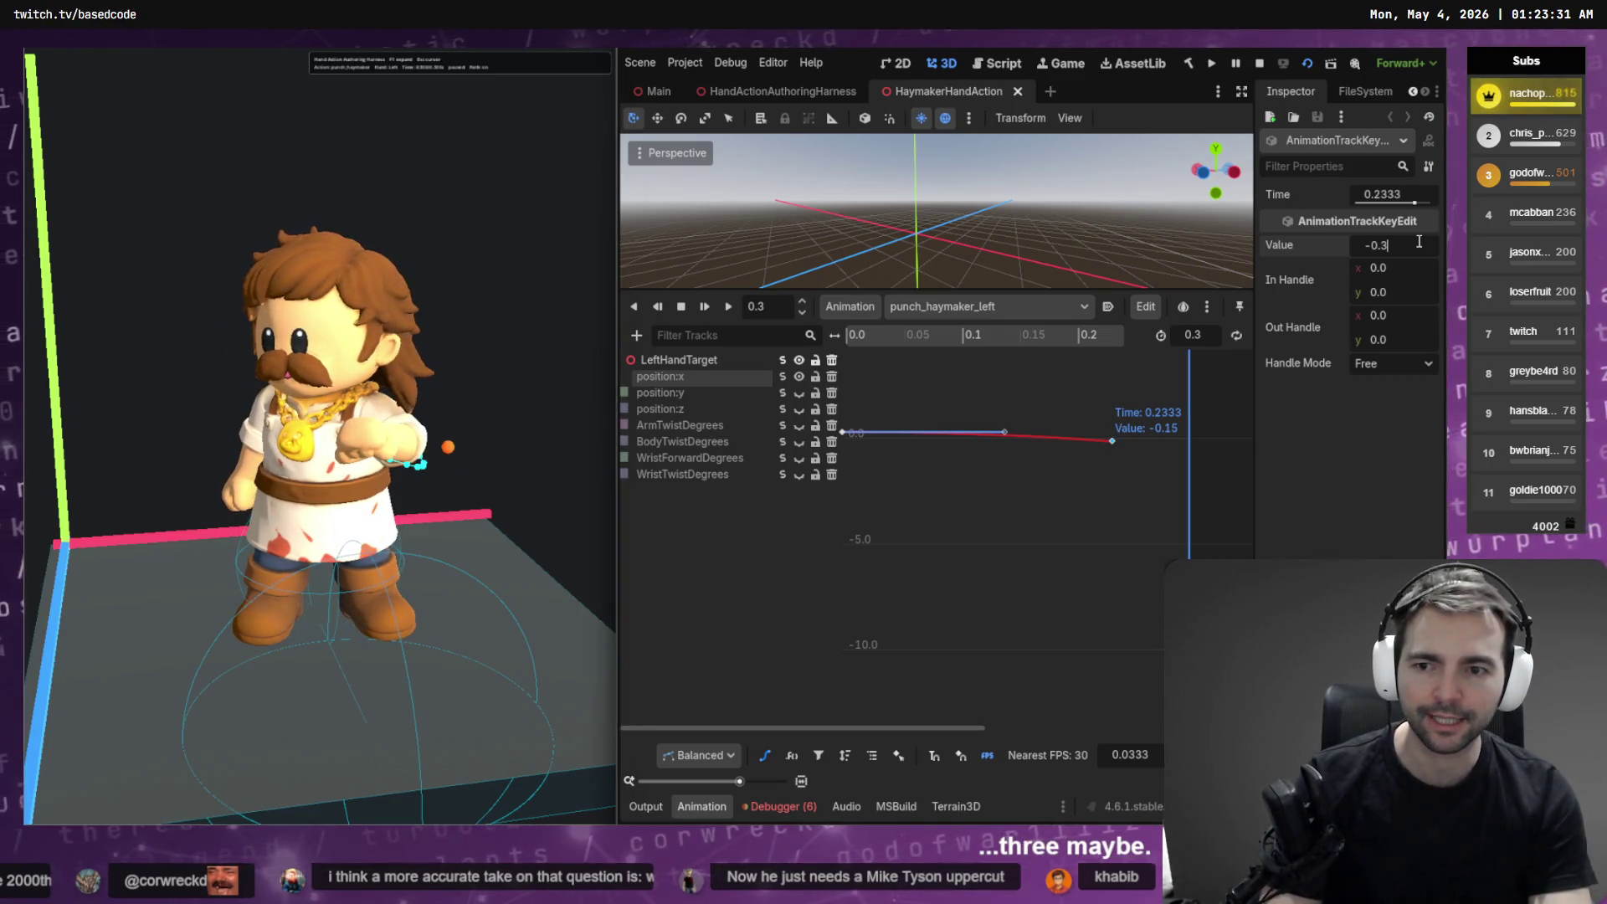
{"action": "key", "text": "BackSpace"}
{"action": "type", "text": "4"}
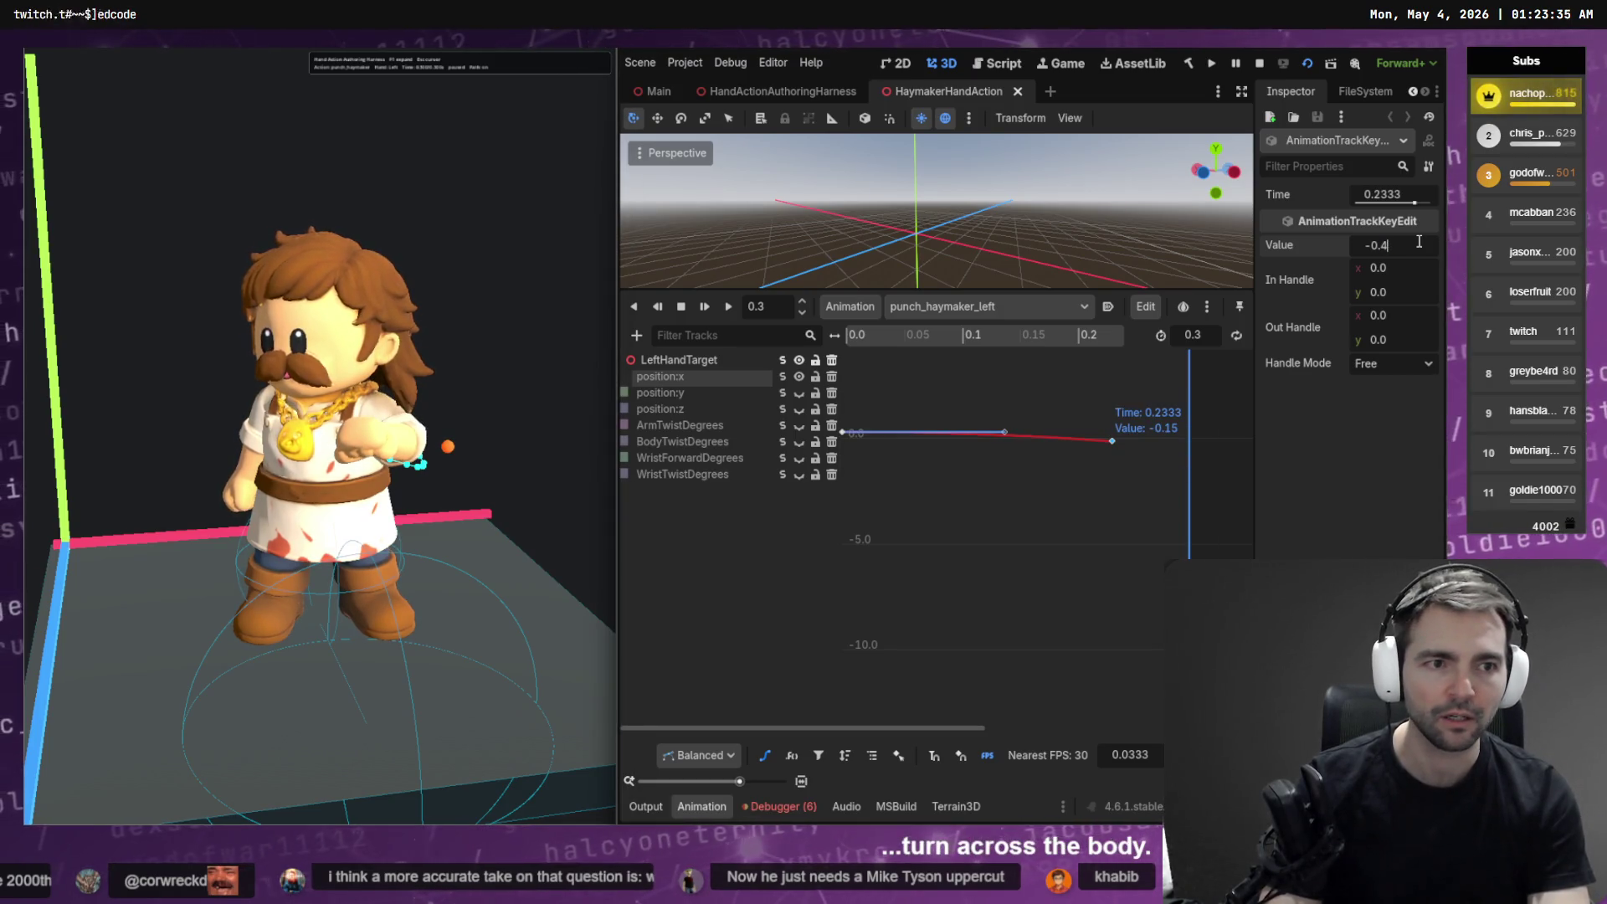
{"action": "key", "text": "Return"}
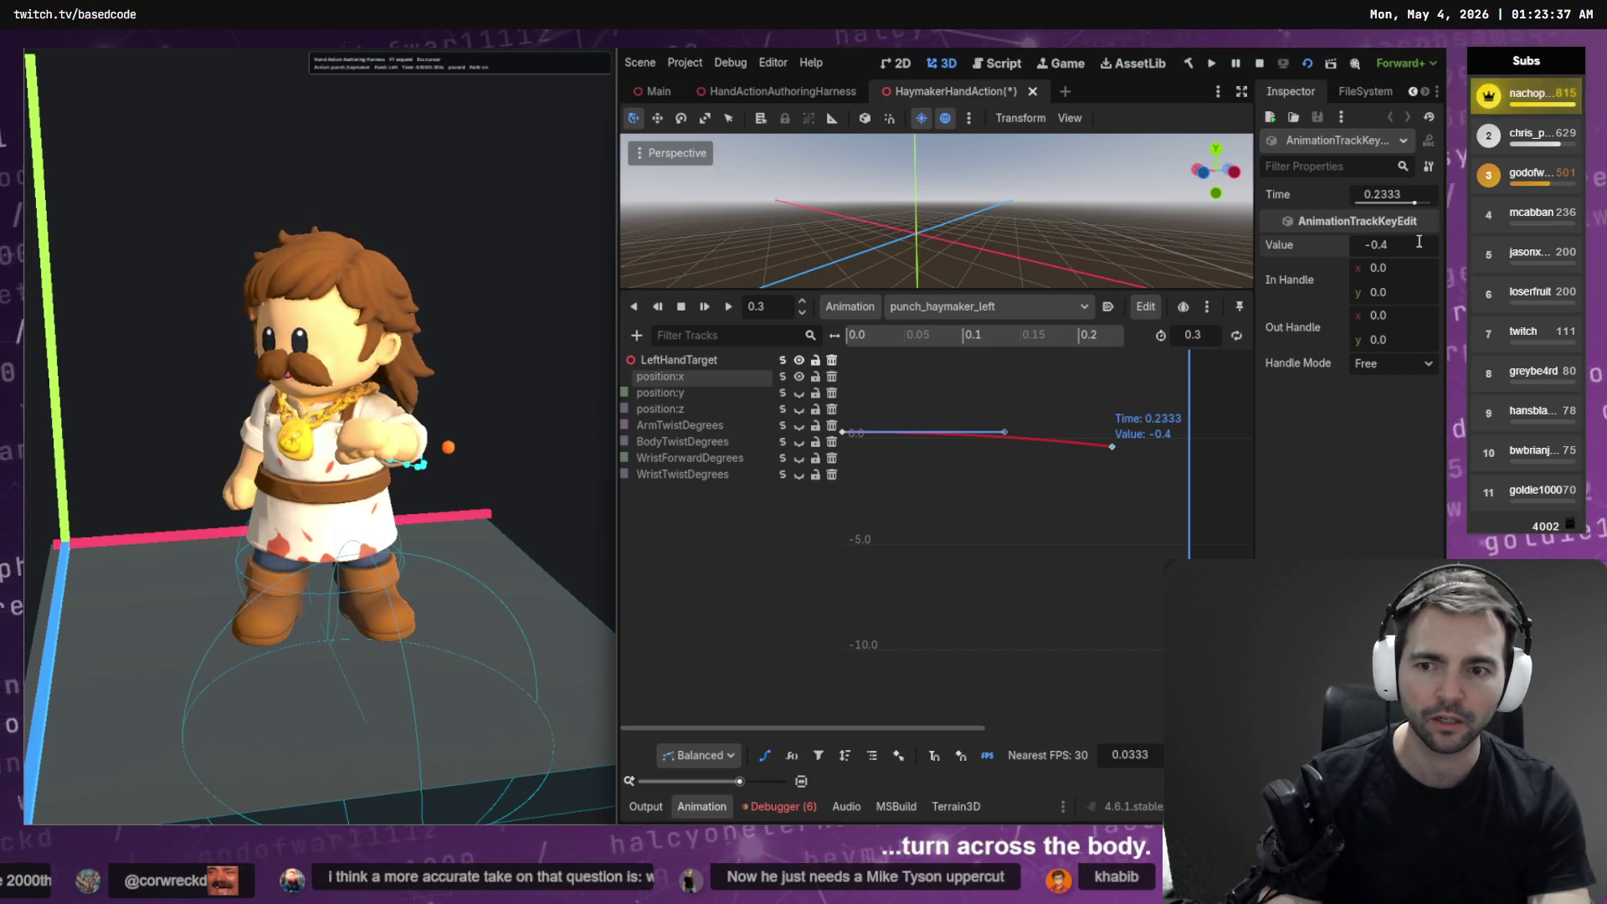
{"action": "key", "text": "ctrl+s"}
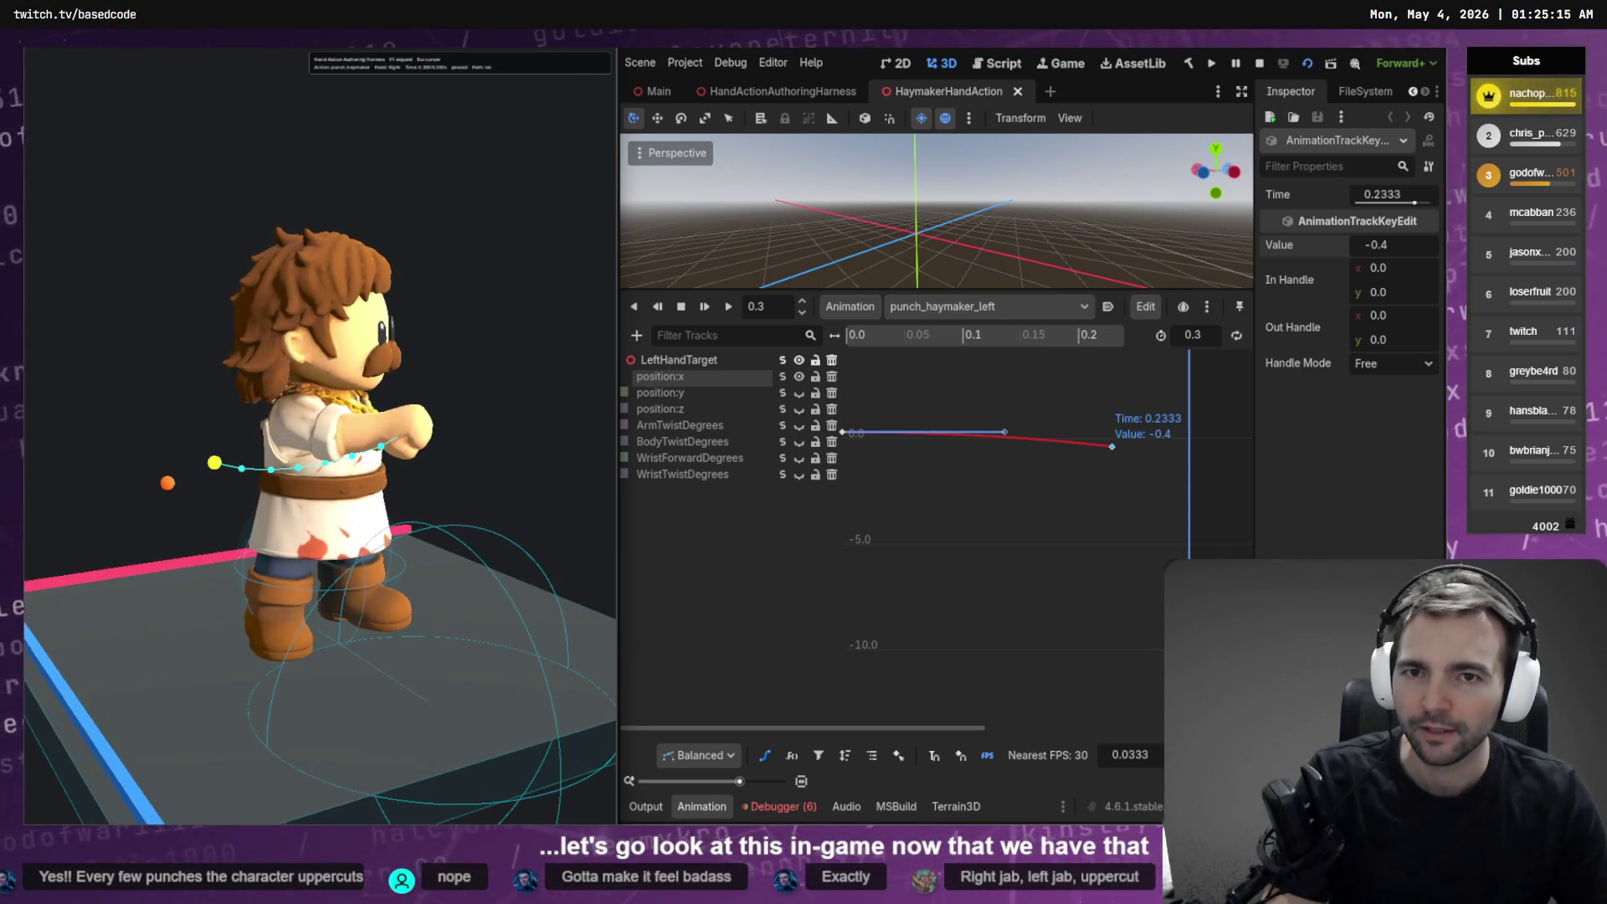
Reload the scene modified on disk and launch the project with F5
{"action": "left_click", "coordinate": [787, 522]}
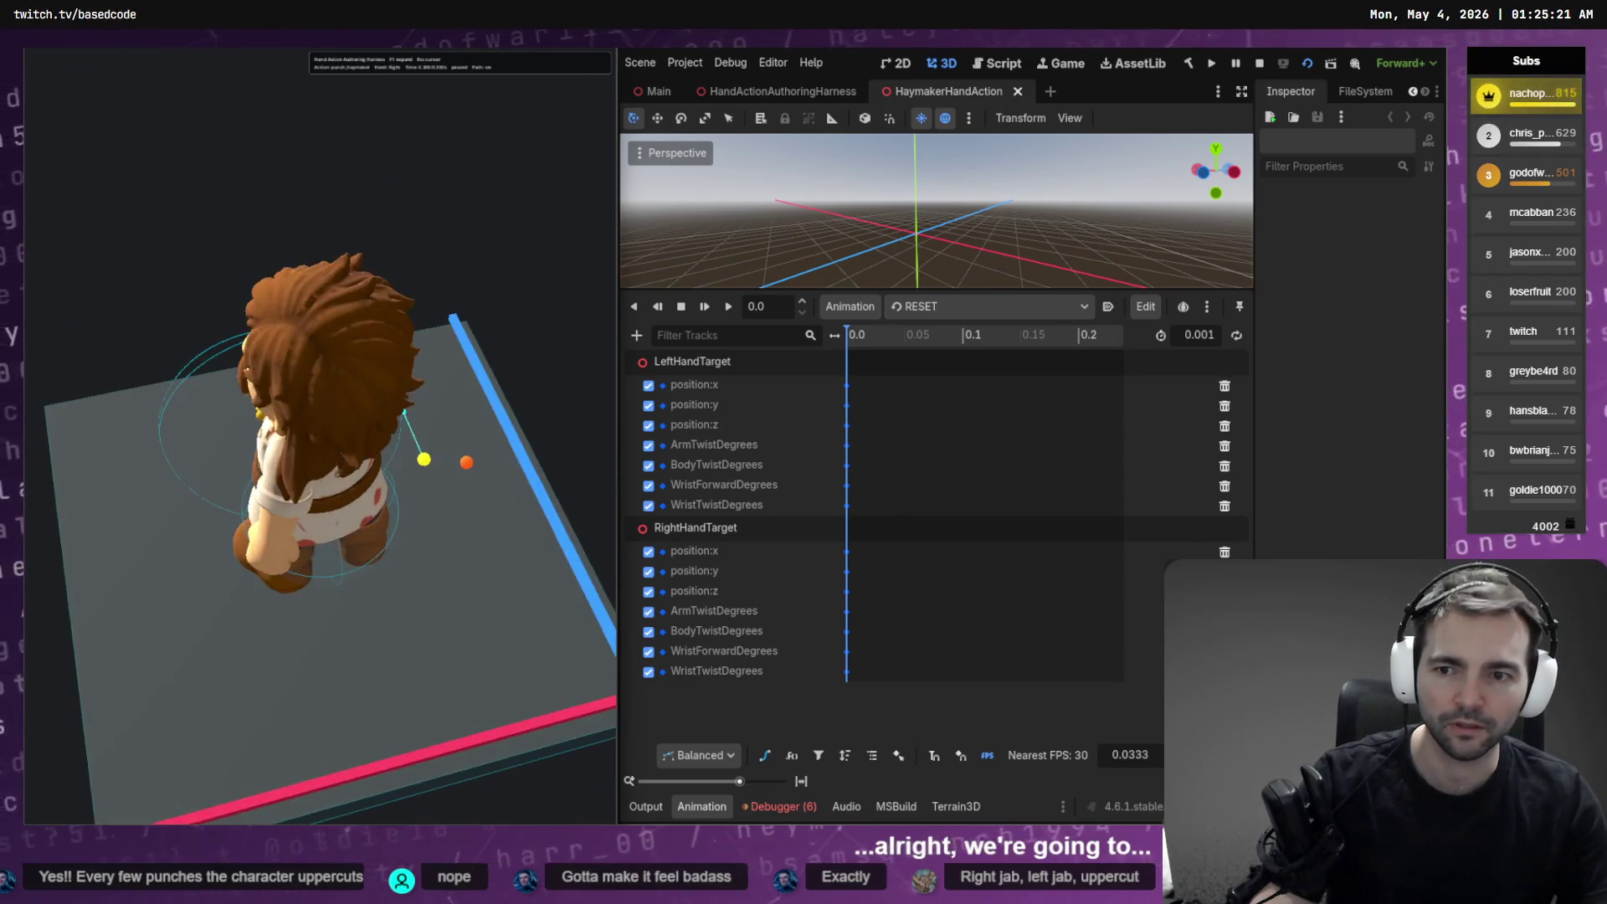
{"action": "key", "text": "F5"}
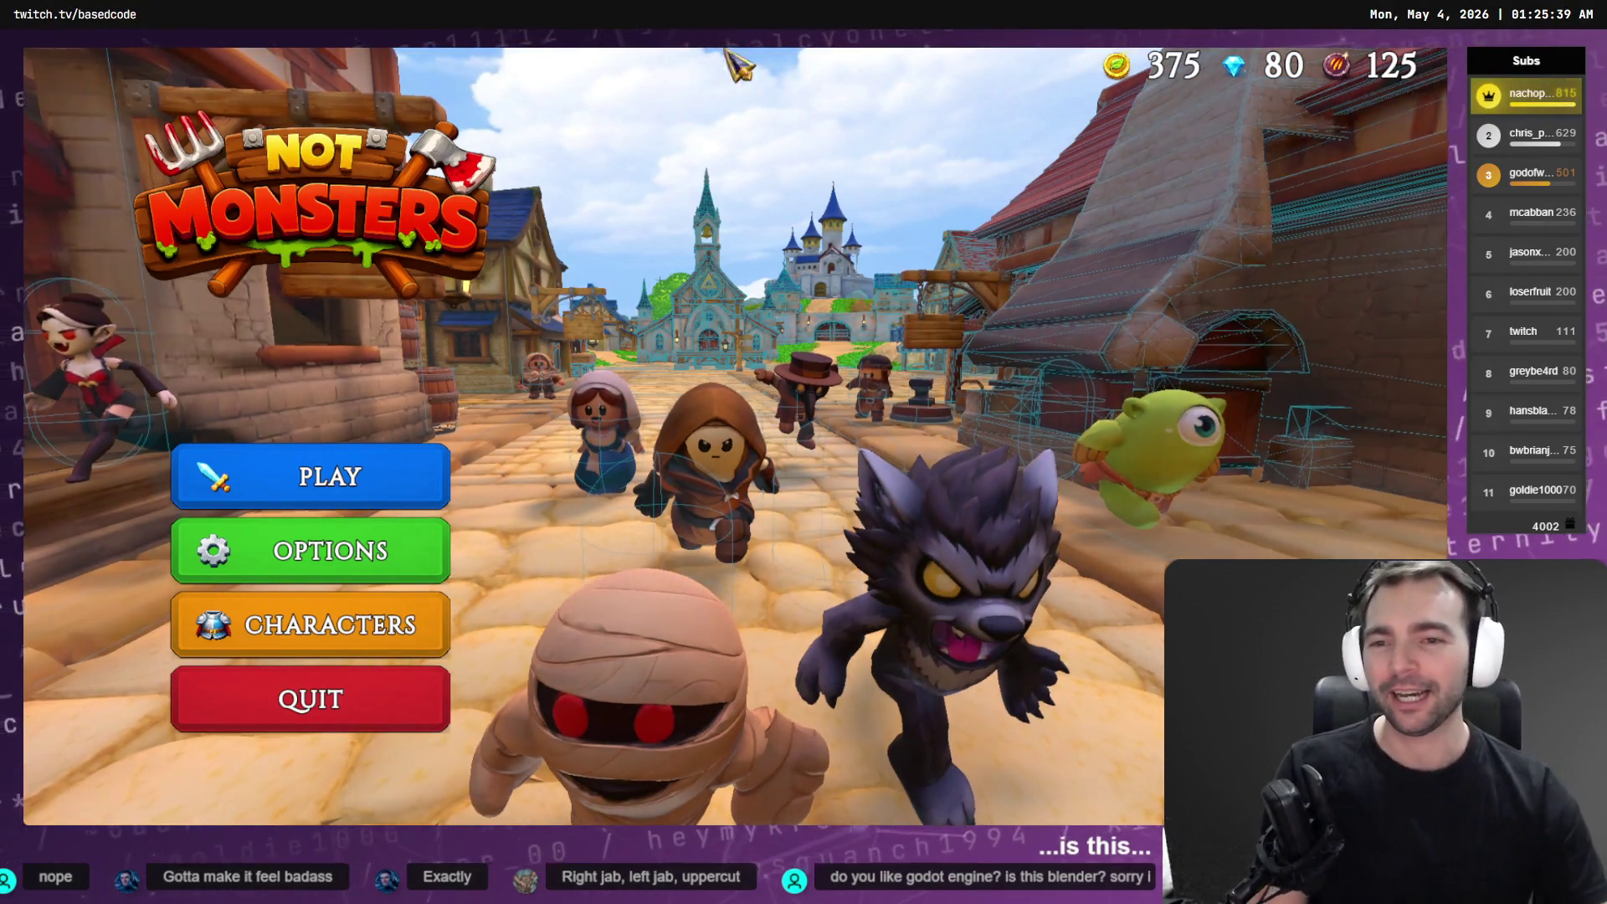
Choose the Butcher on the character selection screen
{"action": "left_click", "coordinate": [415, 636]}
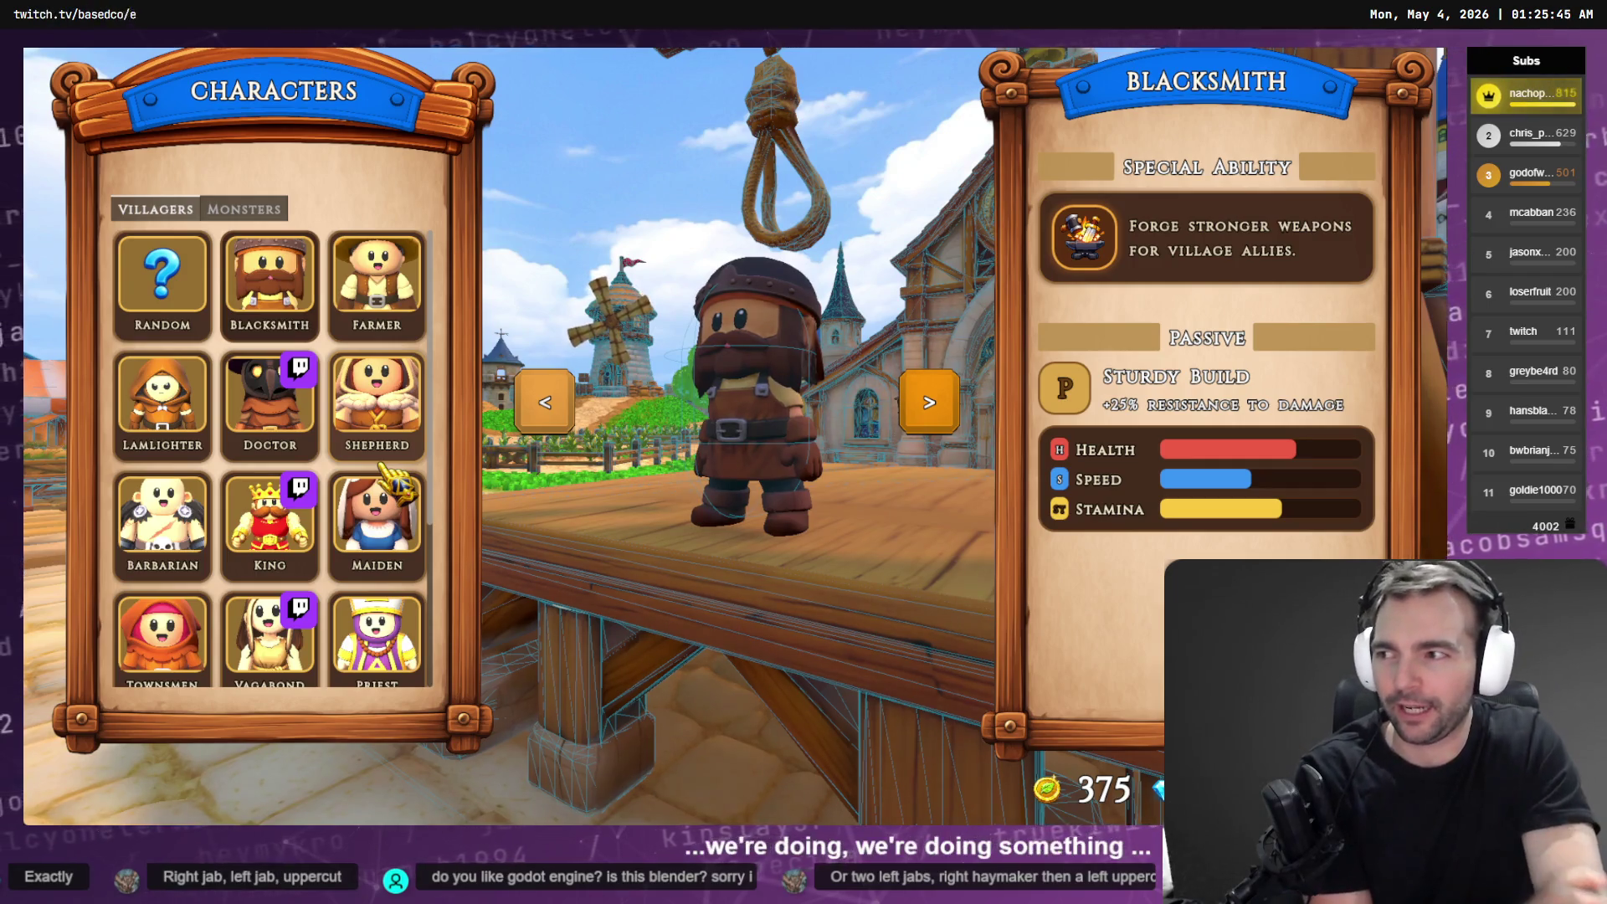
{"action": "scroll", "coordinate": [388, 535], "scroll_direction": "down", "scroll_amount": 3}
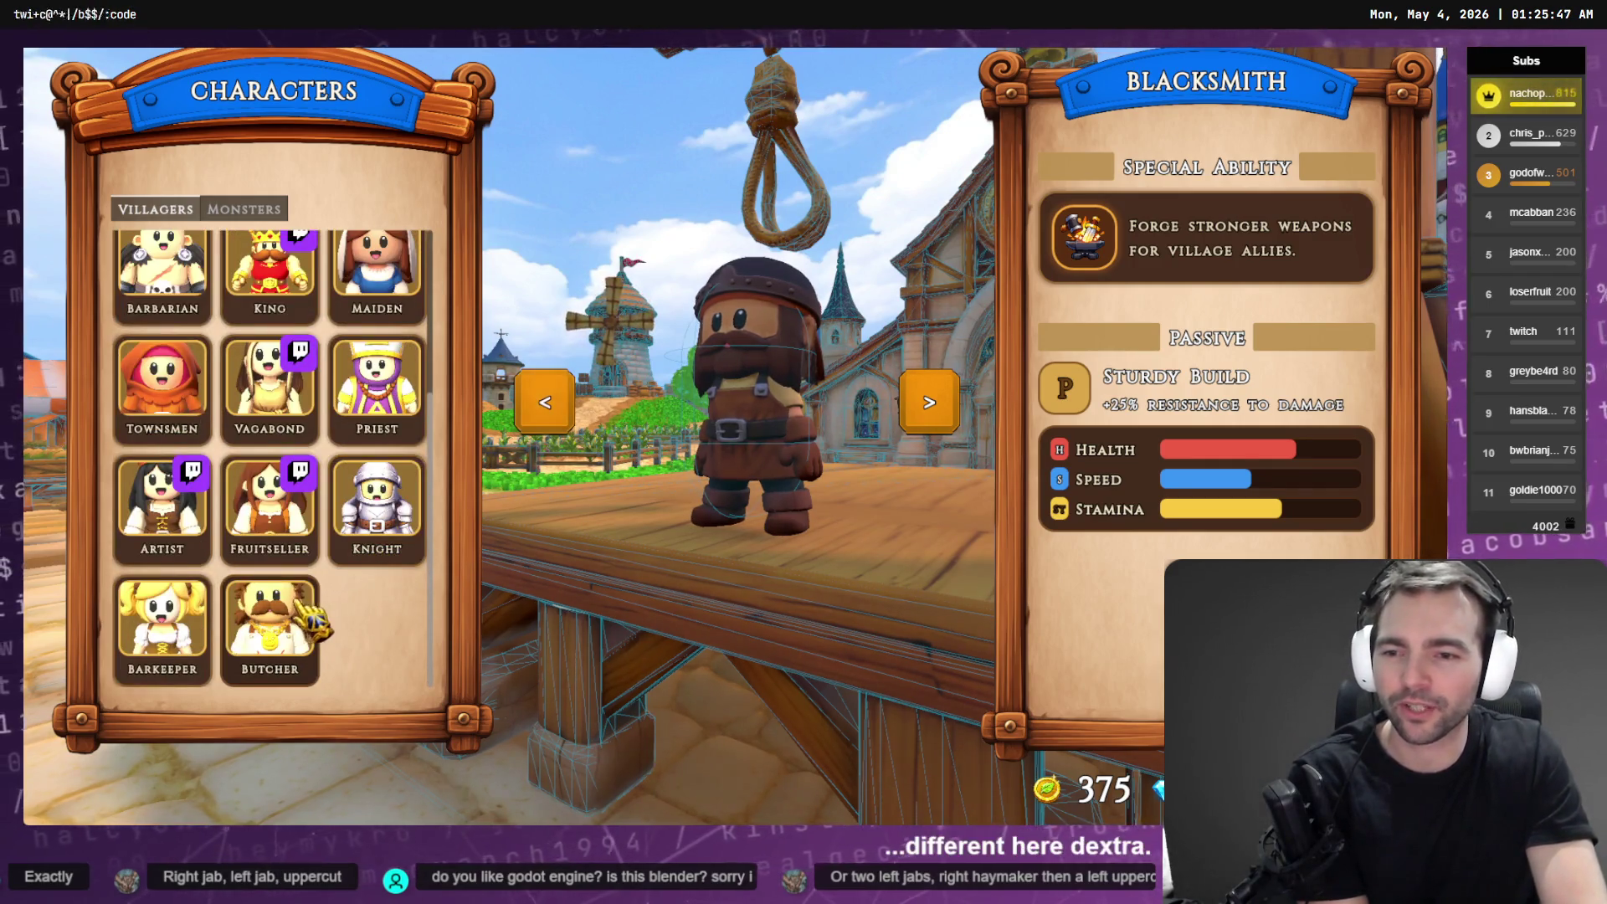
{"action": "left_click", "coordinate": [544, 402]}
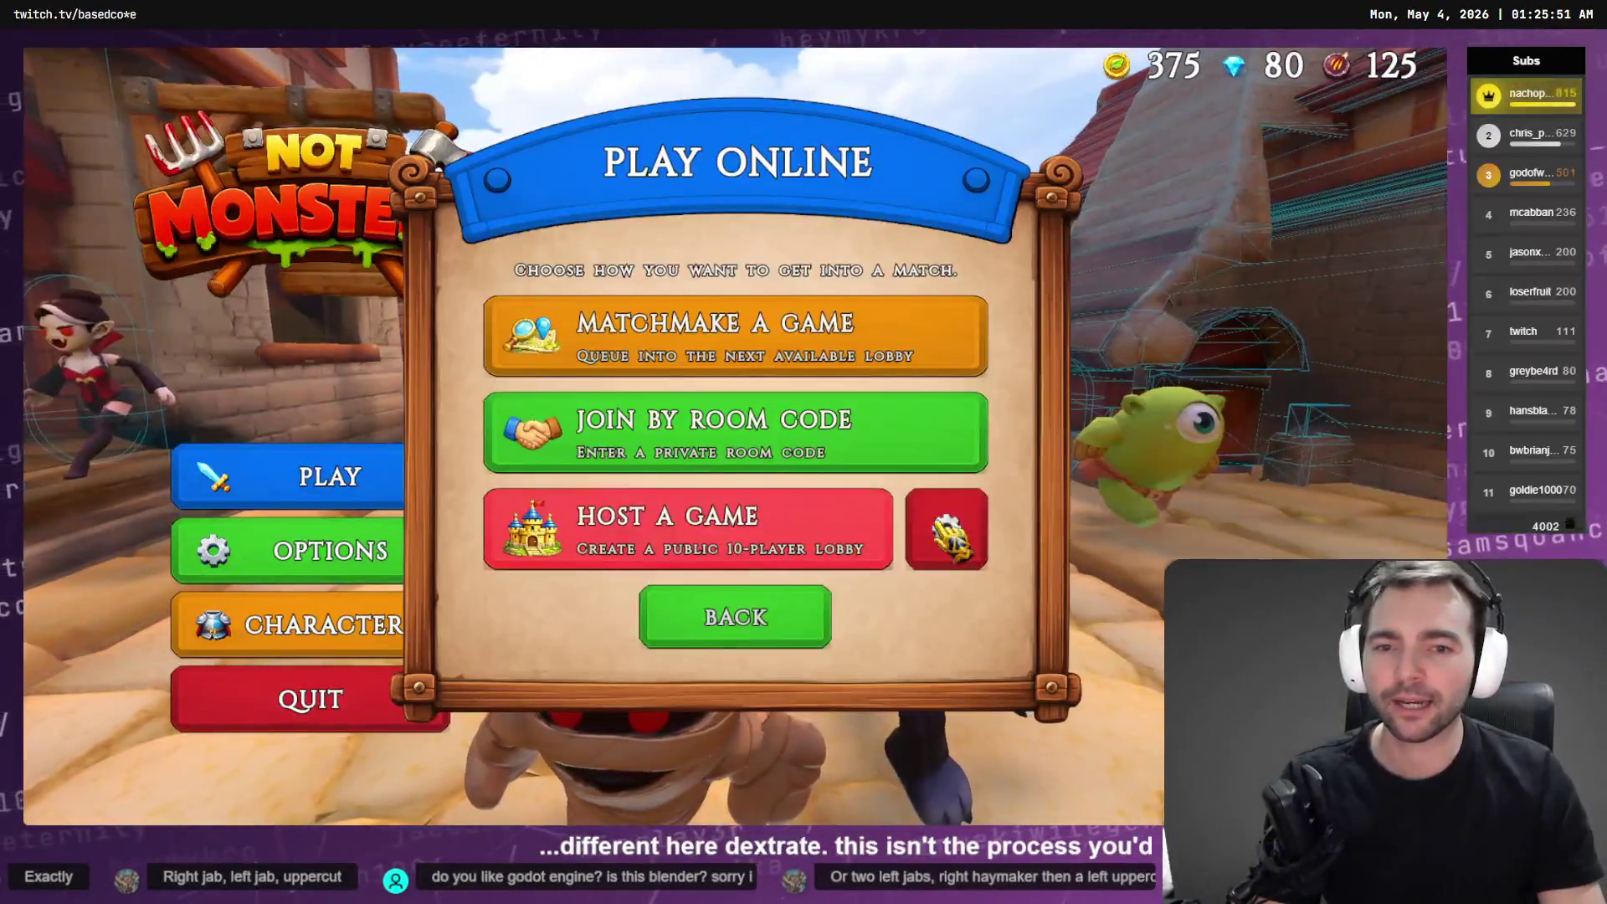
Set the hosted room to 4 players, go back, and start matchmaking a game
{"action": "left_click", "coordinate": [950, 531]}
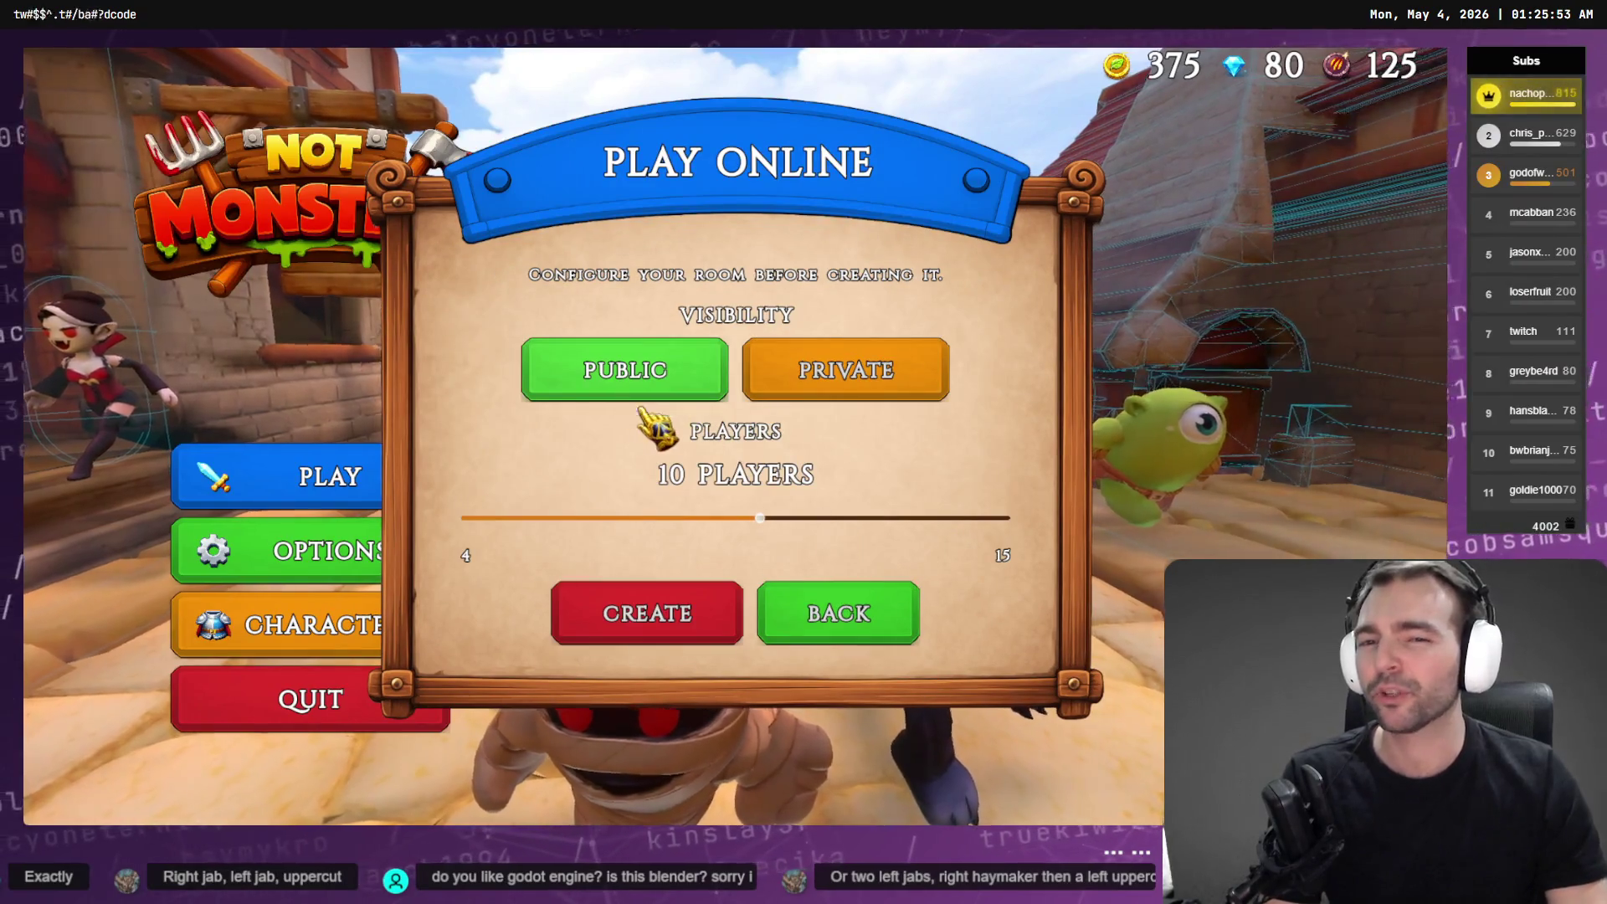
{"action": "left_click_drag", "start_coordinate": [749, 519], "coordinate": [467, 519]}
{"action": "left_click", "coordinate": [887, 612]}
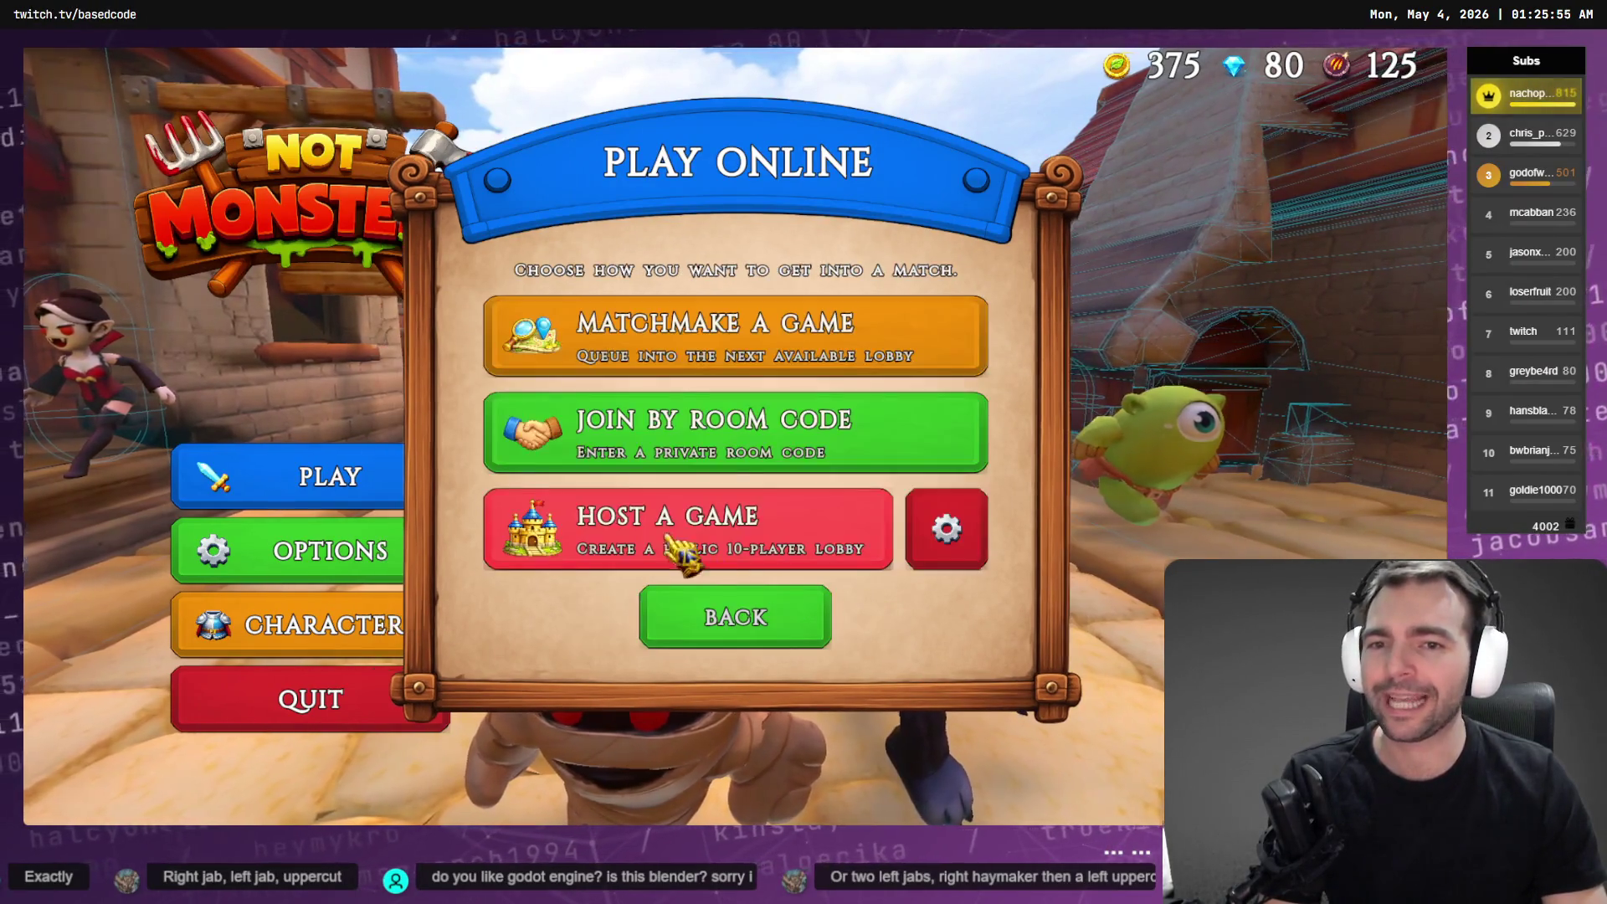
{"action": "left_click", "coordinate": [784, 344]}
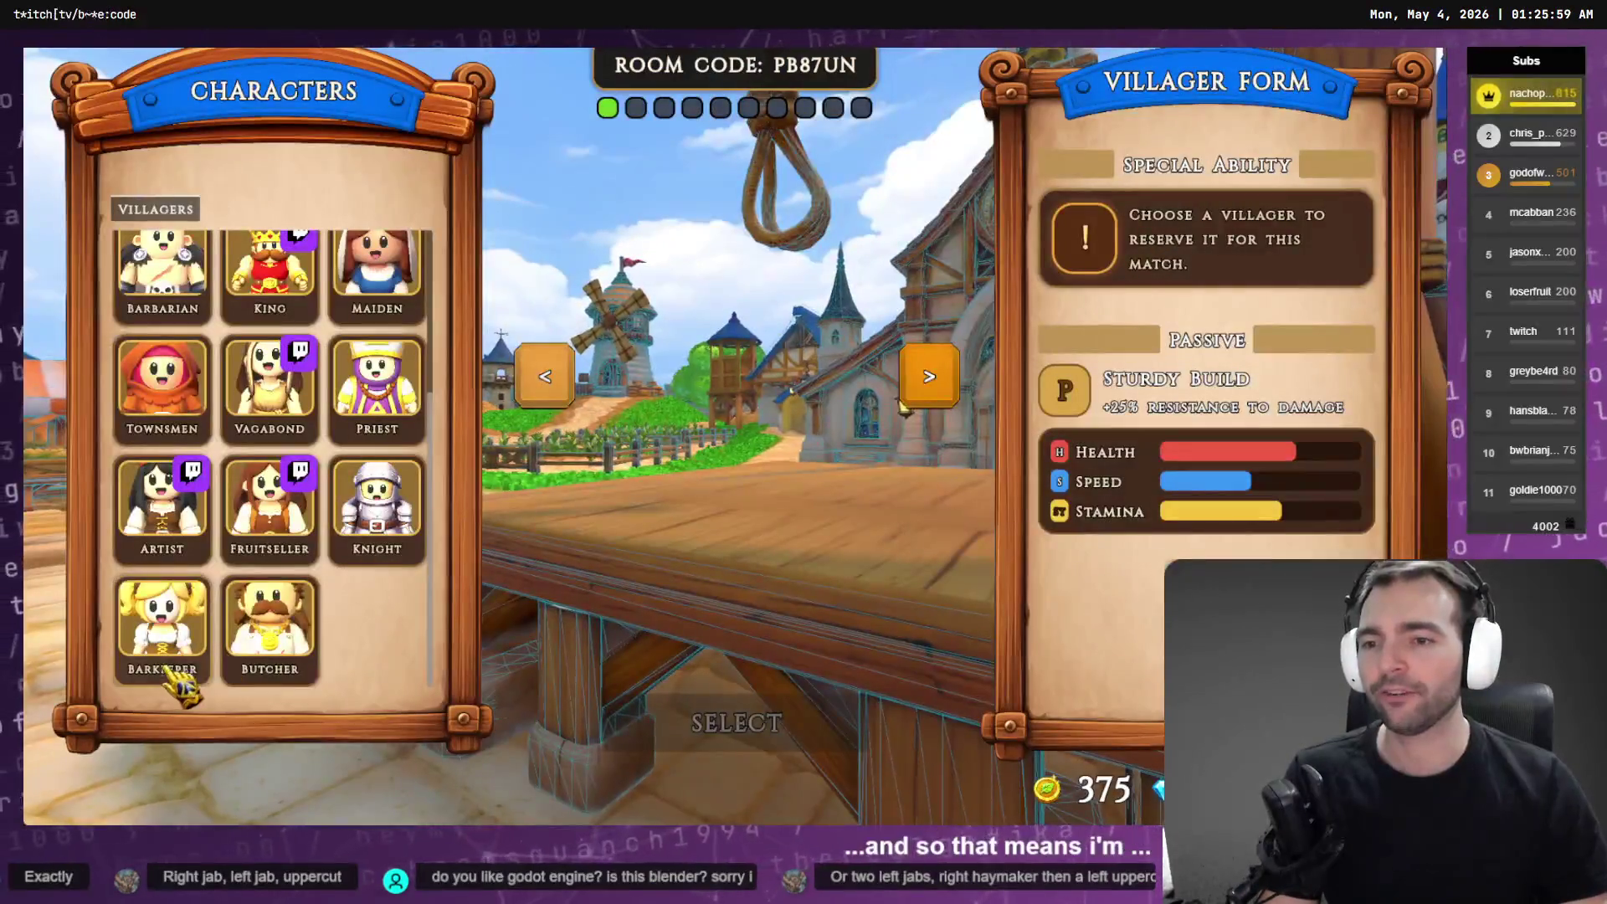
Pick and confirm the Butcher villager, then open the NotMonsters workspace's Local Changes in Fork
{"action": "left_click", "coordinate": [270, 624]}
{"action": "left_click", "coordinate": [728, 725]}
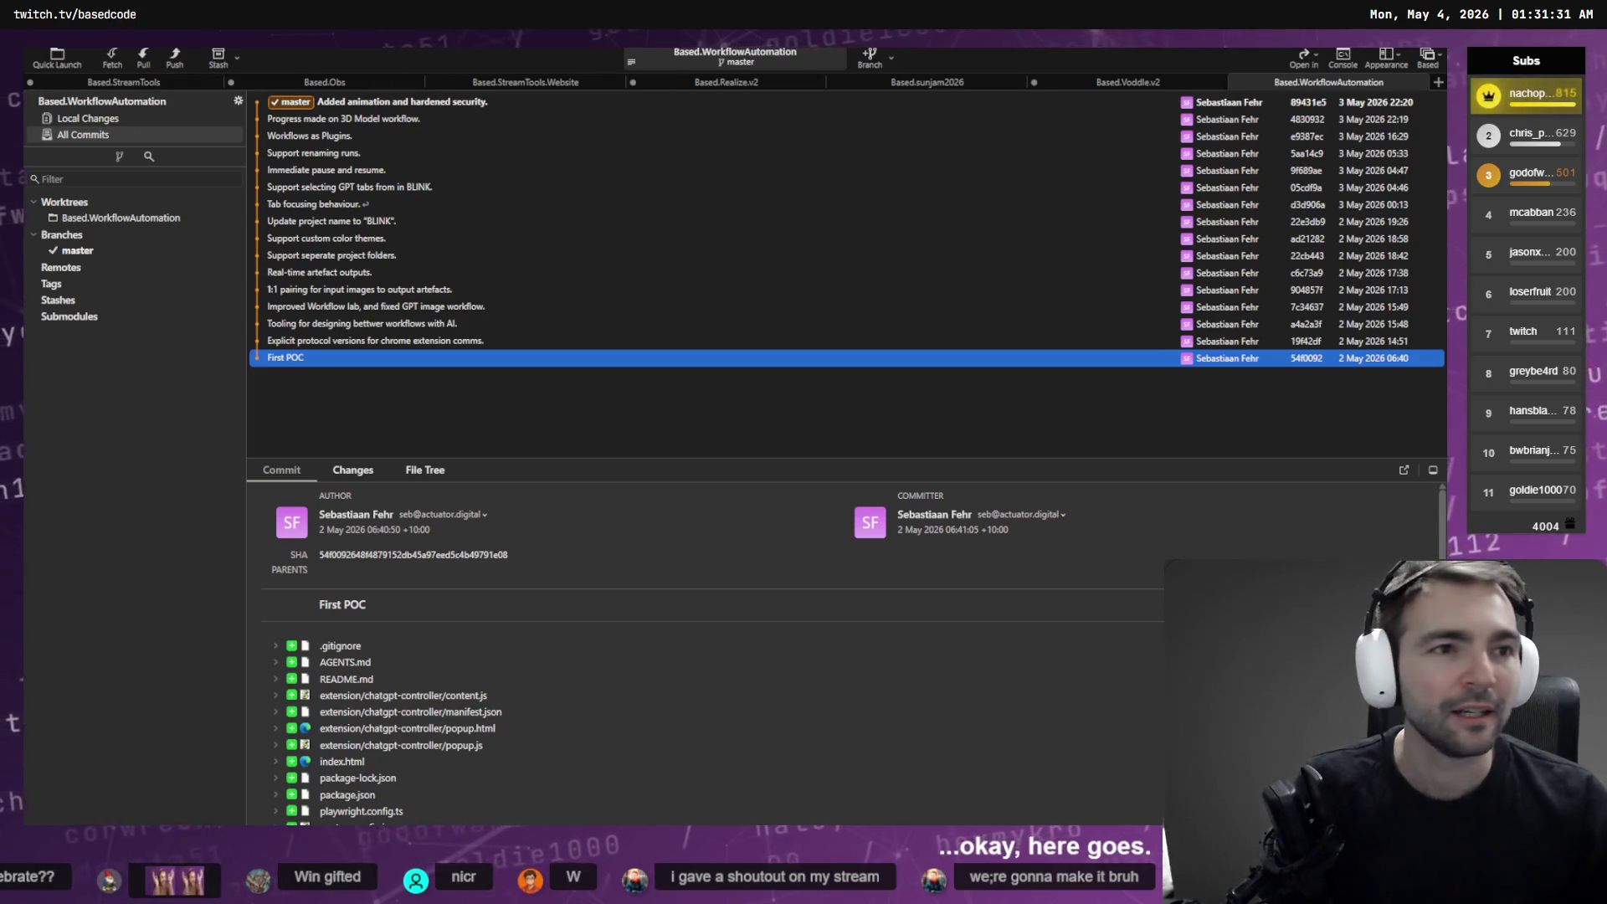
{"action": "left_click", "coordinate": [1428, 57]}
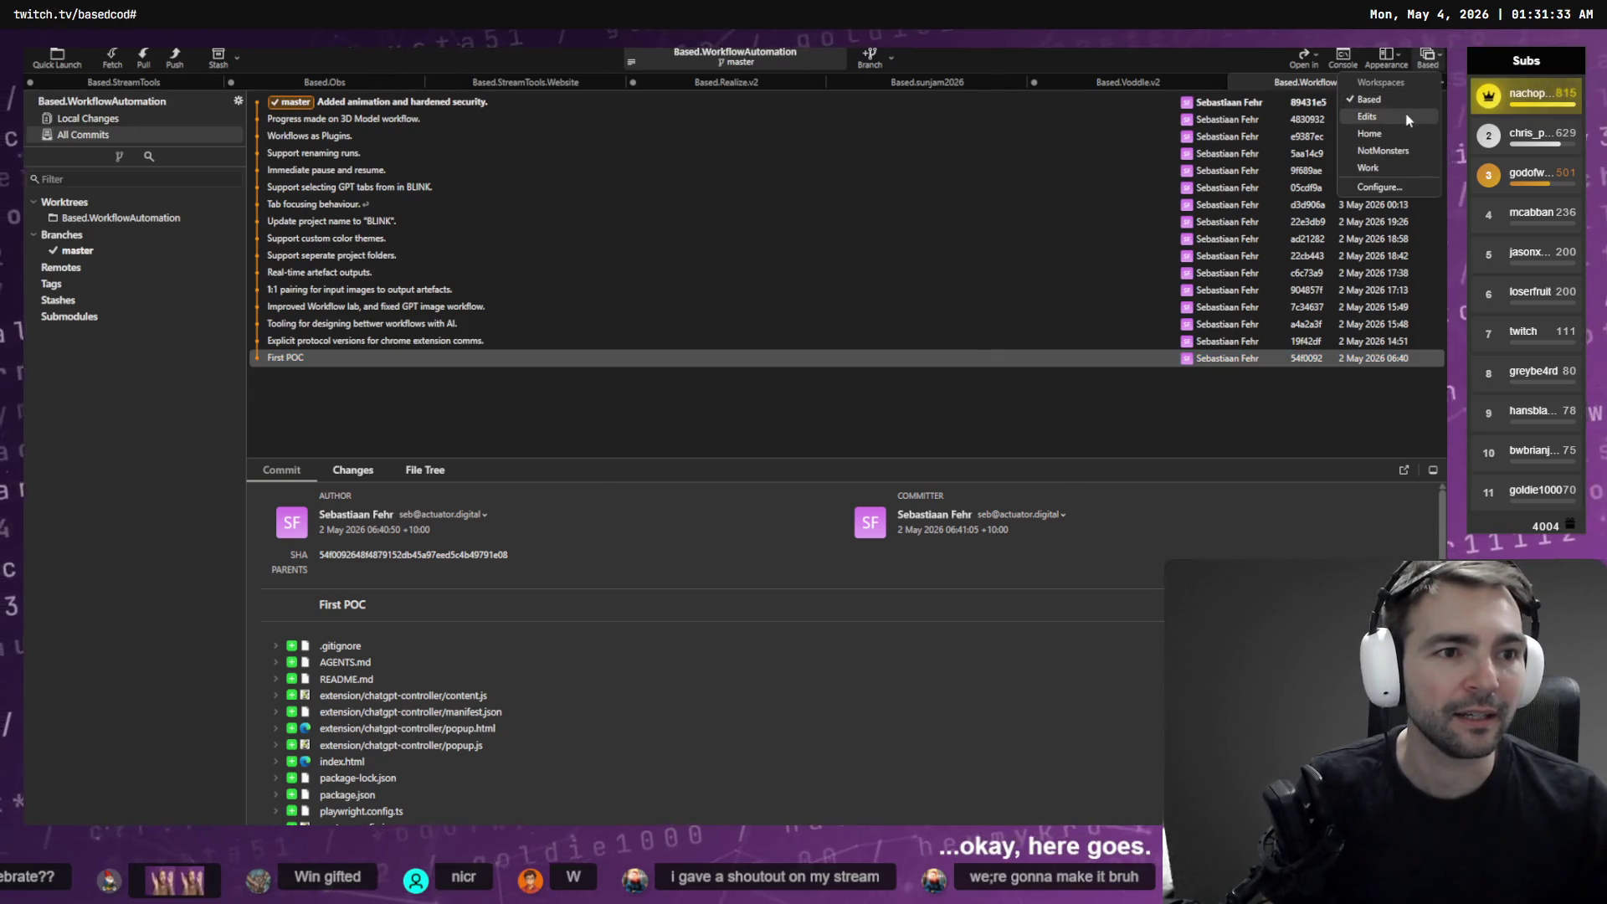
{"action": "left_click", "coordinate": [1402, 150]}
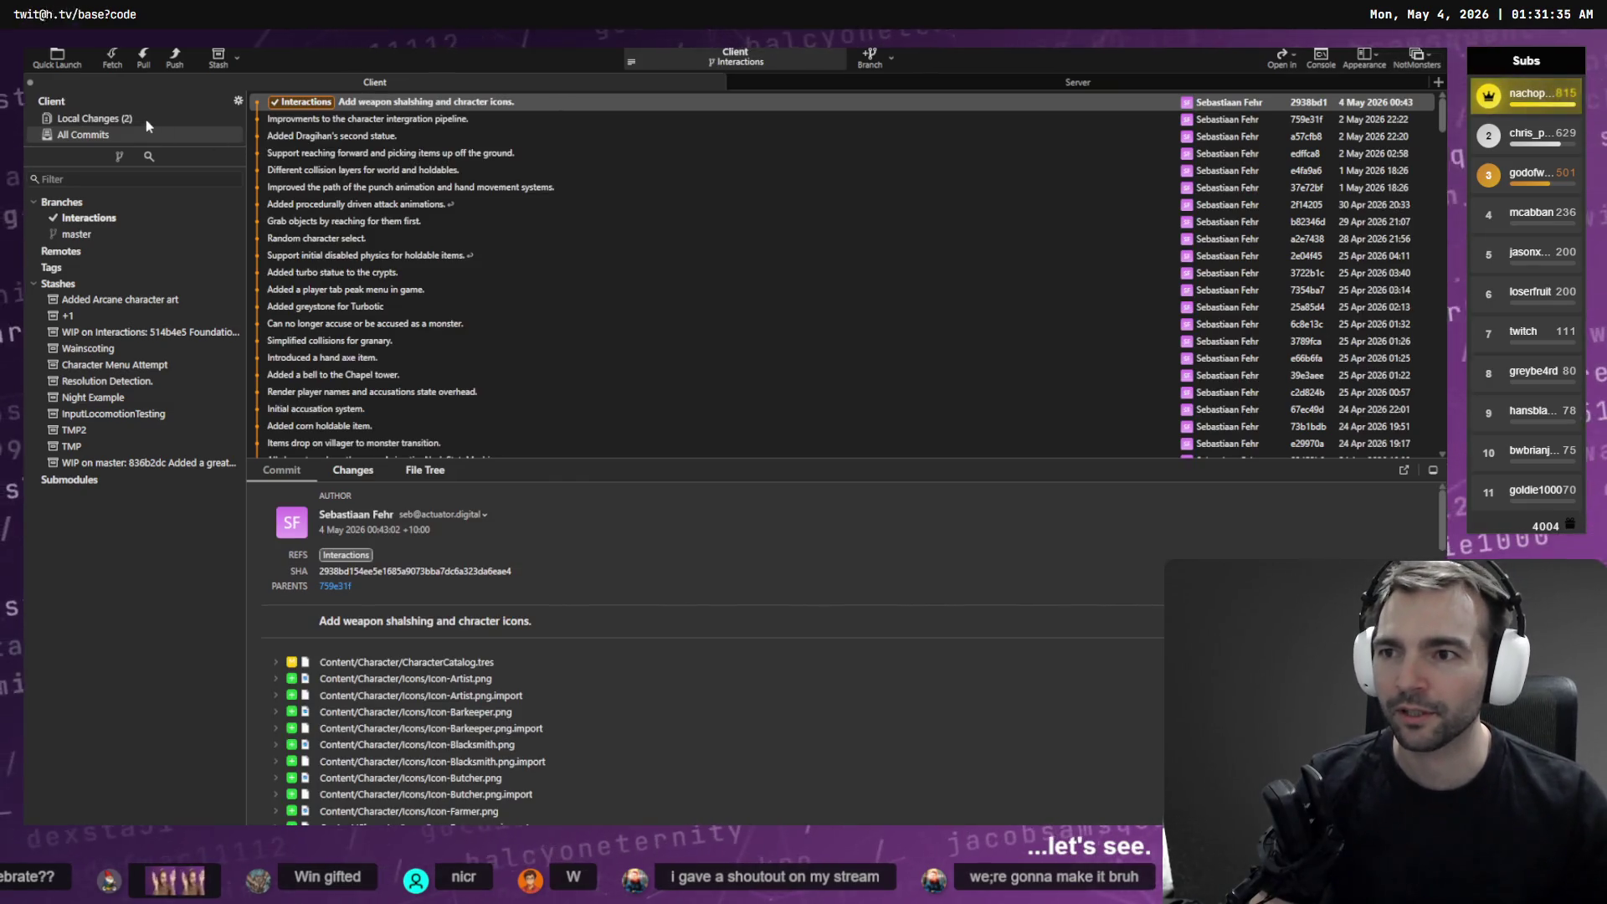
{"action": "left_click", "coordinate": [171, 118]}
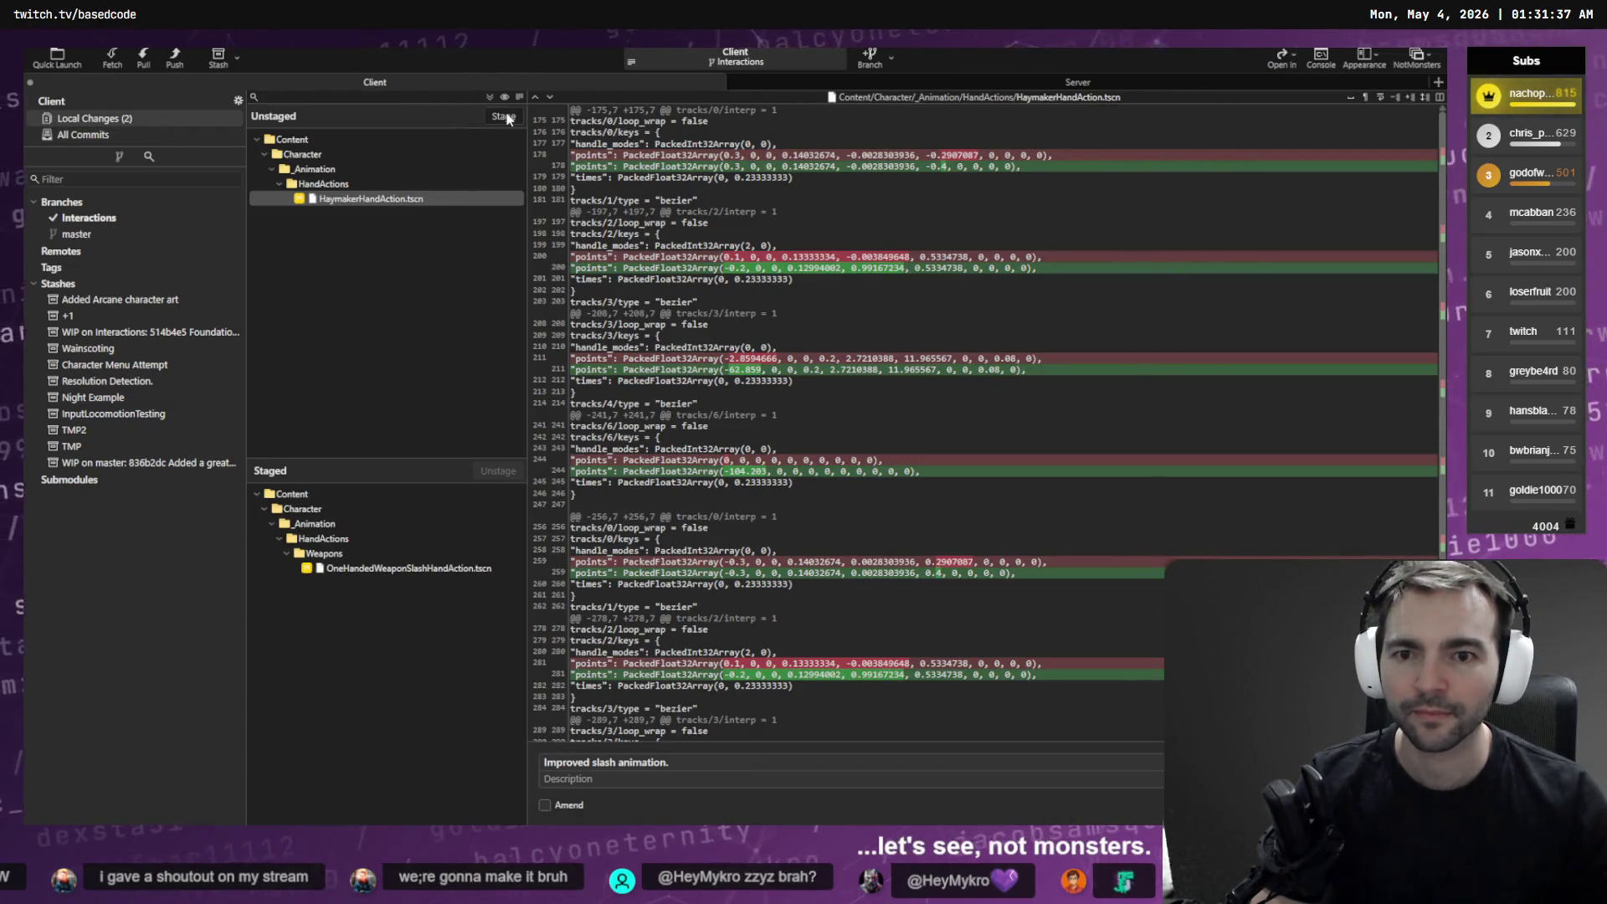
Stage HaymakerHandAction.tscn, commit as 'Improved slash and punch animation.', and review the Interactions branch history
{"action": "double_click", "coordinate": [394, 199]}
{"action": "left_click", "coordinate": [714, 758]}
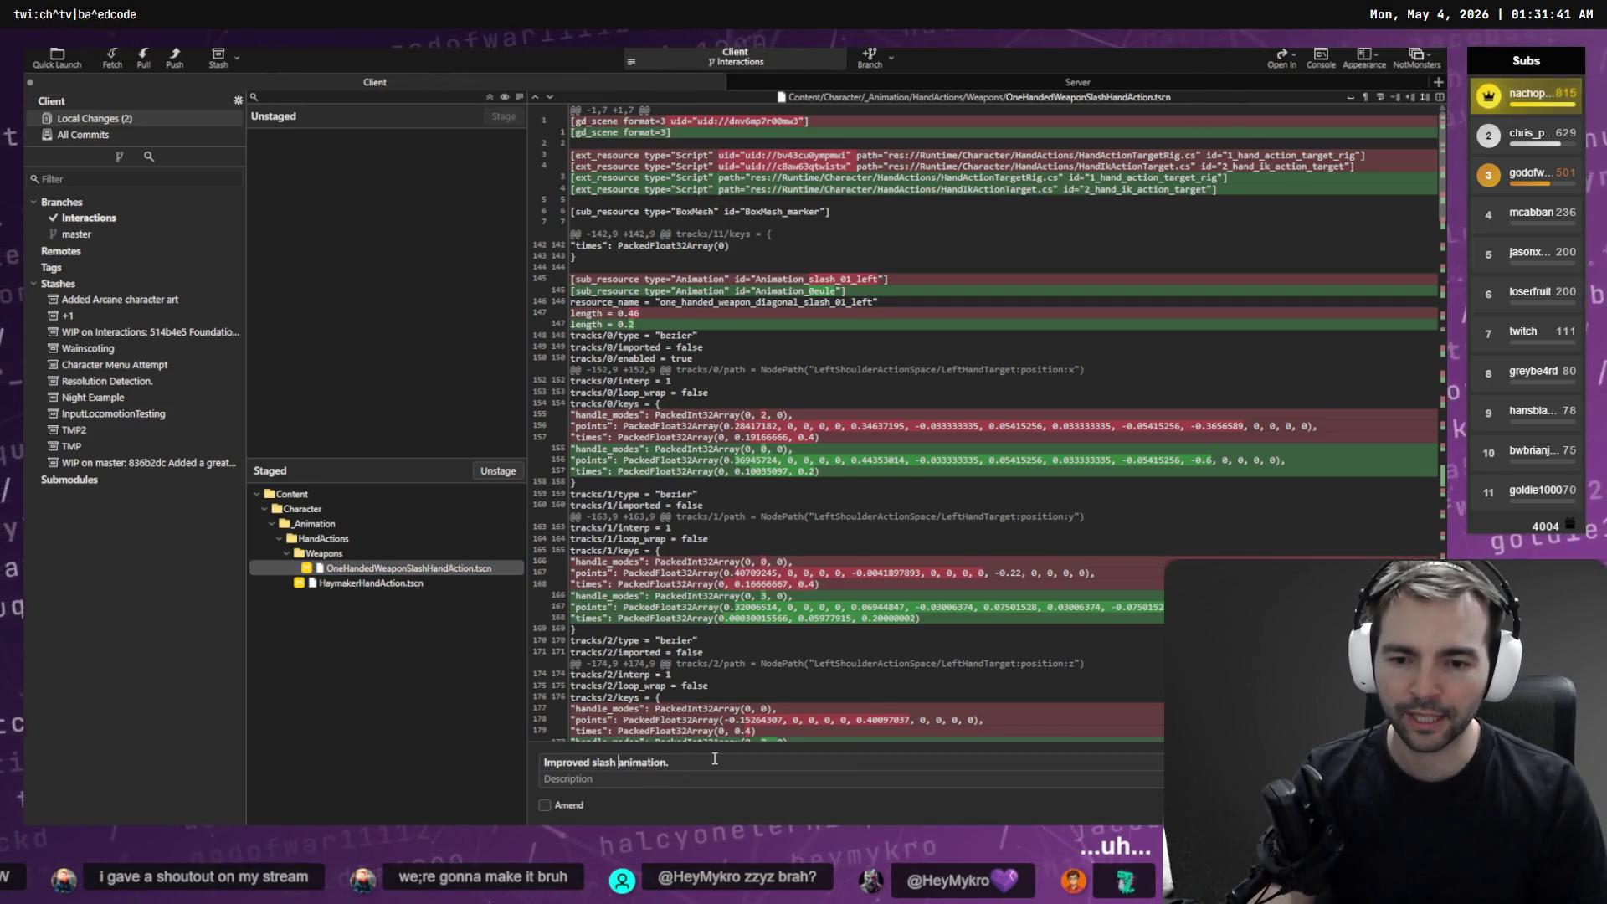
{"action": "key", "text": "ctrl+Left"}
{"action": "type", "text": "and punch"}
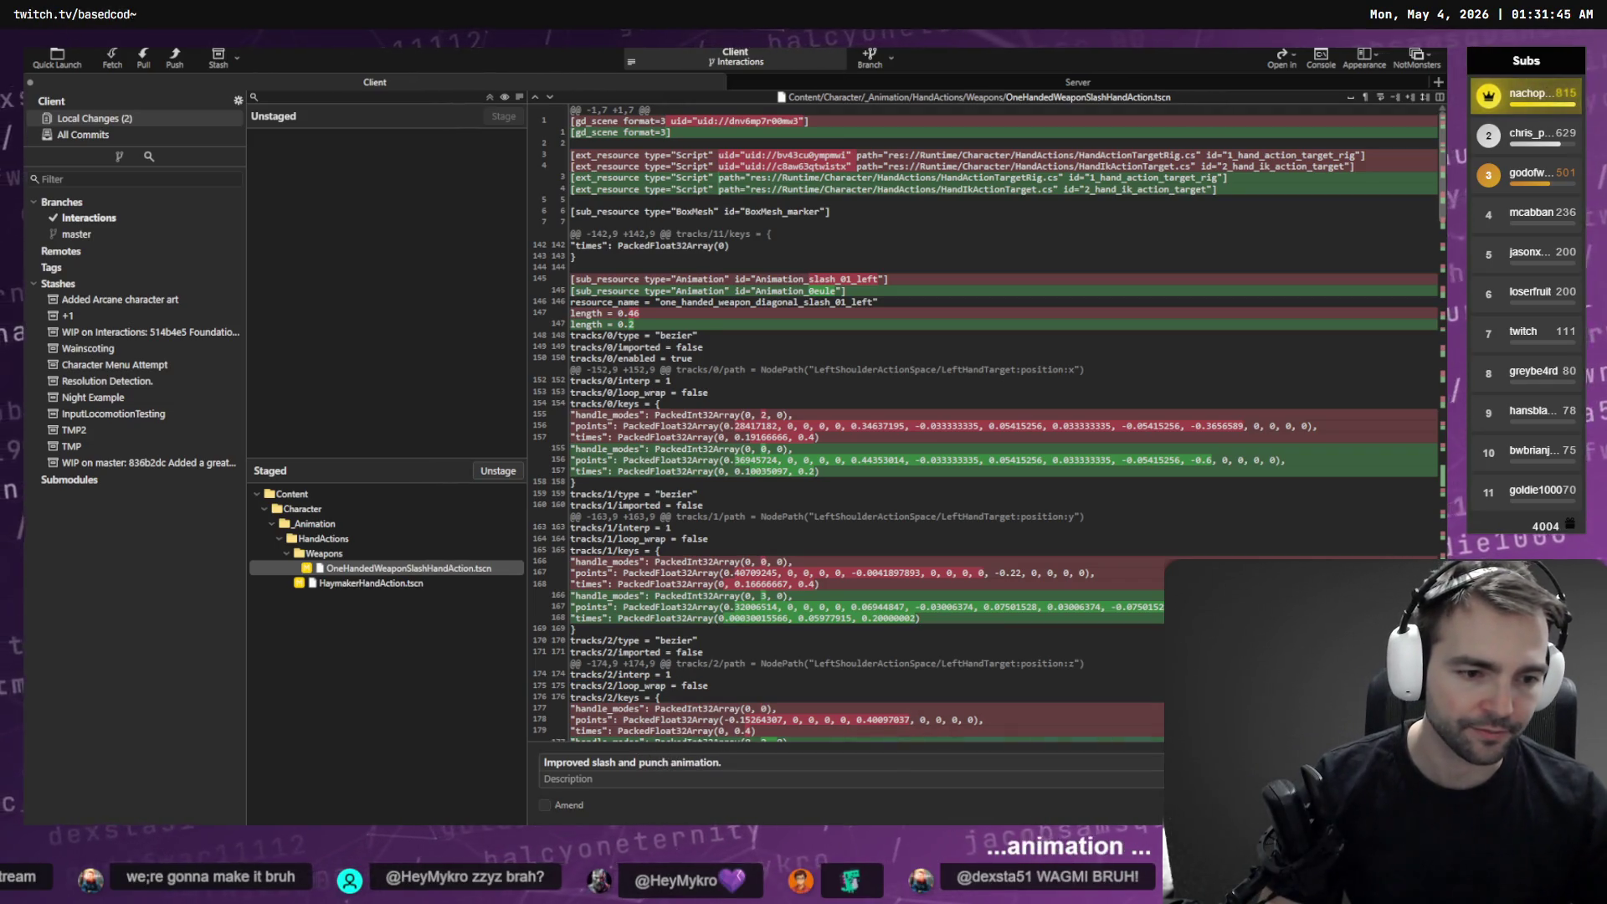
{"action": "key", "text": "ctrl+Return"}
{"action": "left_click", "coordinate": [94, 219]}
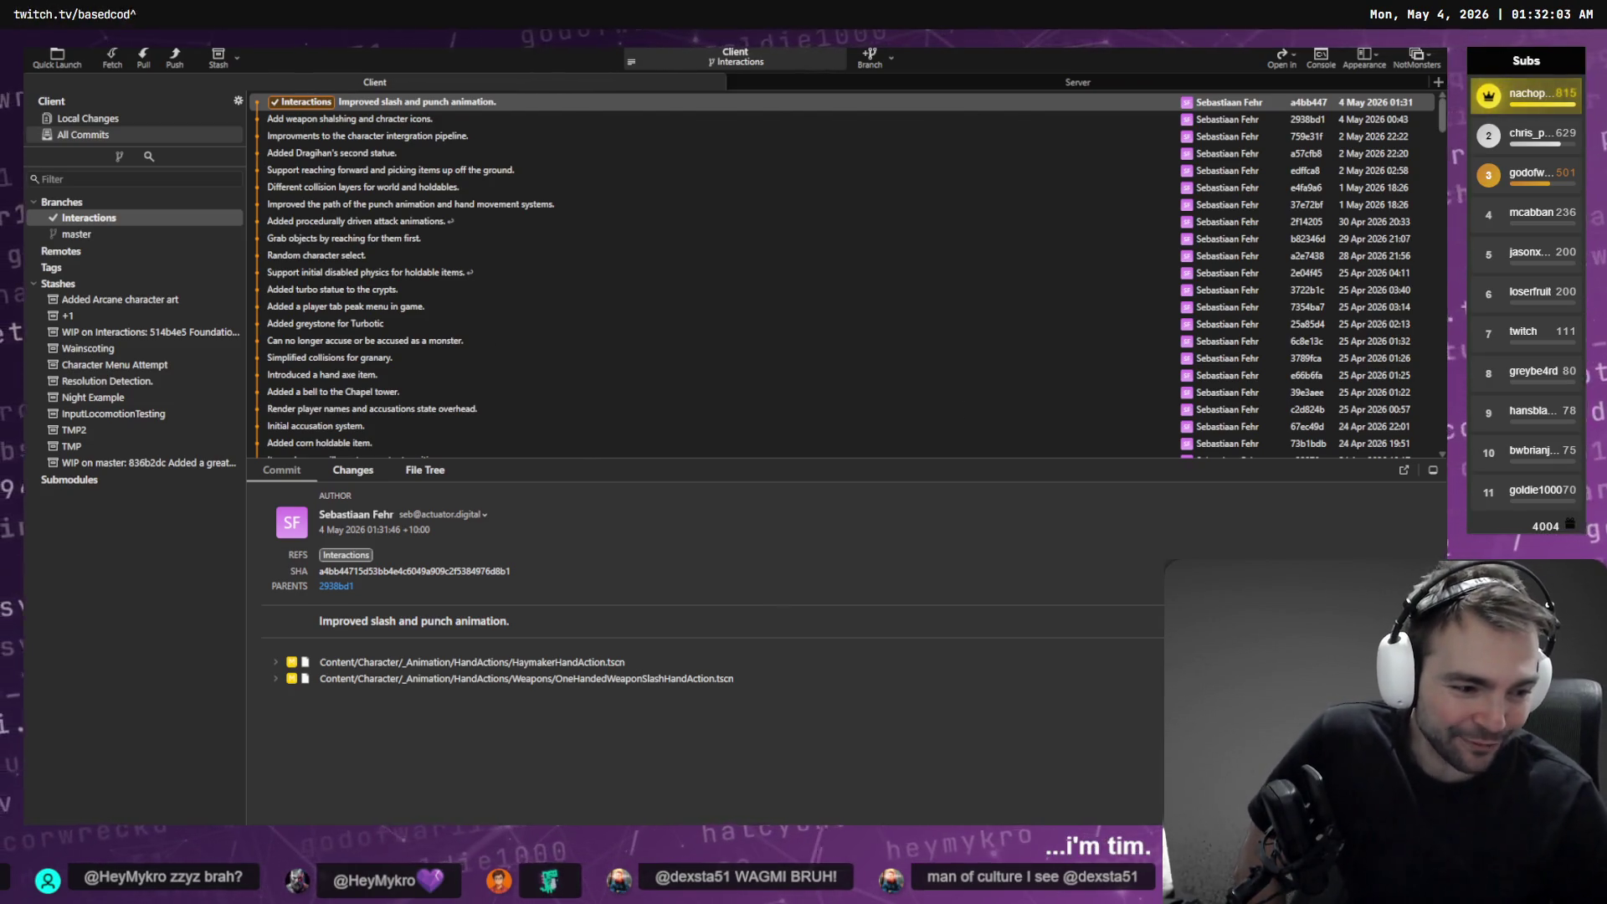
{"action": "key", "text": "alt+Tab"}
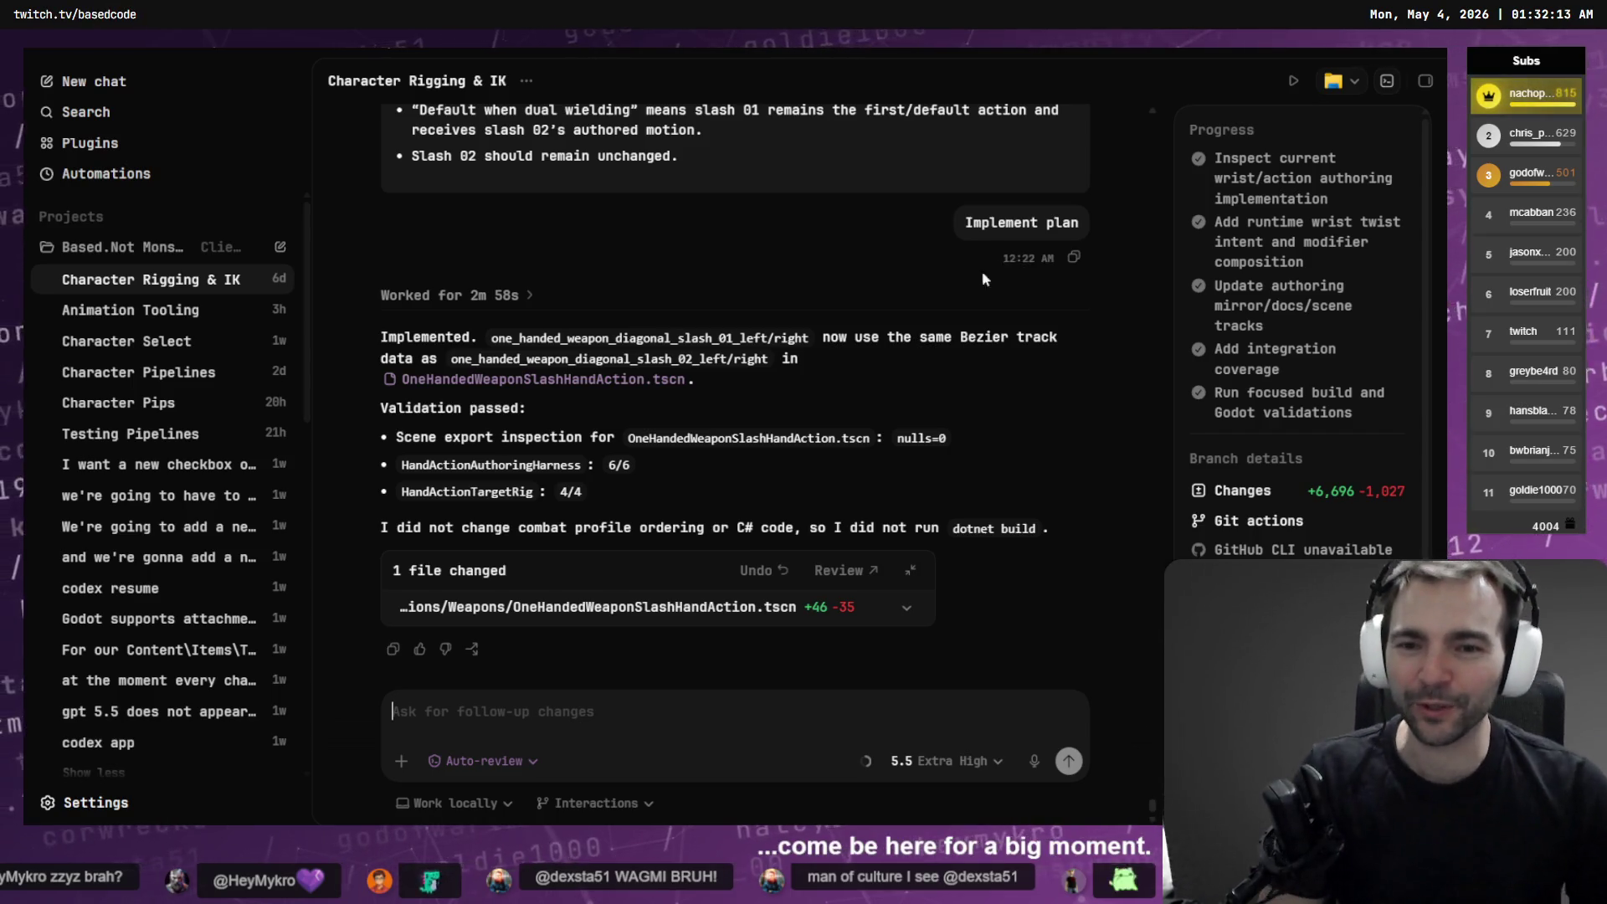
Approve the plan in Based.WorkflowAutomation's 'Plugins for workflows' thread, then view 'Add CLI support and SKILLS.md'
{"action": "left_click", "coordinate": [155, 247]}
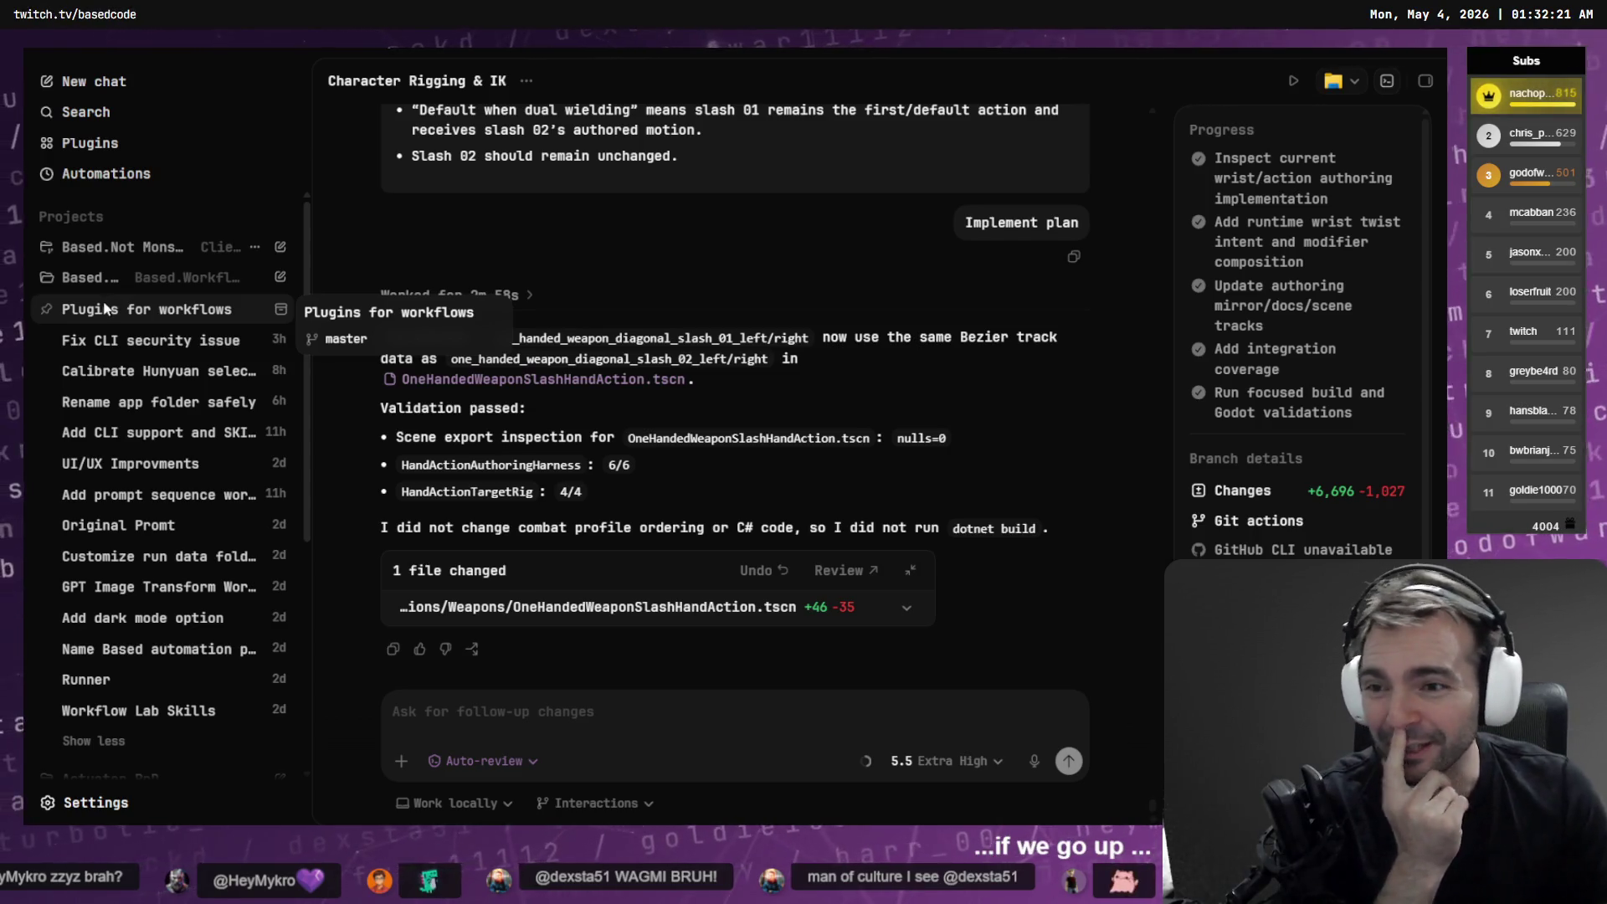
{"action": "left_click", "coordinate": [142, 309]}
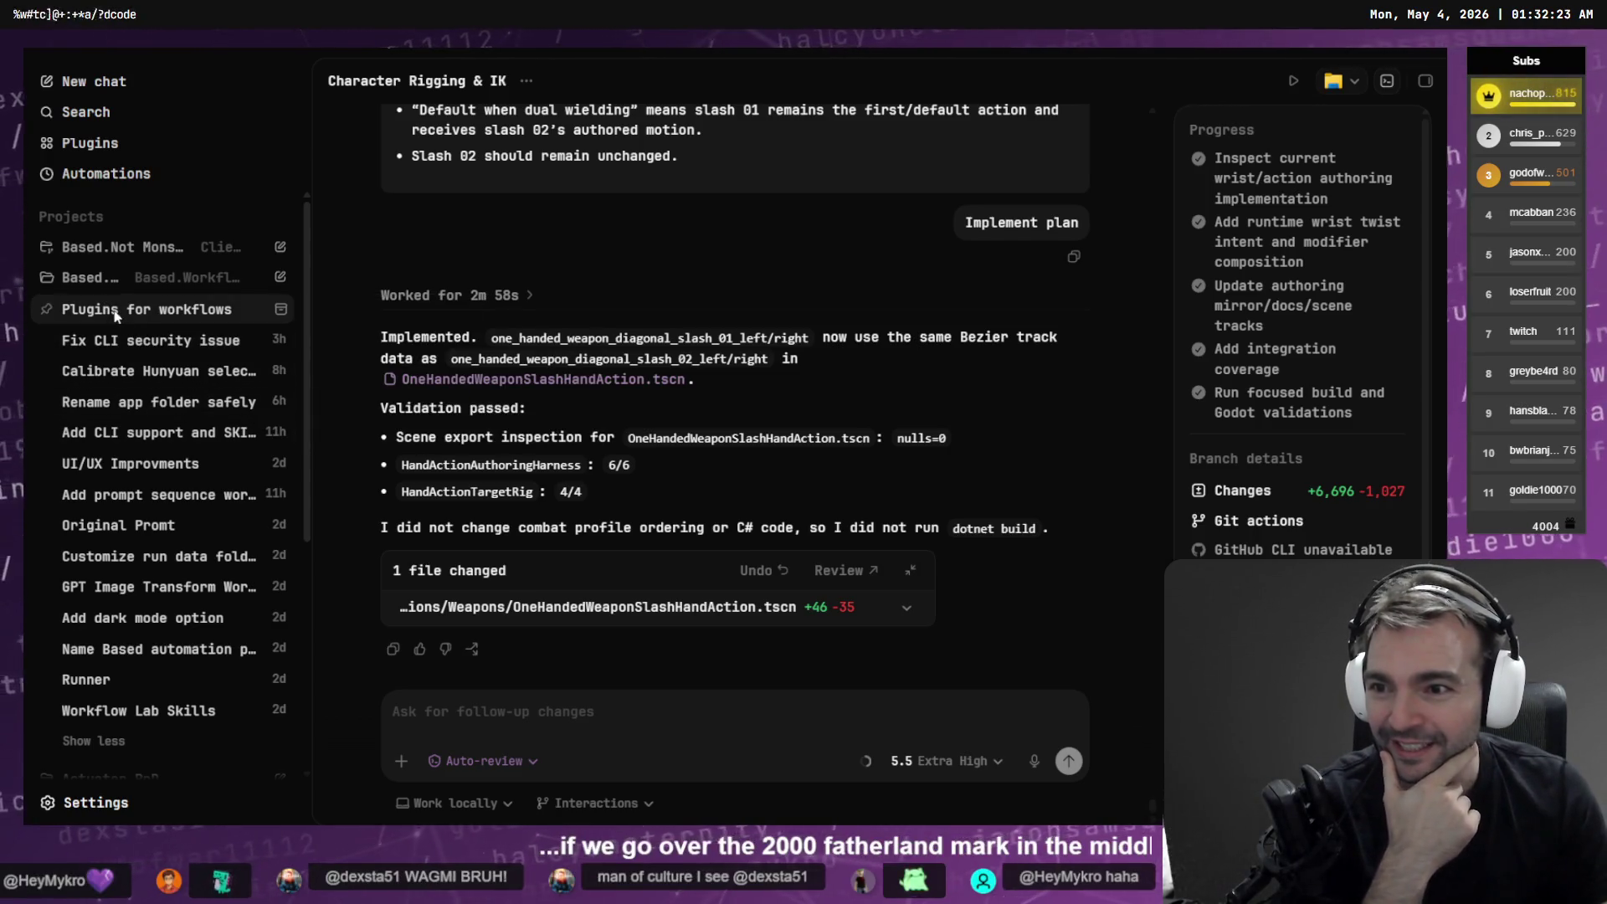
{"action": "scroll", "coordinate": [710, 452], "scroll_direction": "up", "scroll_amount": 10}
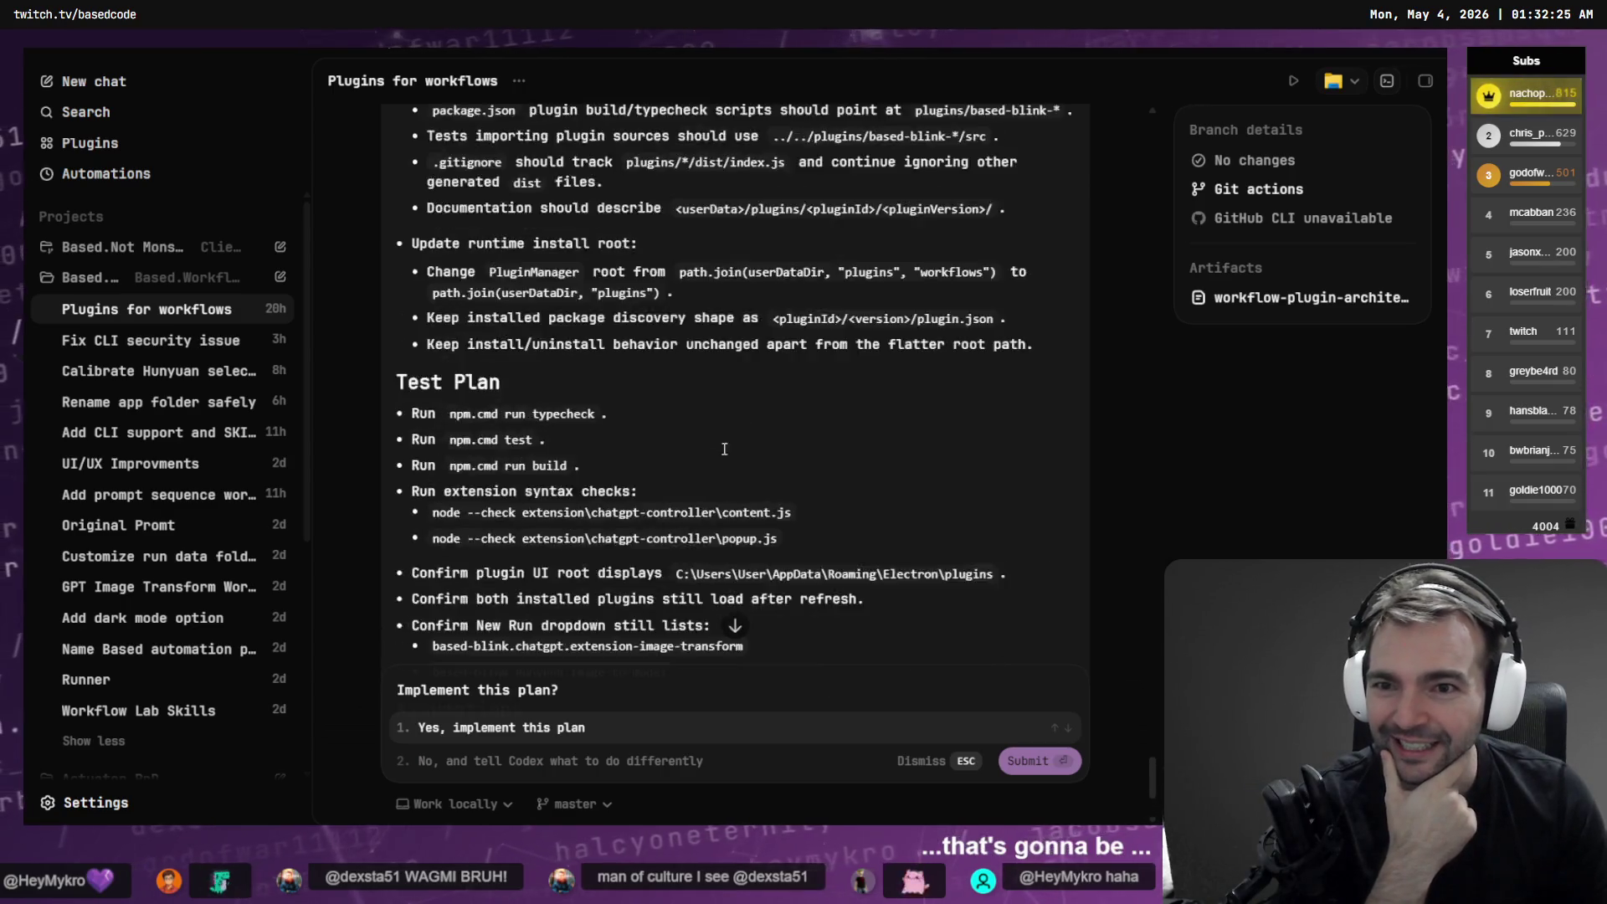
{"action": "scroll", "coordinate": [741, 451], "scroll_direction": "down", "scroll_amount": 10}
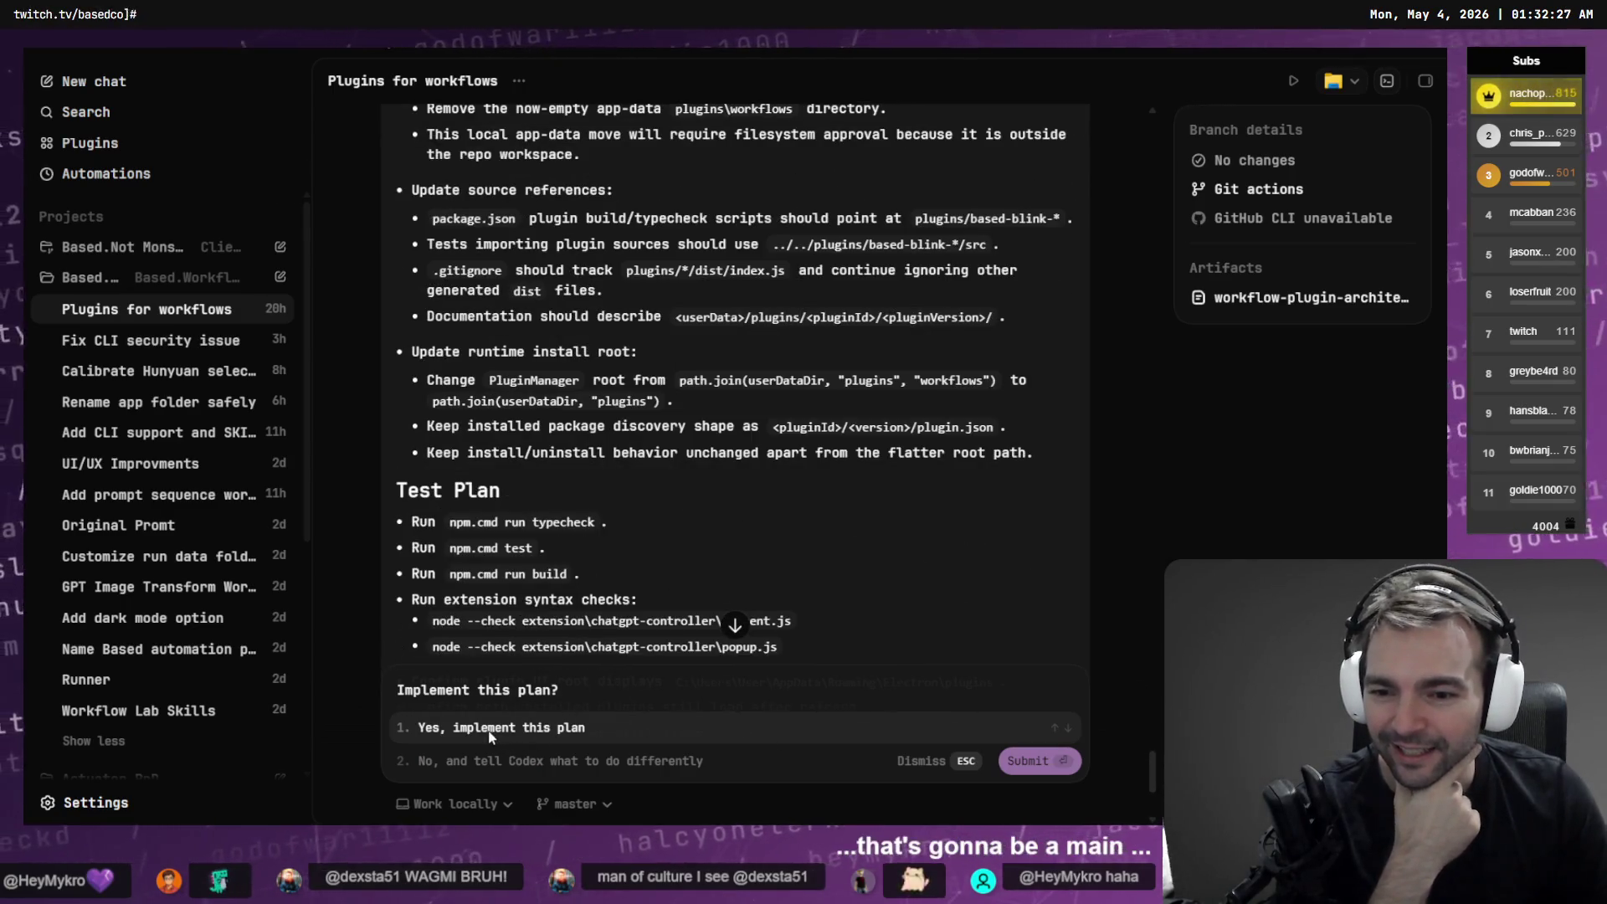
{"action": "key", "text": "Return"}
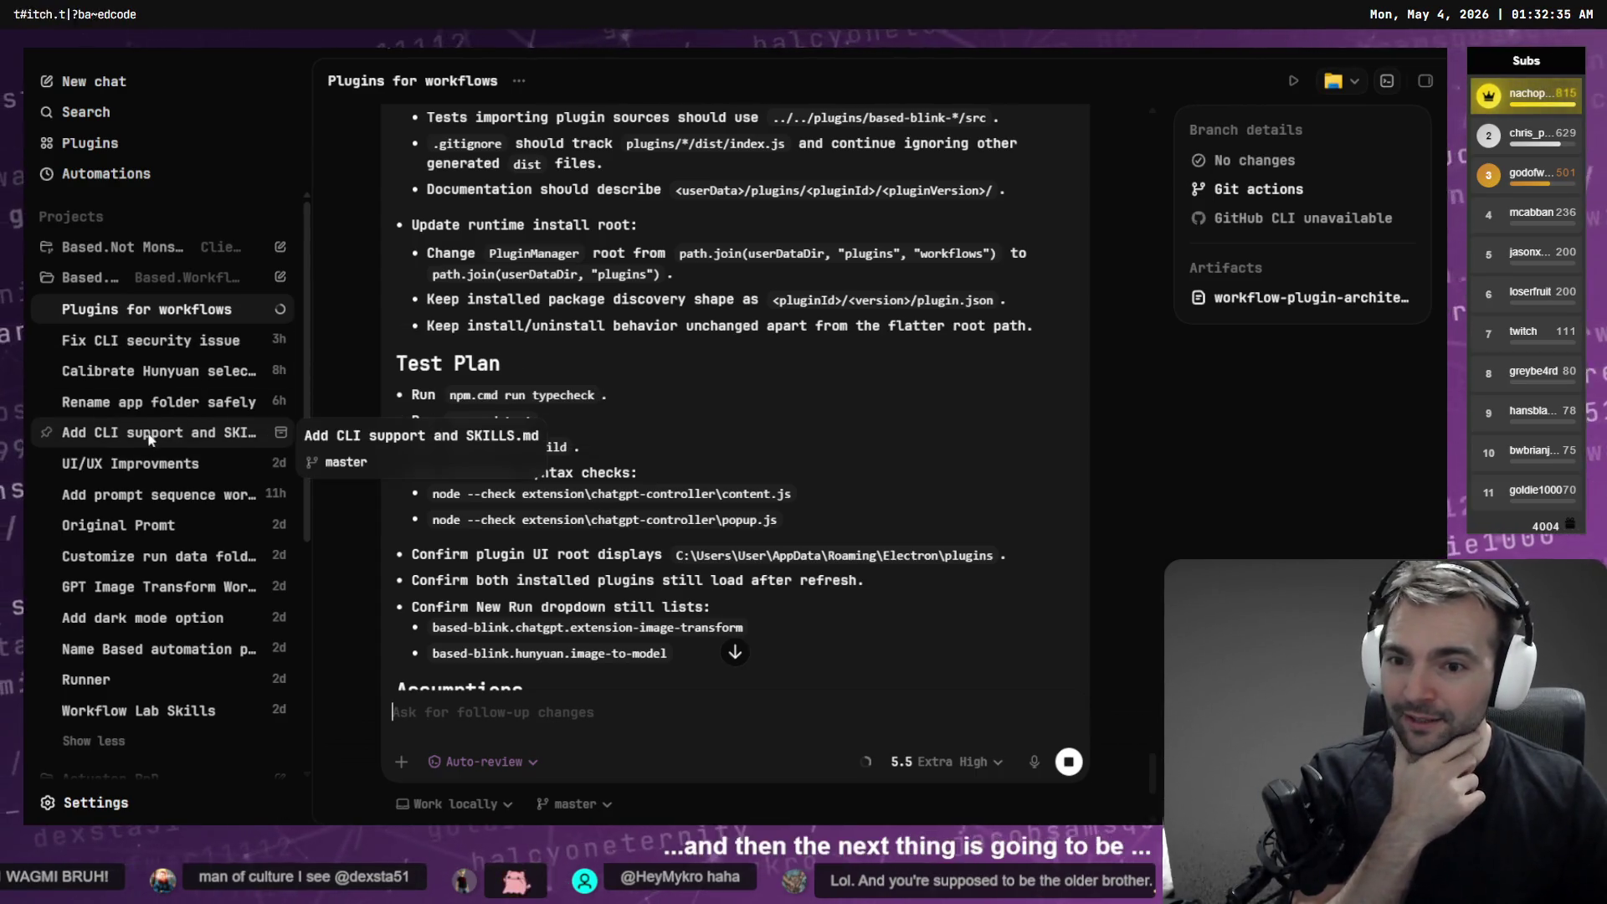
{"action": "left_click", "coordinate": [151, 439]}
{"action": "scroll", "coordinate": [739, 519], "scroll_direction": "up", "scroll_amount": 5}
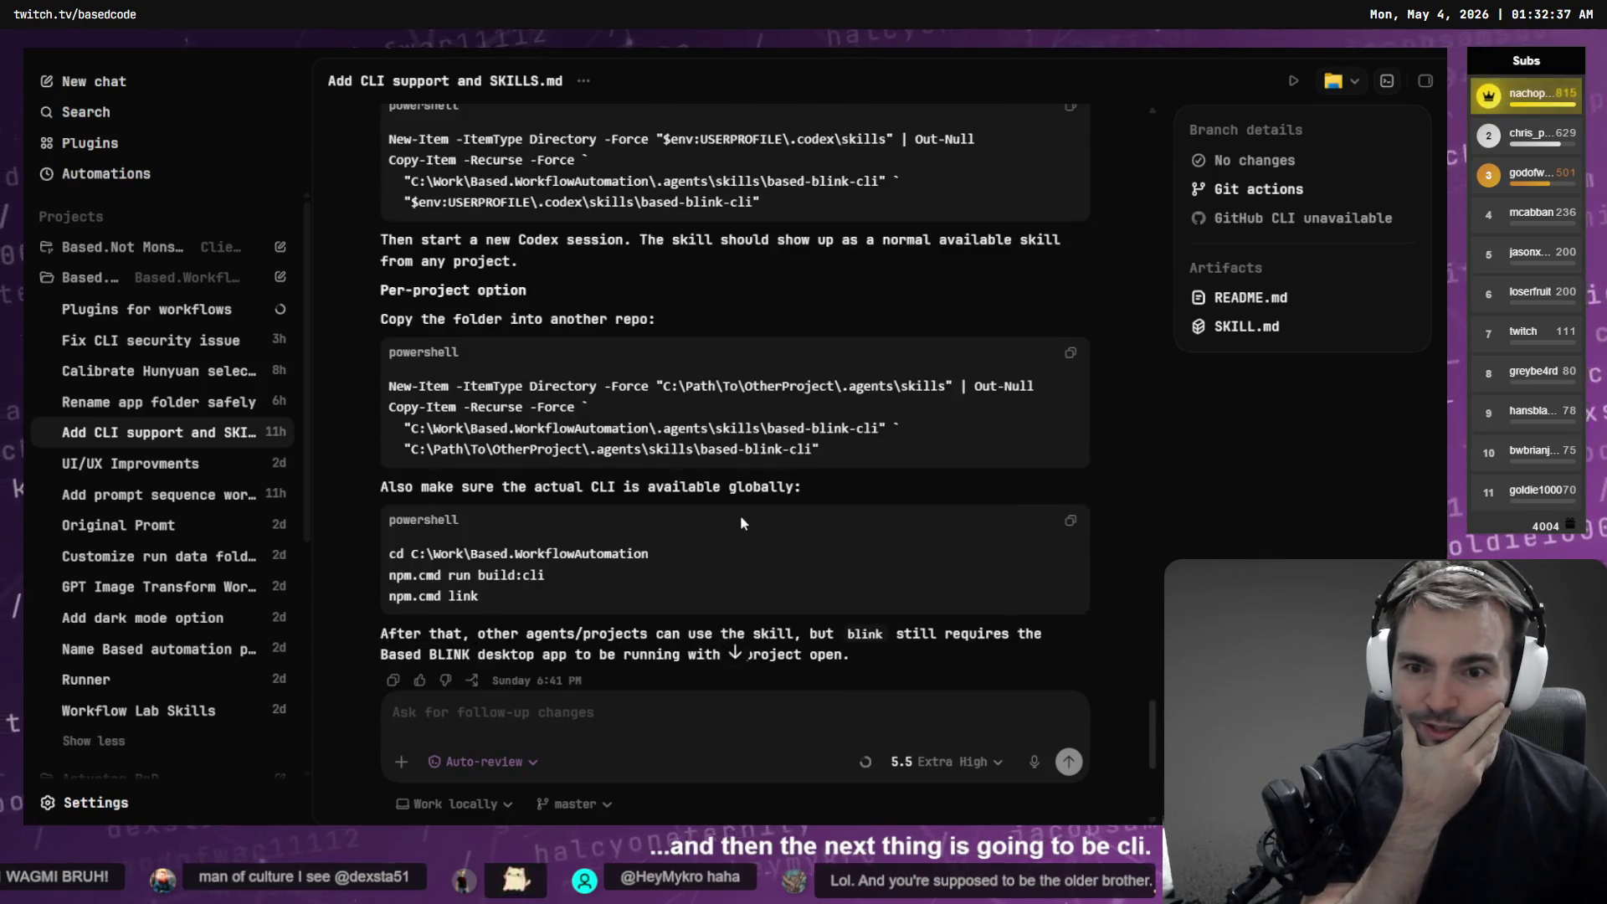
Preview README.md beside the chat and read through its CLI and Agent Skill sections
{"action": "scroll", "coordinate": [739, 523], "scroll_direction": "down", "scroll_amount": 5}
{"action": "left_click", "coordinate": [452, 506]}
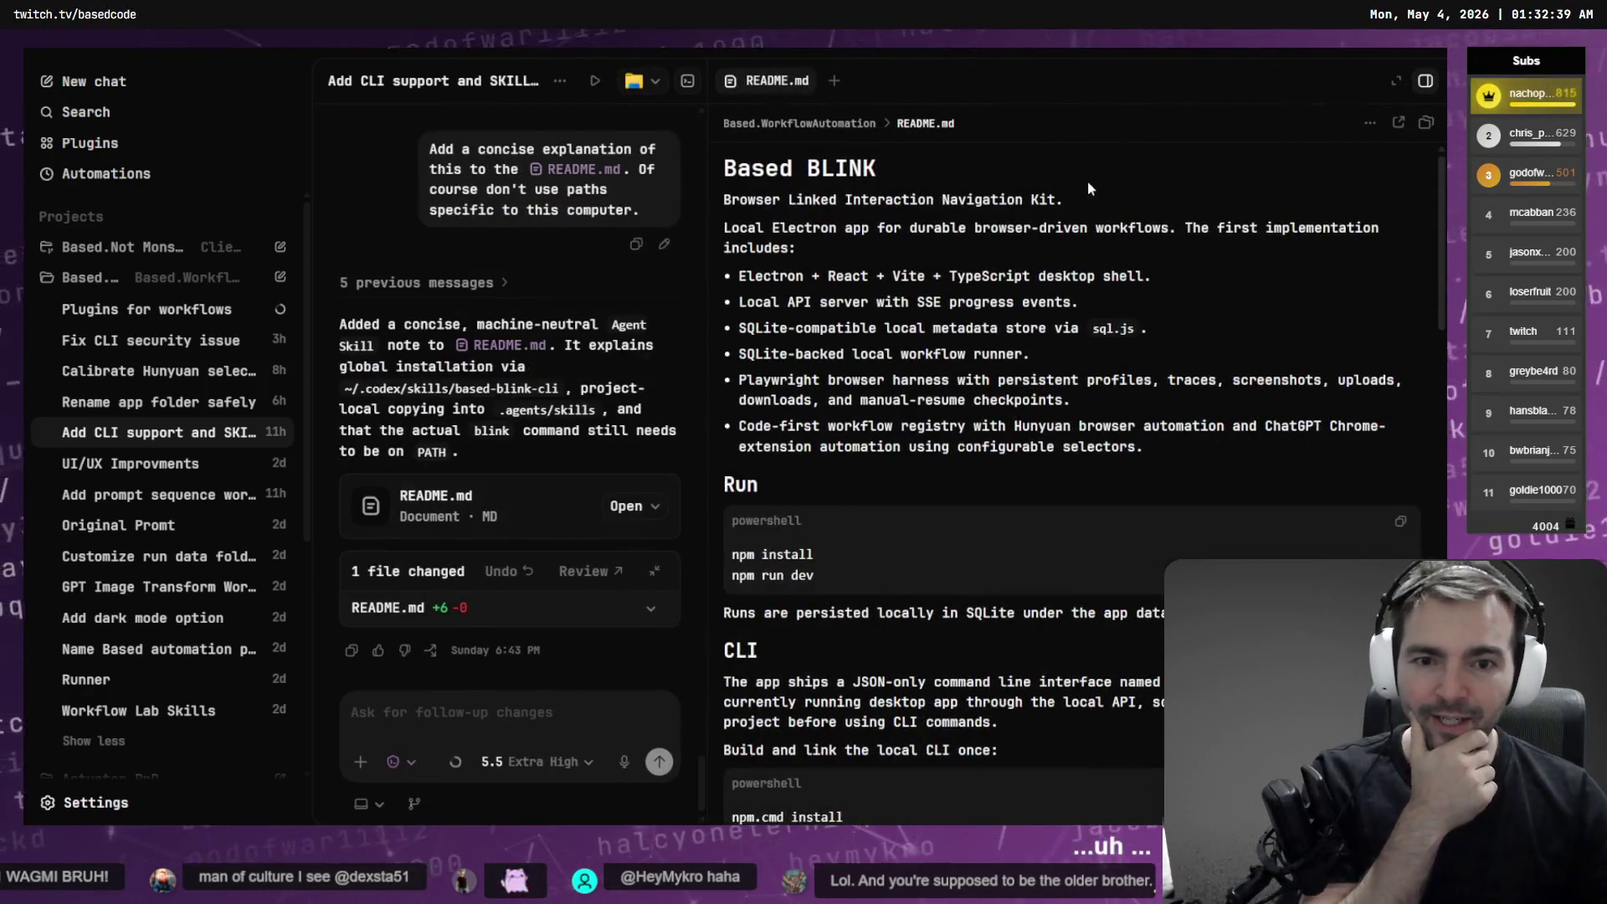
{"action": "scroll", "coordinate": [1087, 180], "scroll_direction": "down", "scroll_amount": 20}
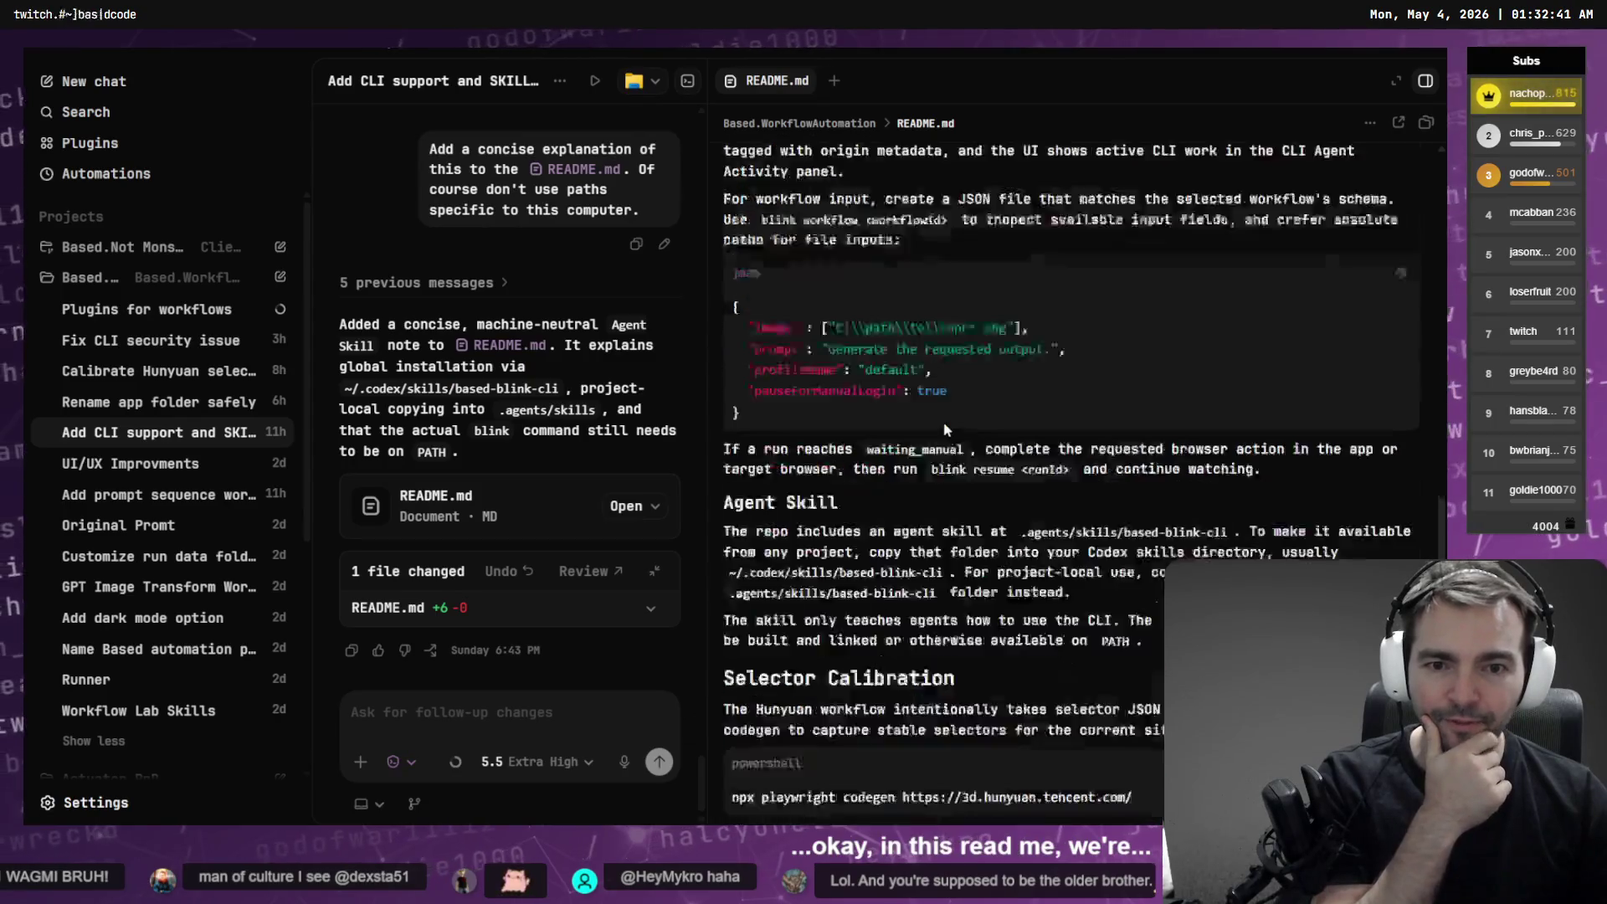
{"action": "scroll", "coordinate": [946, 429], "scroll_direction": "down", "scroll_amount": 6}
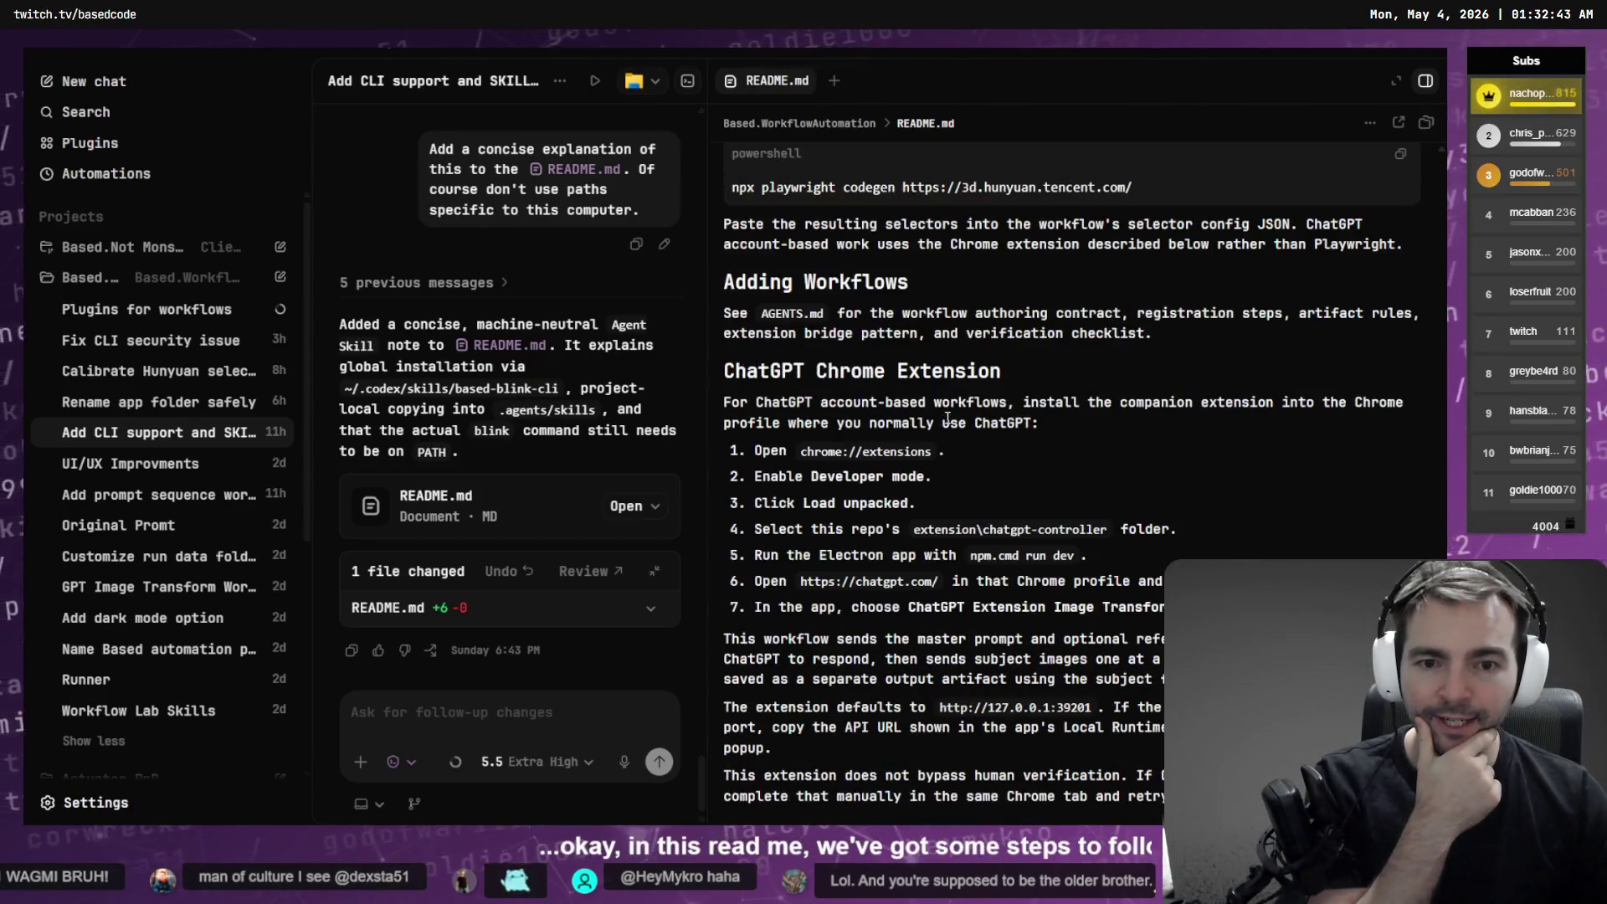
{"action": "scroll", "coordinate": [946, 423], "scroll_direction": "up", "scroll_amount": 5}
{"action": "scroll", "coordinate": [950, 429], "scroll_direction": "up", "scroll_amount": 10}
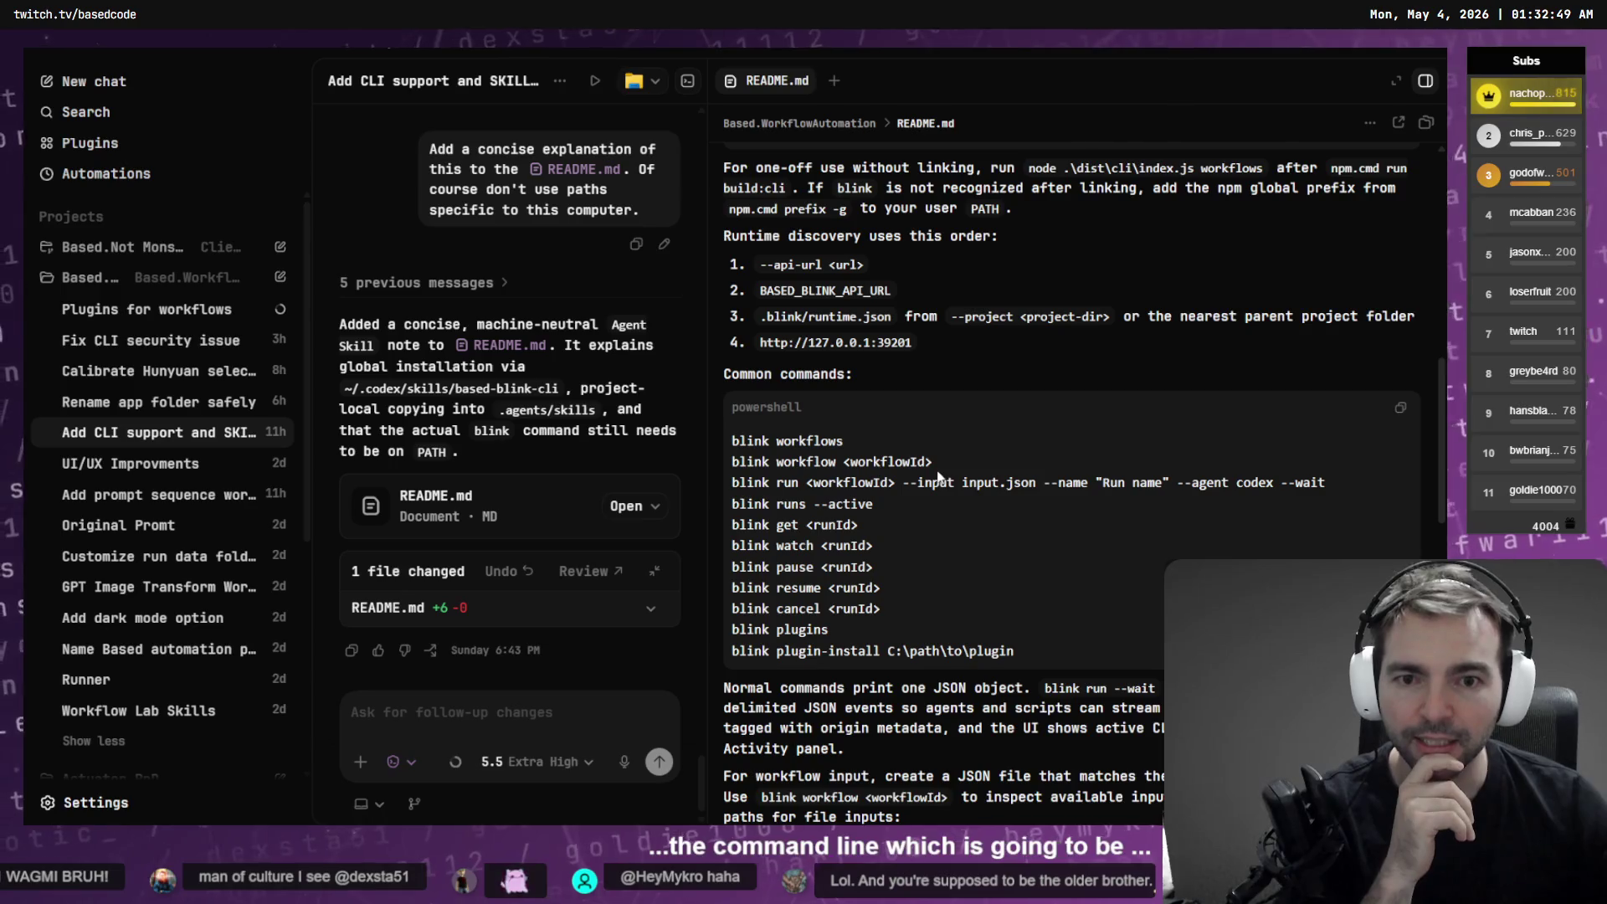
{"action": "scroll", "coordinate": [960, 568], "scroll_direction": "up", "scroll_amount": 10}
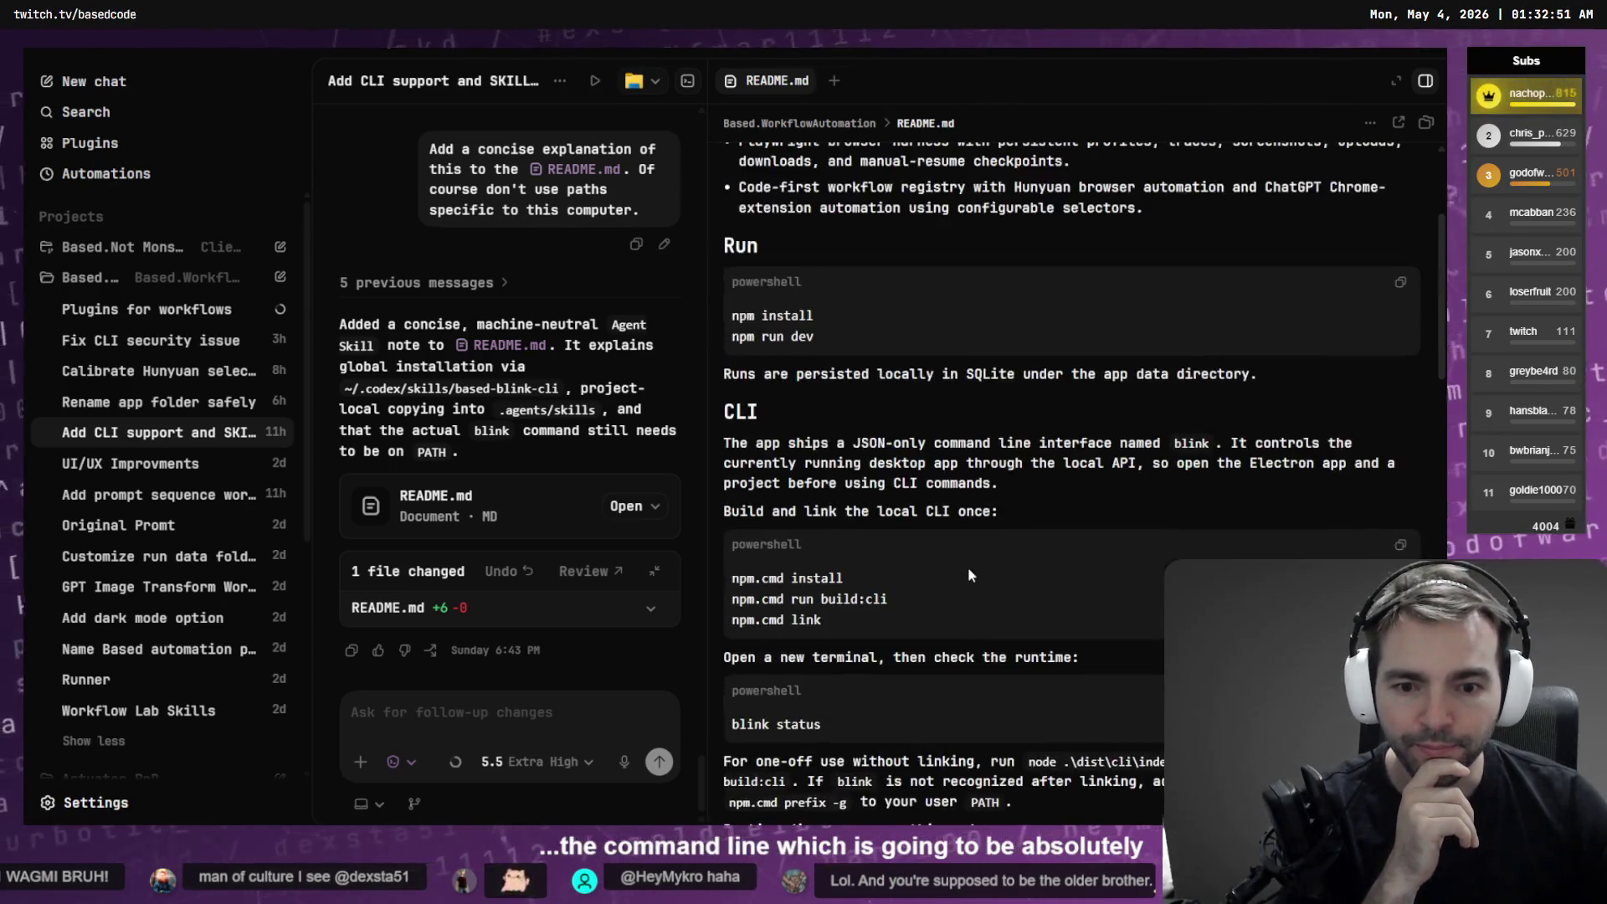
{"action": "scroll", "coordinate": [877, 475], "scroll_direction": "down", "scroll_amount": 10}
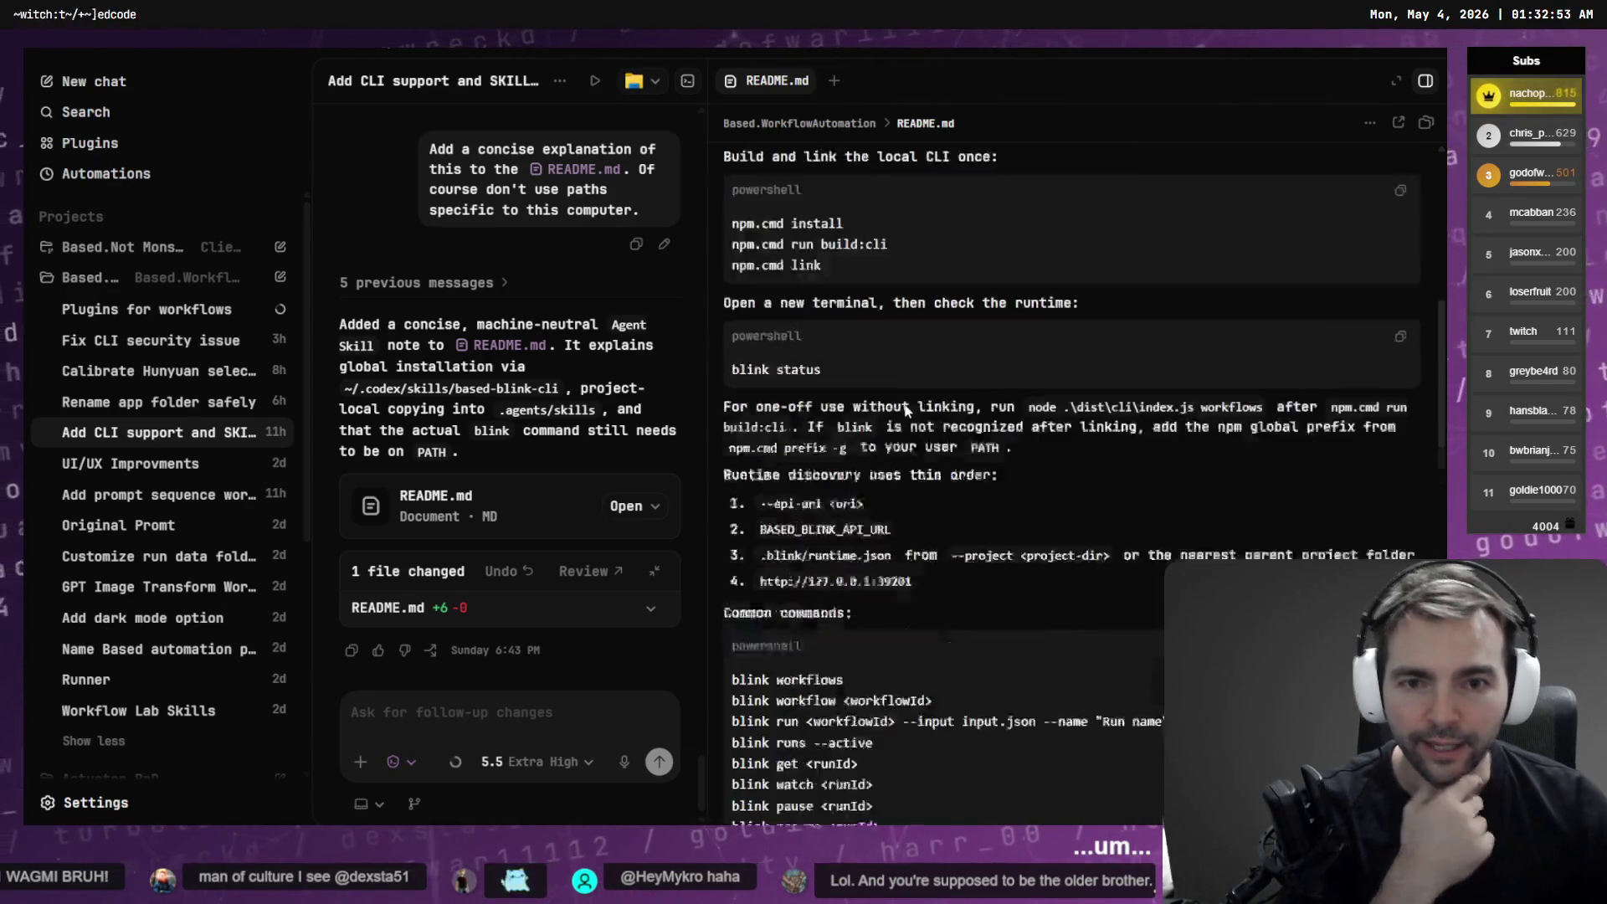
{"action": "scroll", "coordinate": [911, 408], "scroll_direction": "down", "scroll_amount": 5}
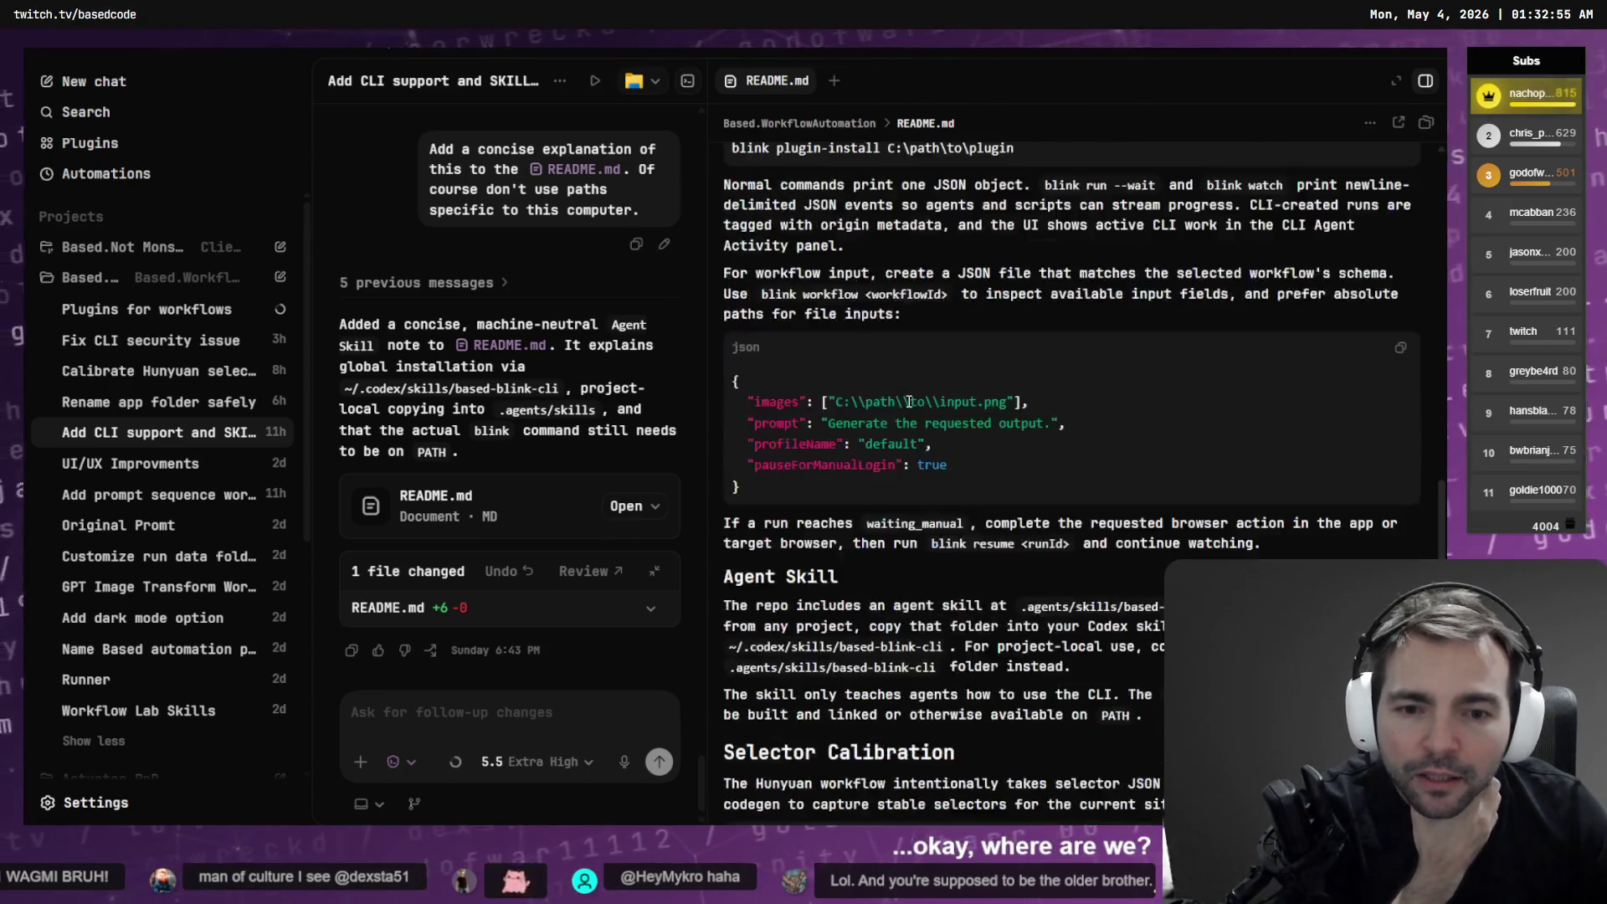
{"action": "scroll", "coordinate": [910, 401], "scroll_direction": "down", "scroll_amount": 4}
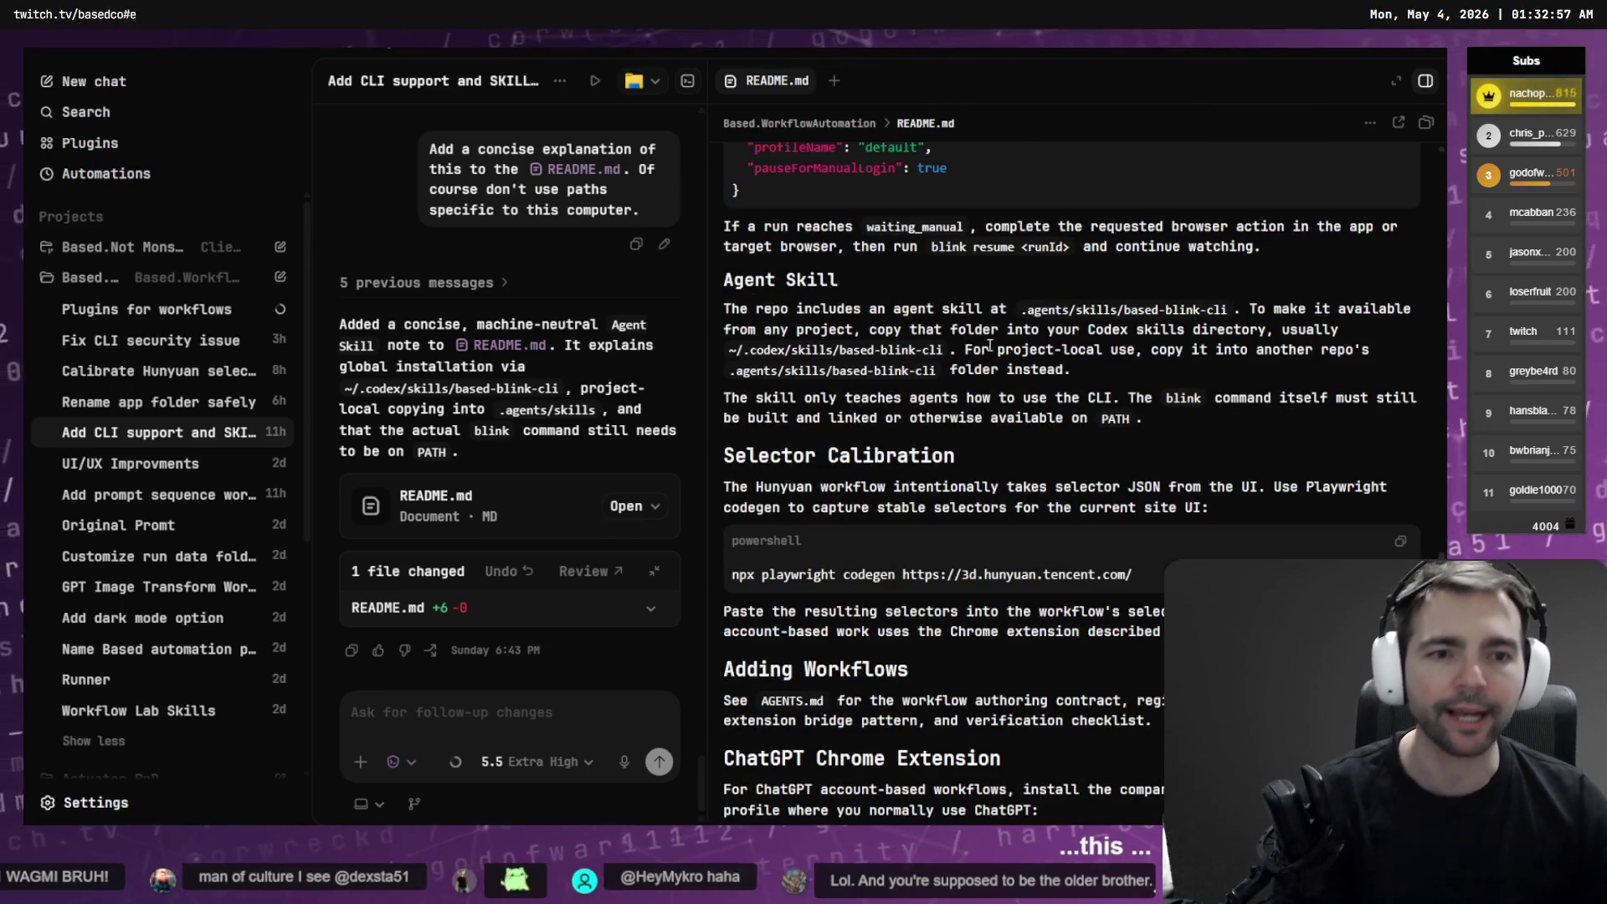
Note the .agents/skills/based-blink-cli path and open the project folder in File Explorer
{"action": "left_click_drag", "start_coordinate": [1023, 311], "coordinate": [1212, 314]}
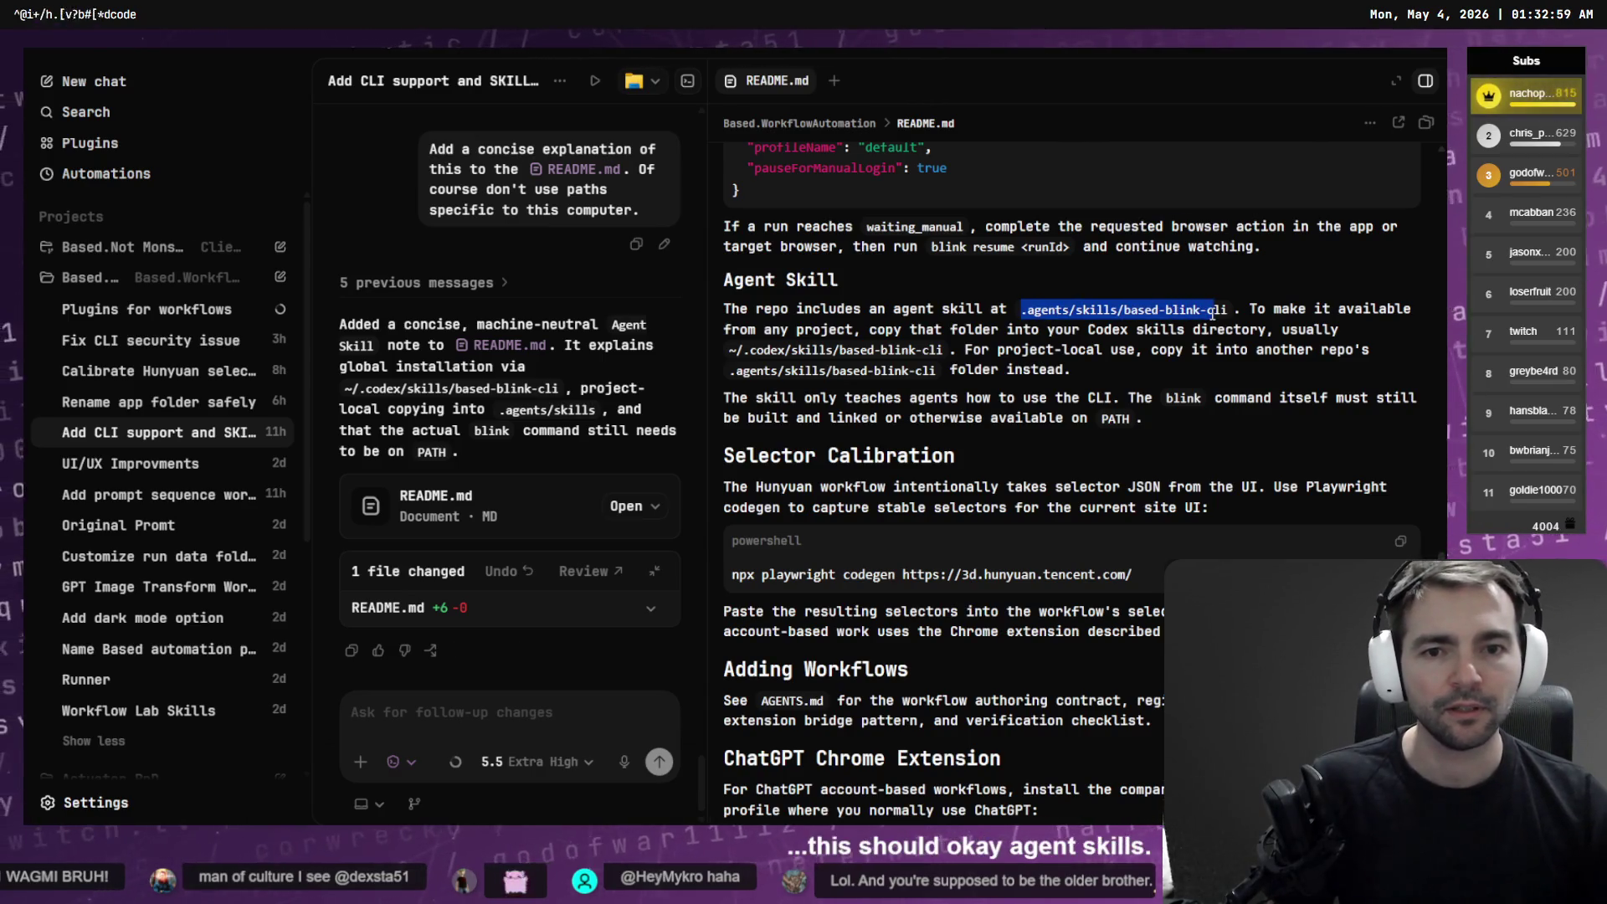
{"action": "left_click", "coordinate": [1064, 352]}
{"action": "left_click", "coordinate": [633, 81]}
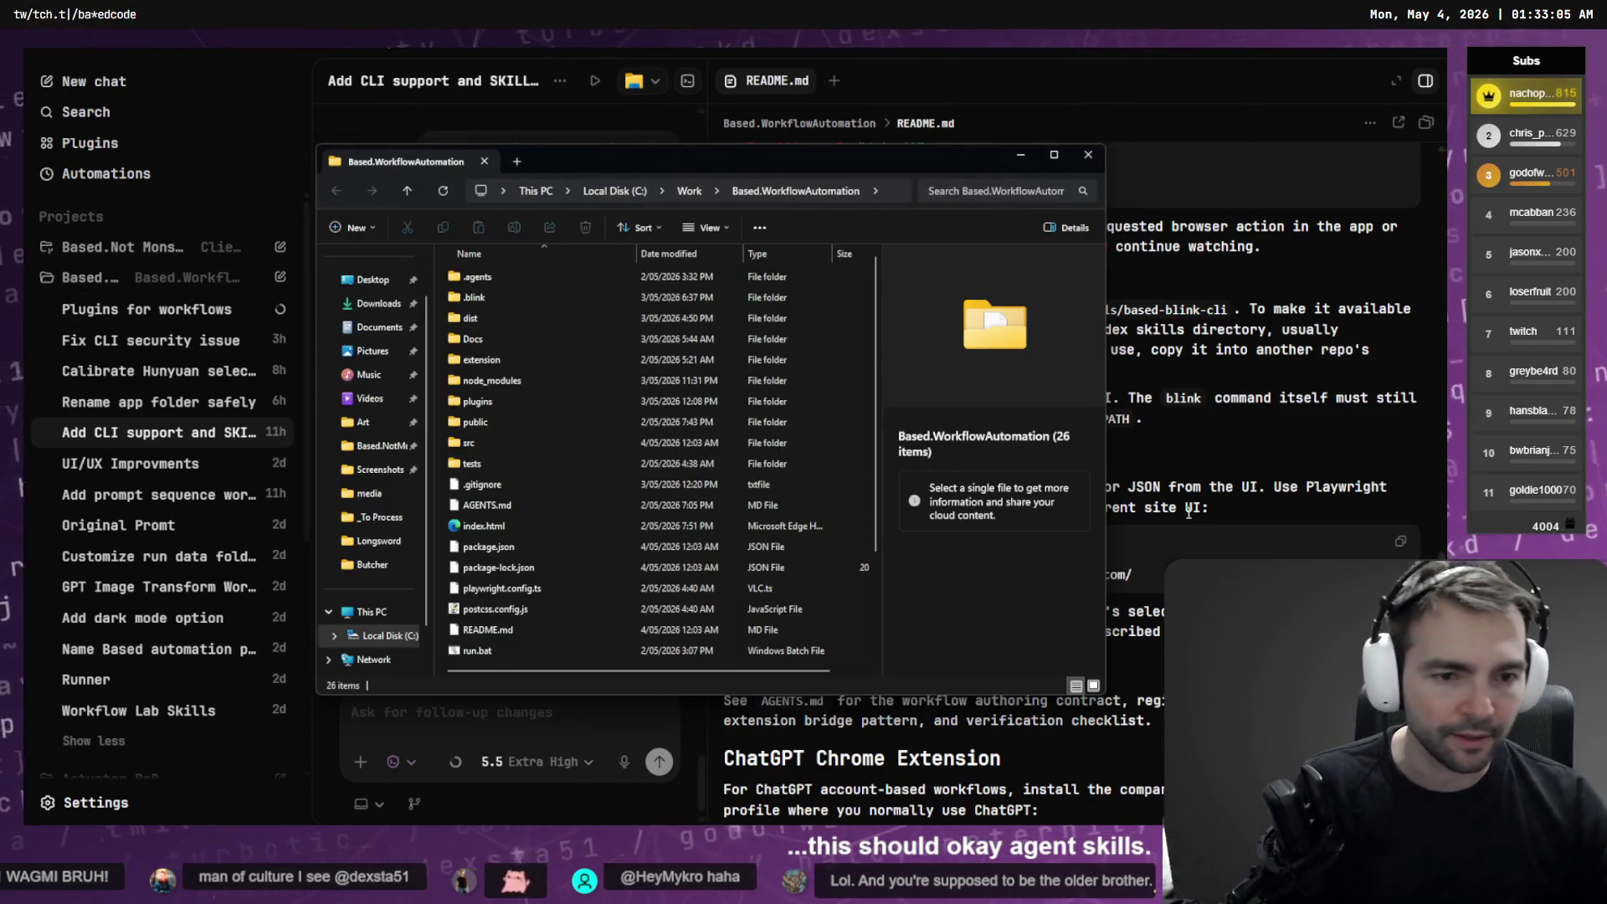
Reopen the project folder in File Explorer and enter the .agents folder
{"action": "left_click", "coordinate": [1088, 154]}
{"action": "scroll", "coordinate": [1038, 472], "scroll_direction": "up", "scroll_amount": 3}
{"action": "scroll", "coordinate": [1038, 471], "scroll_direction": "down", "scroll_amount": 2}
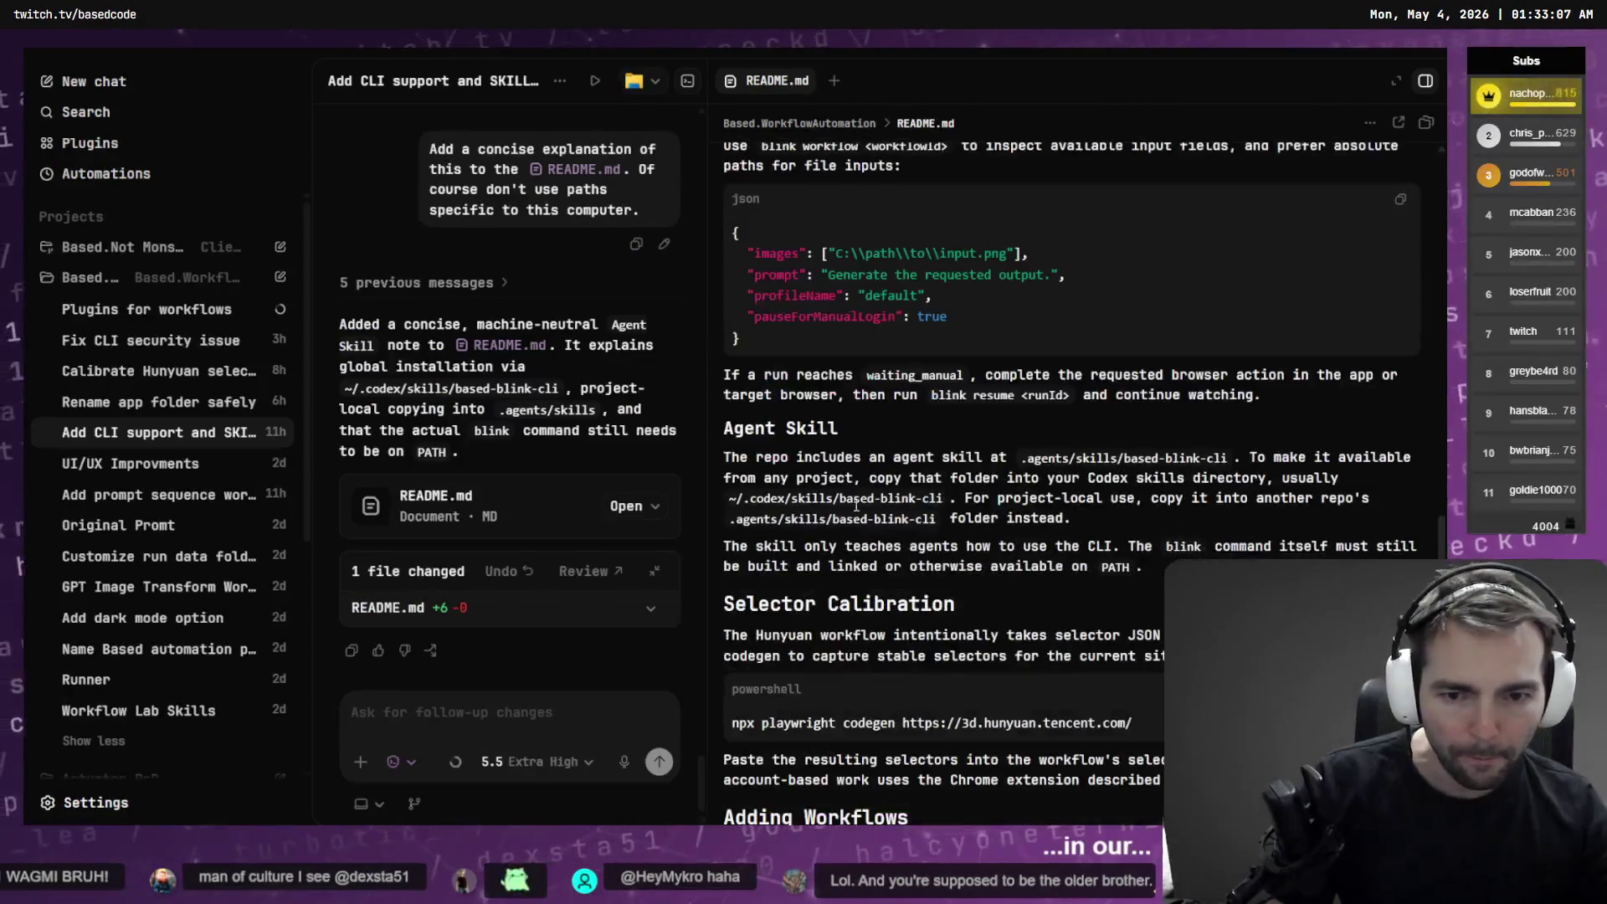
{"action": "left_click", "coordinate": [633, 81]}
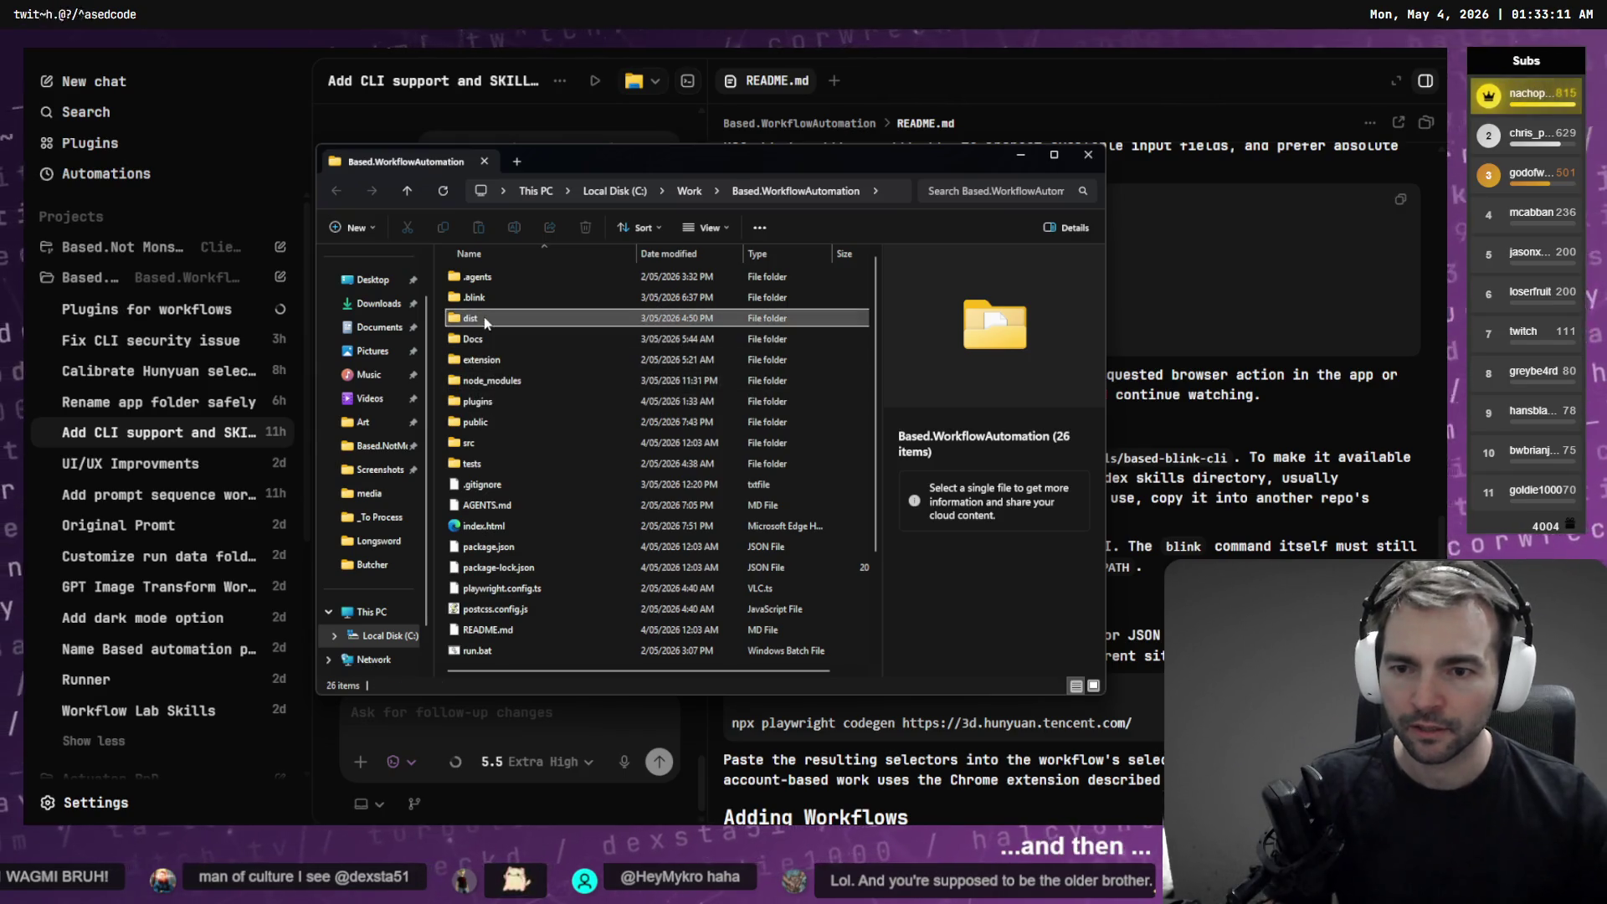
{"action": "key", "text": "s"}
{"action": "key", "text": "Up"}
{"action": "key", "text": "Up"}
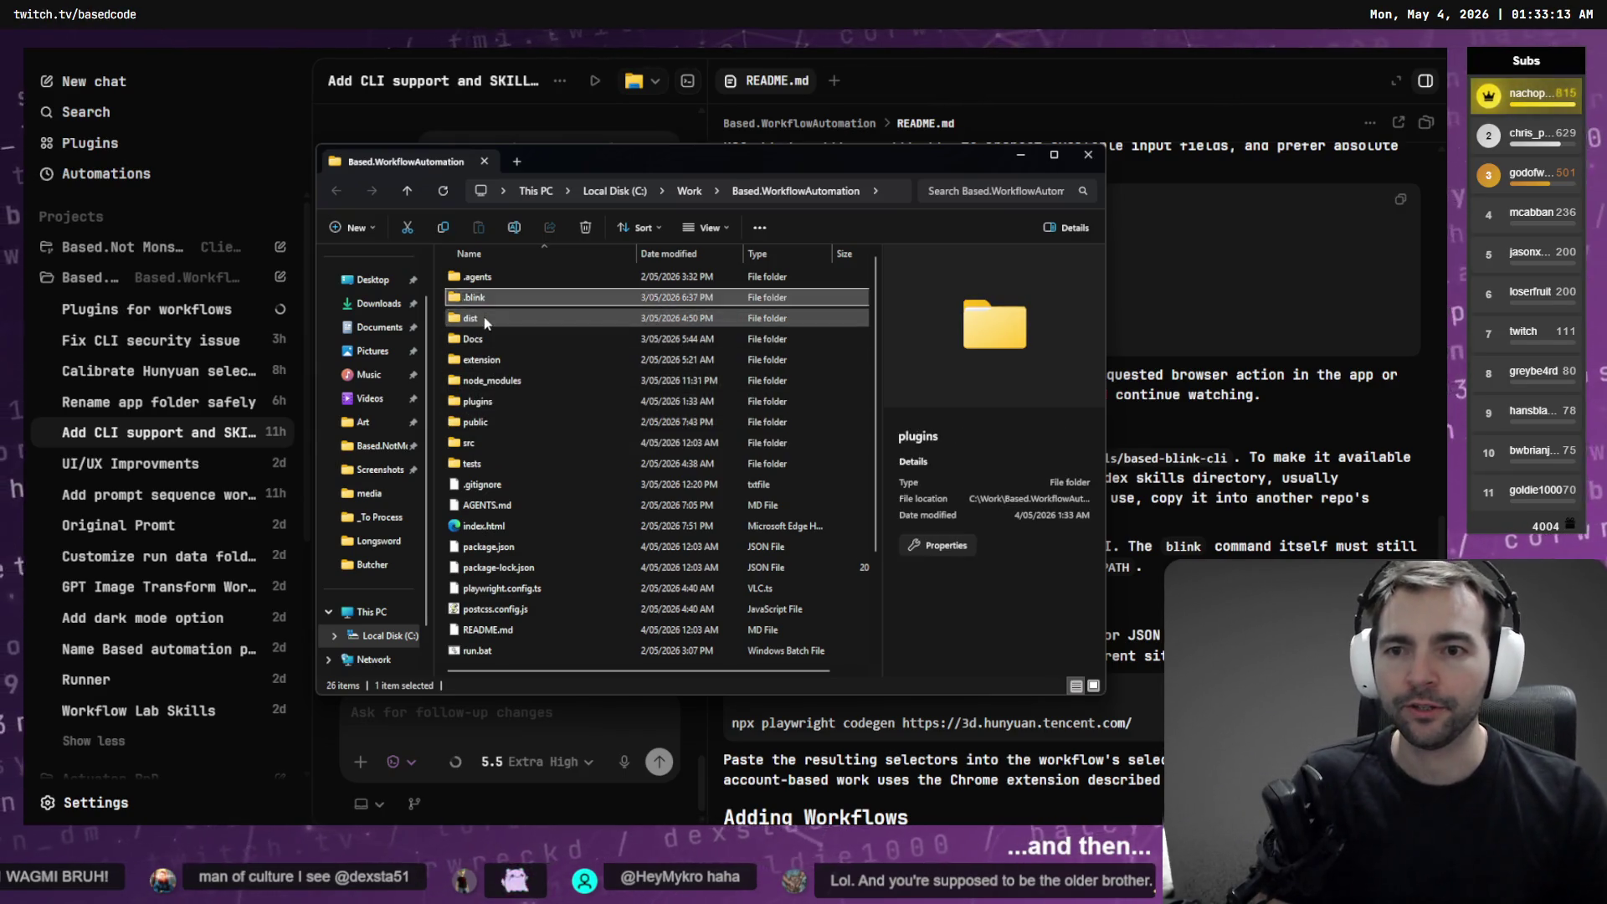
{"action": "key", "text": "Home"}
{"action": "key", "text": "Return"}
{"action": "key", "text": "Return"}
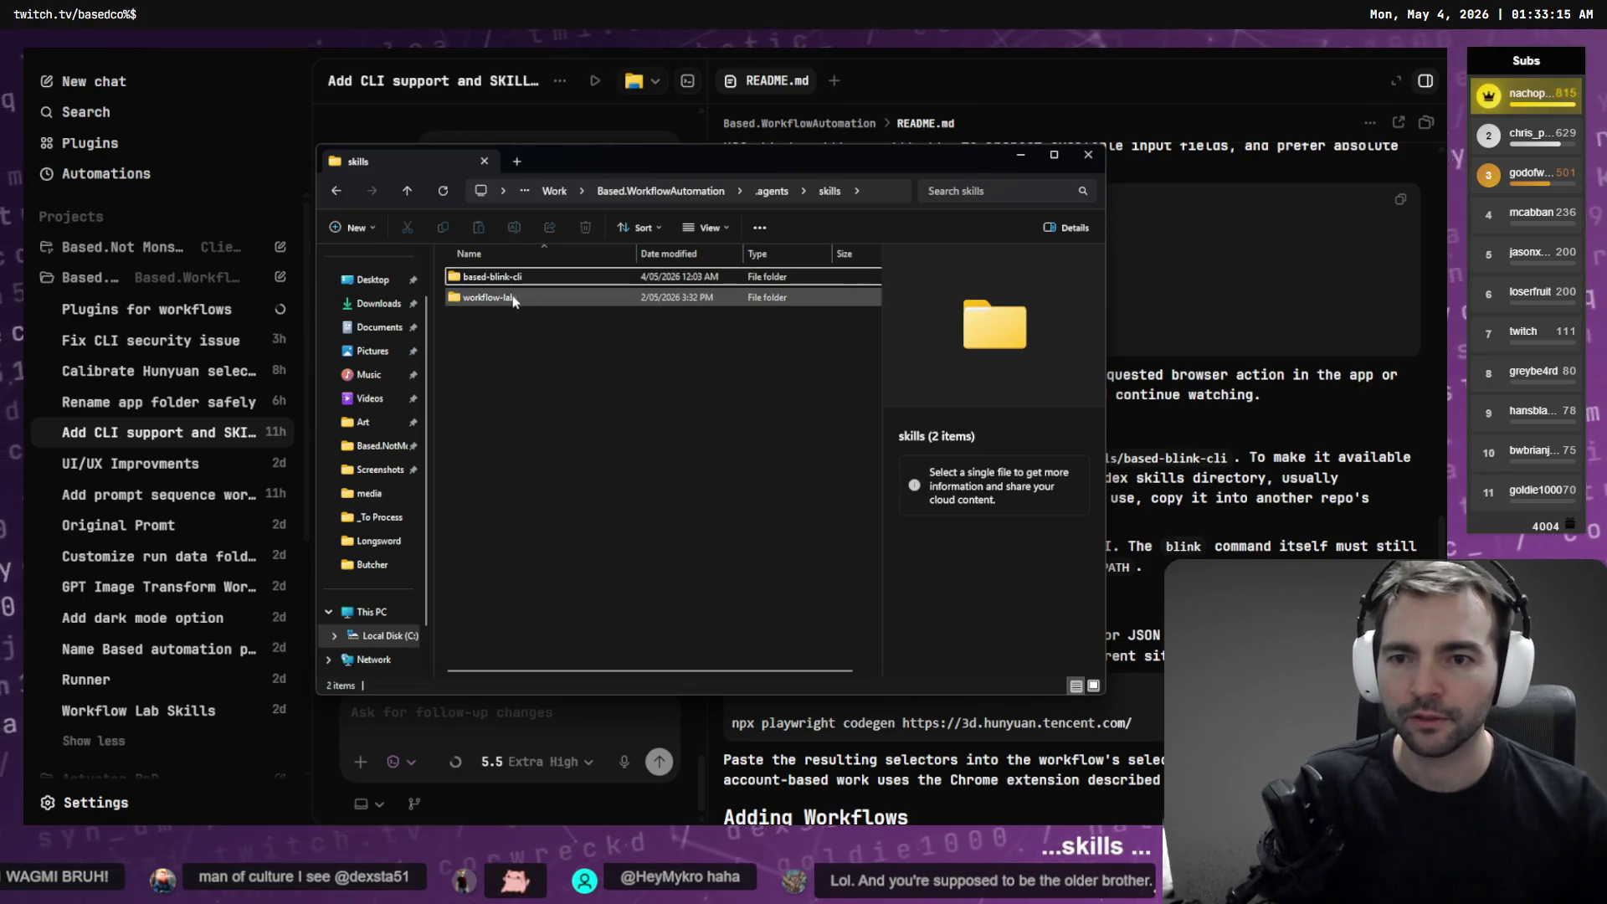
Go into skills > based-blink-cli, select SKILL.md, and return to Codex
{"action": "left_click", "coordinate": [513, 298]}
{"action": "double_click", "coordinate": [531, 277]}
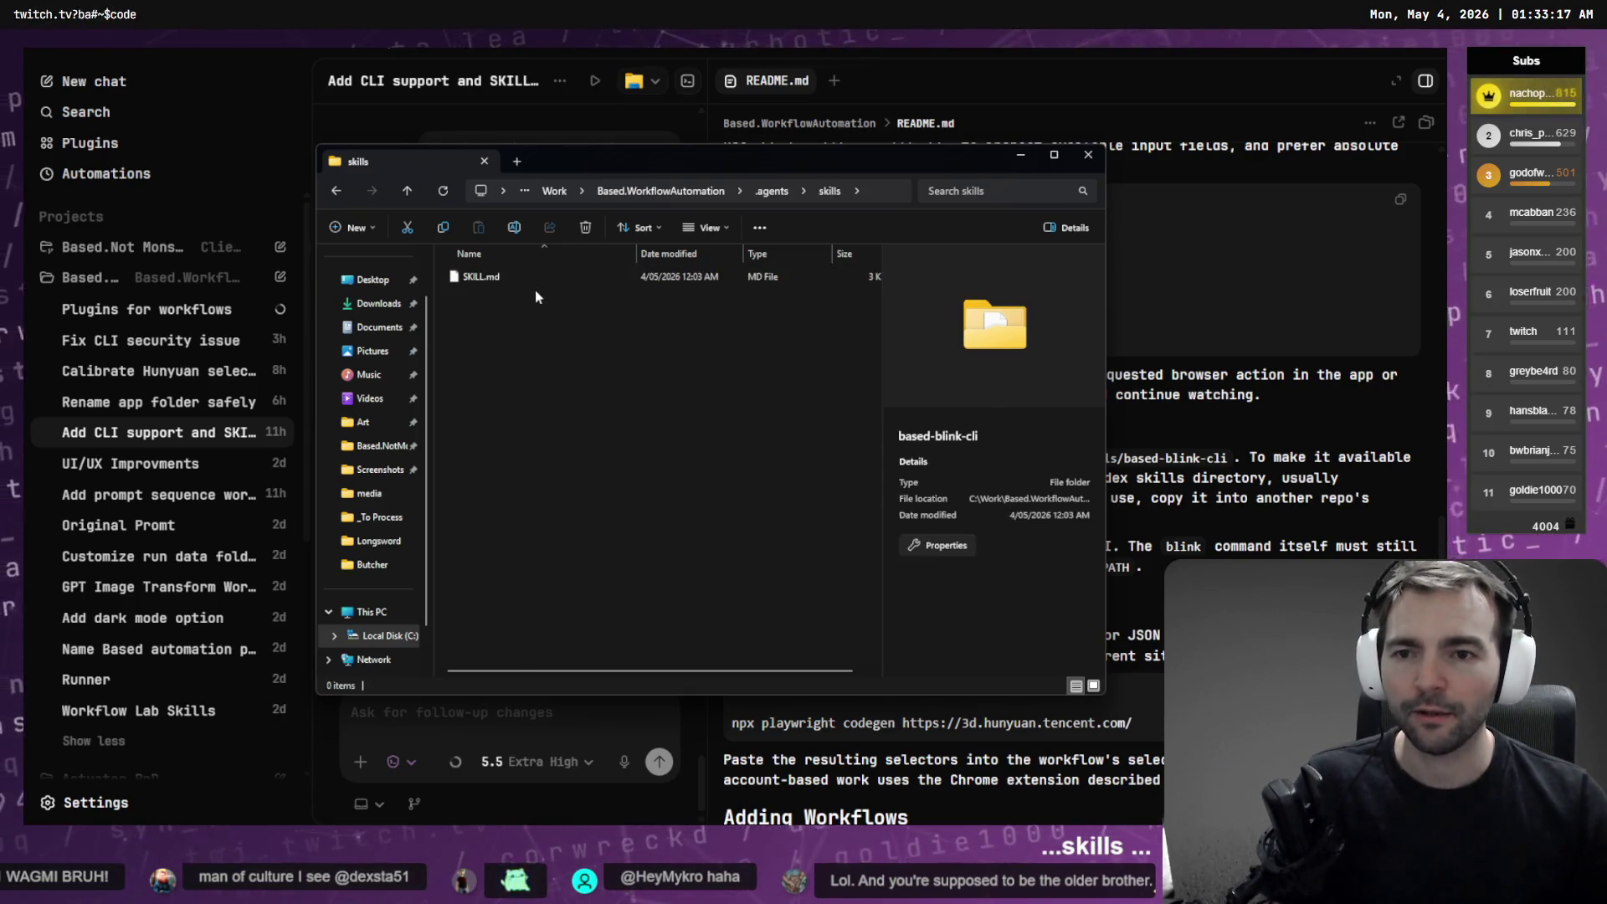
{"action": "left_click", "coordinate": [482, 285]}
{"action": "left_click", "coordinate": [1312, 432]}
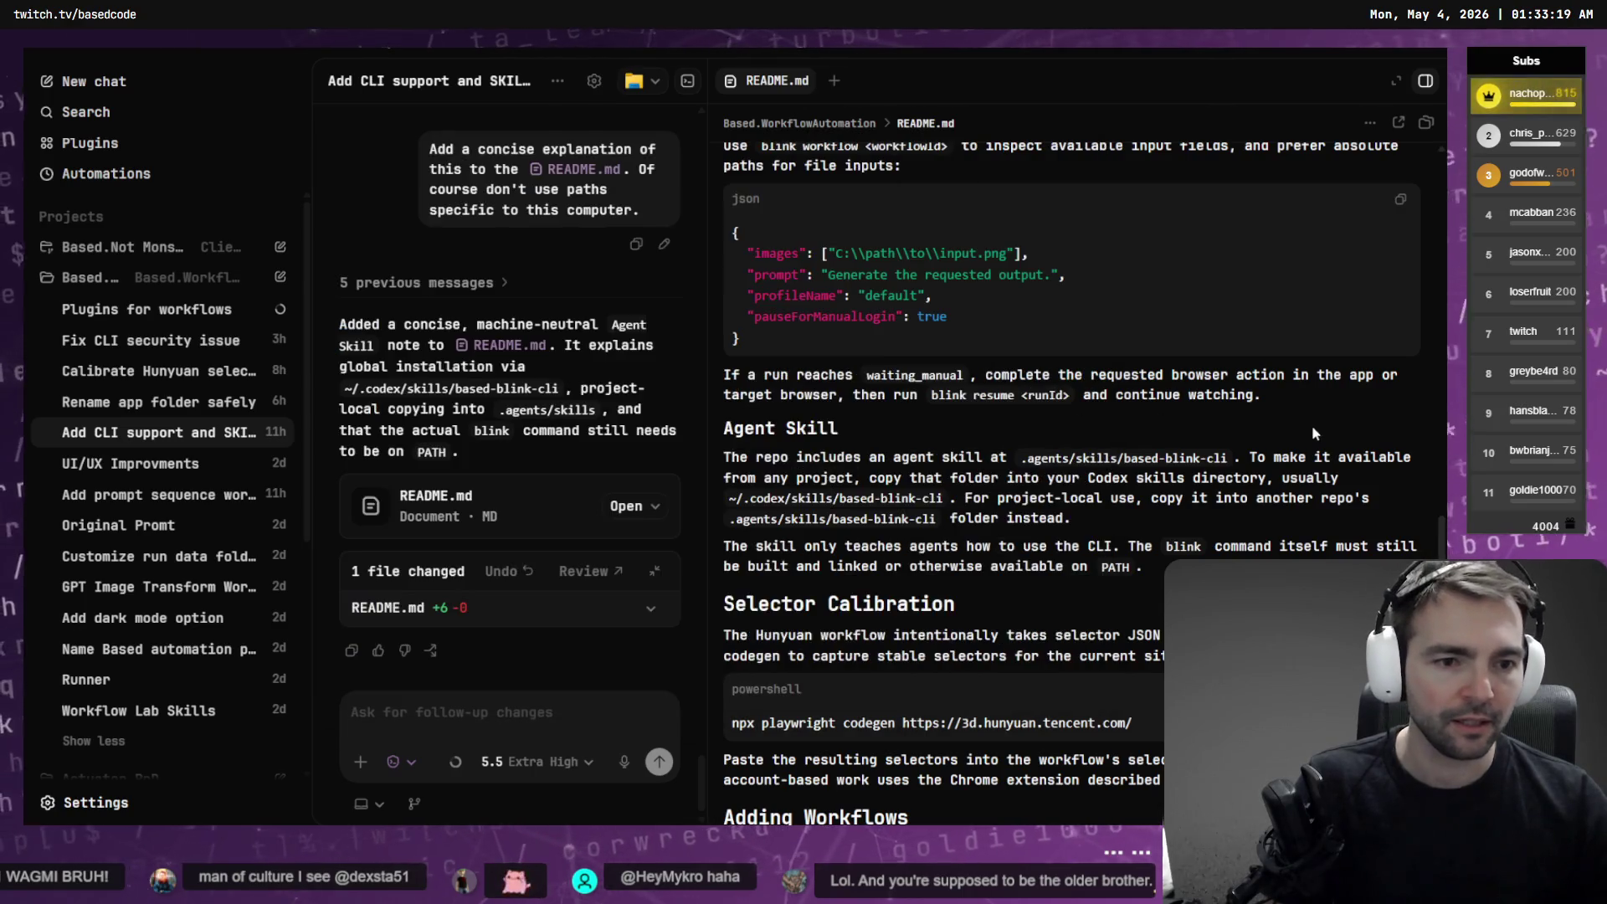
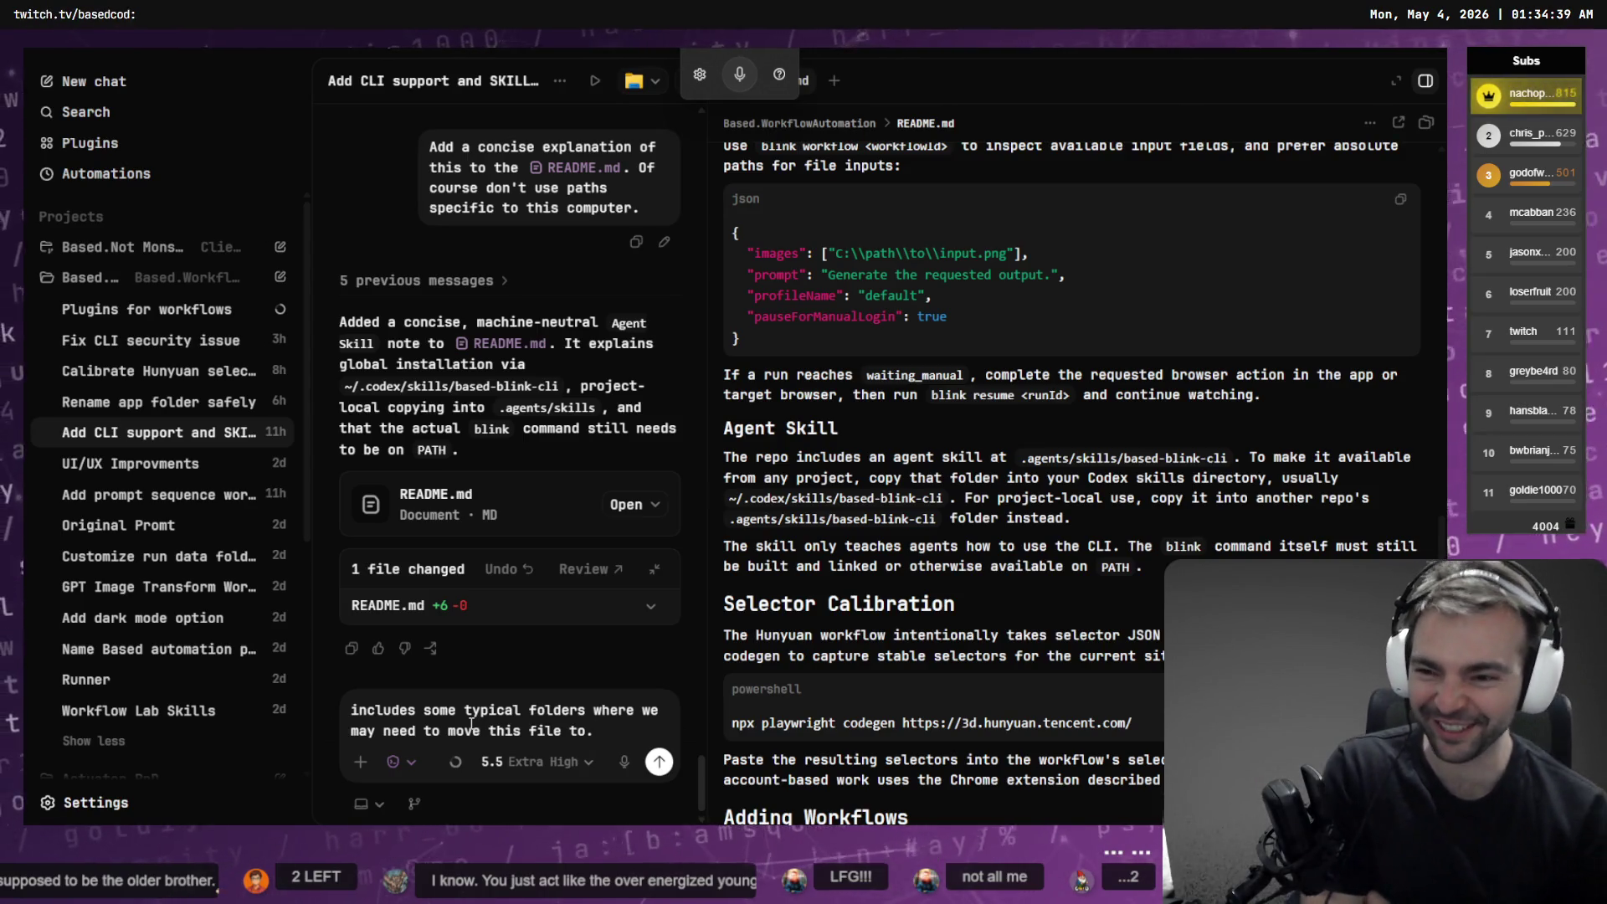
Widen the chat pane and scroll back to the earlier answer on installing the CLI skill
{"action": "key", "text": "Up"}
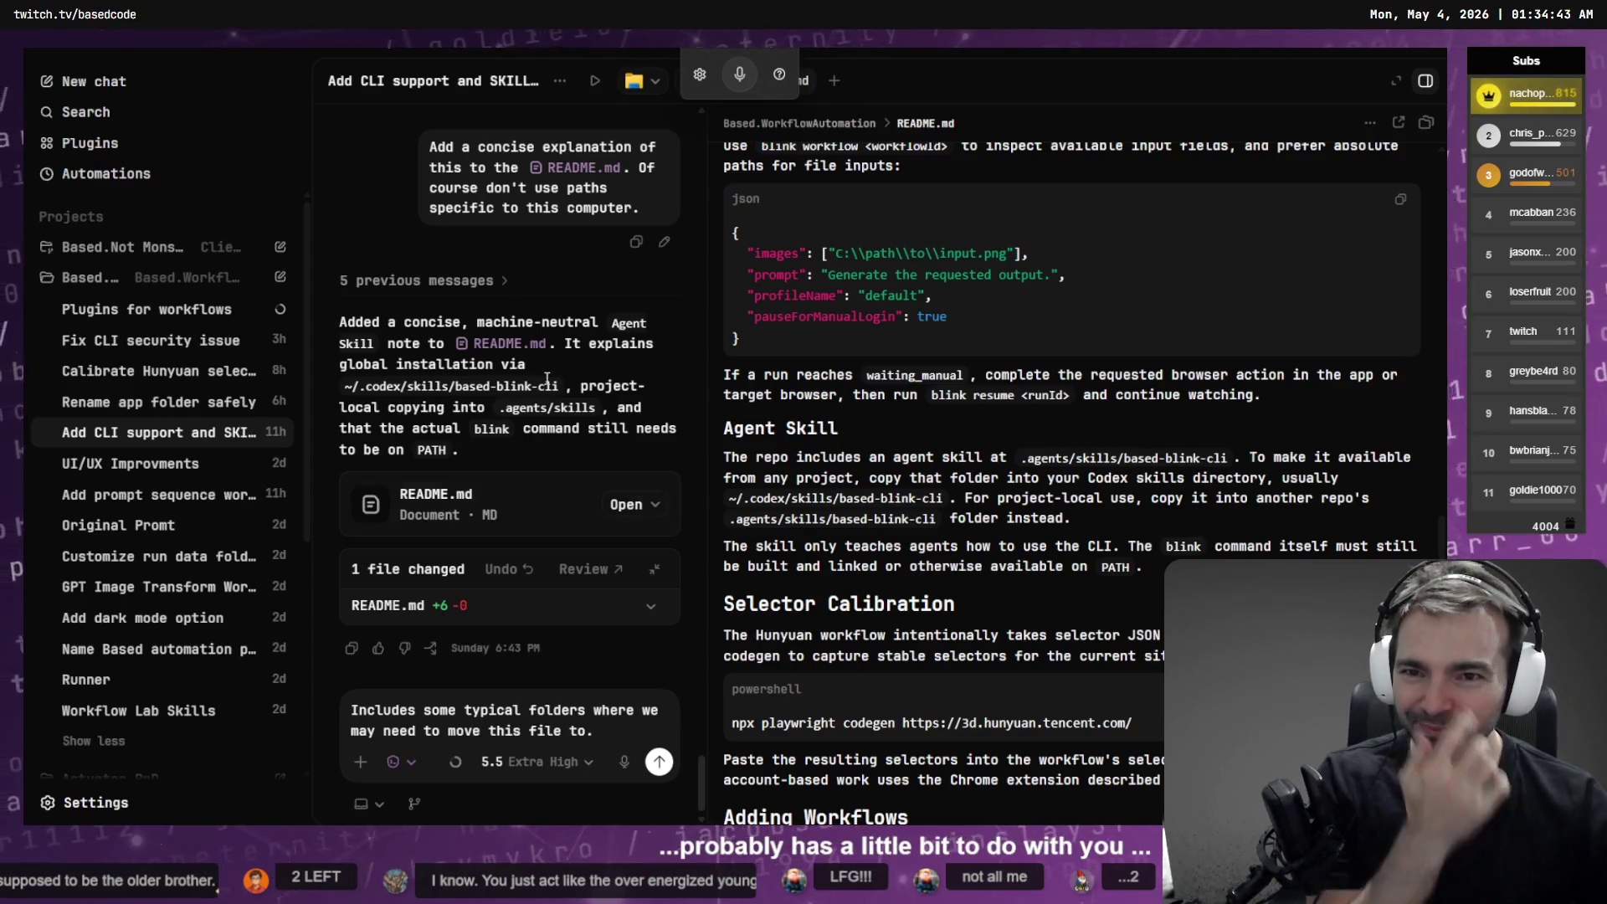
{"action": "scroll", "coordinate": [620, 466], "scroll_direction": "up", "scroll_amount": 5}
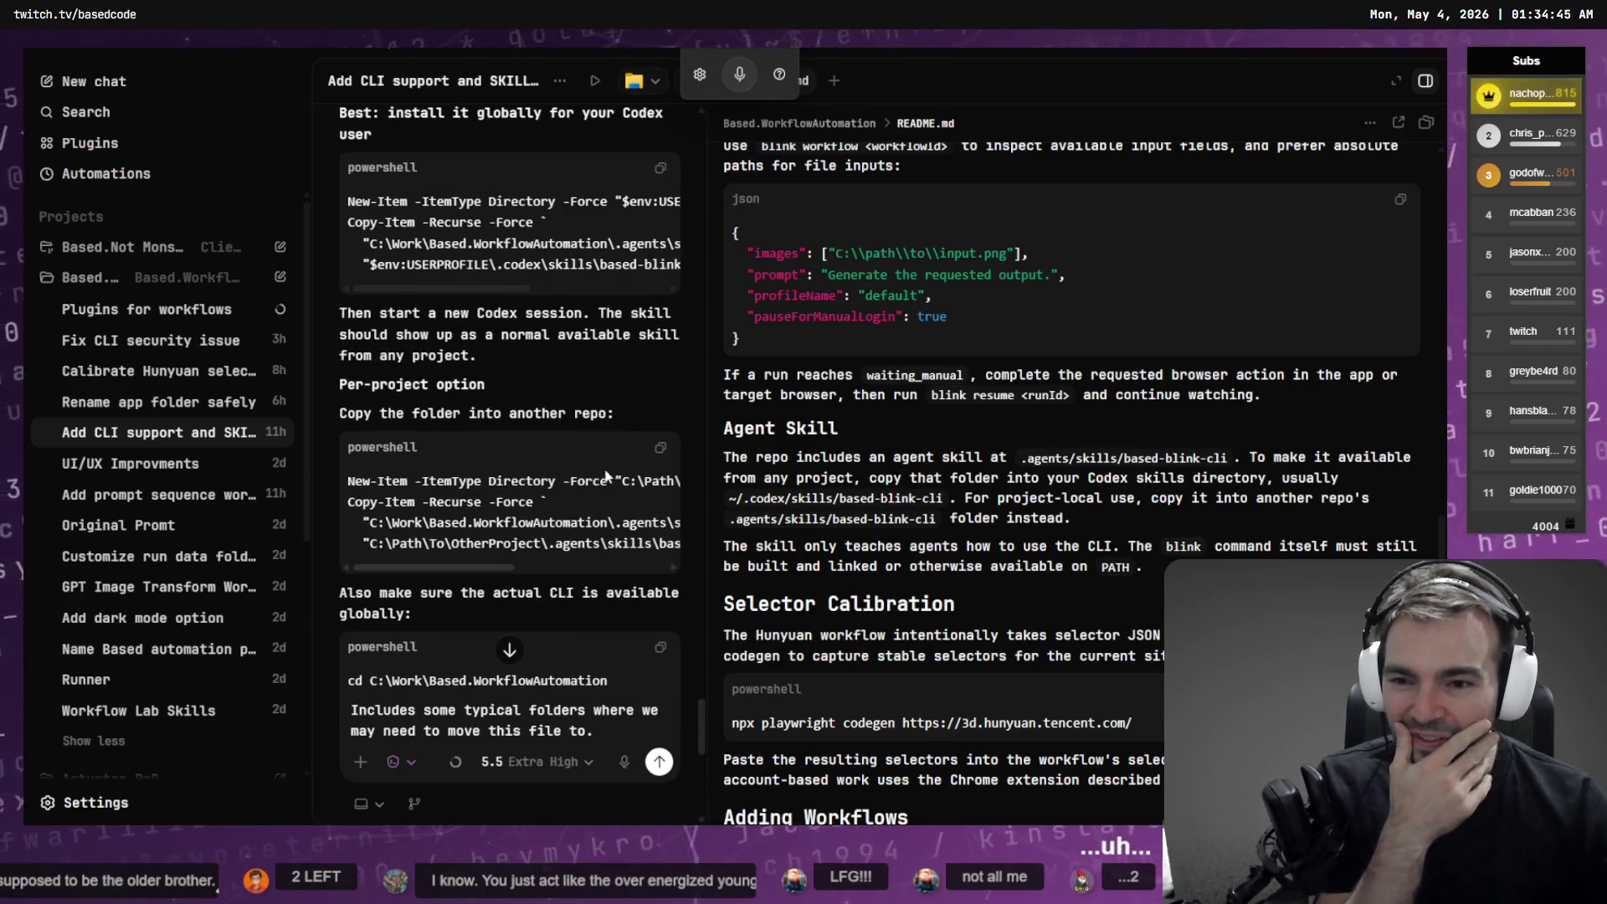
{"action": "left_click_drag", "start_coordinate": [709, 489], "coordinate": [920, 489]}
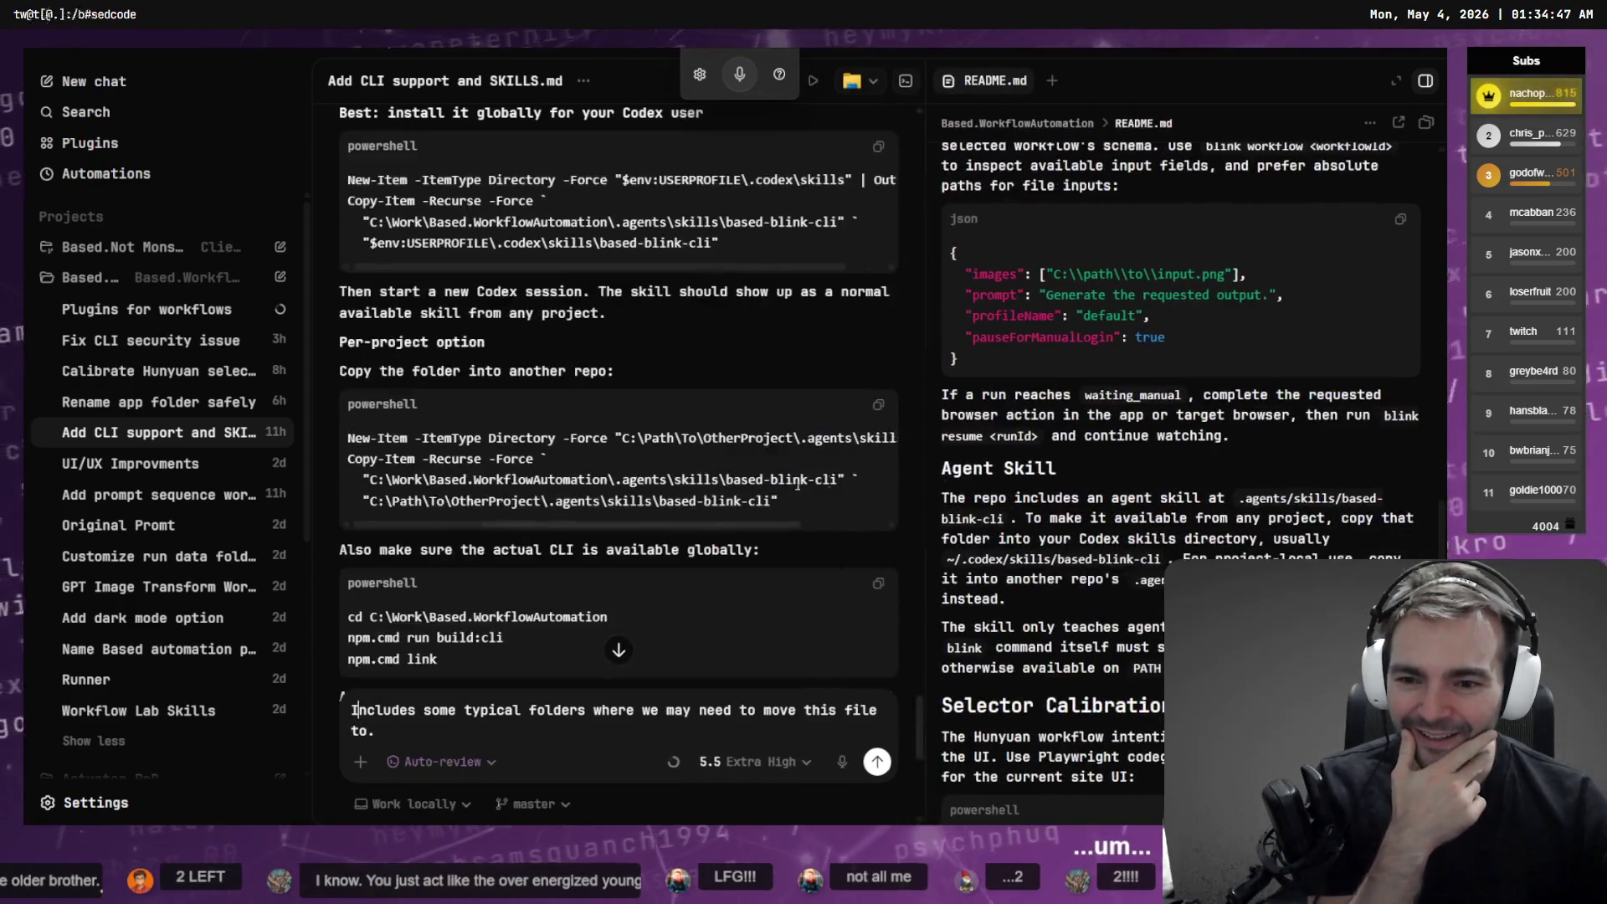
{"action": "scroll", "coordinate": [619, 393], "scroll_direction": "up", "scroll_amount": 10}
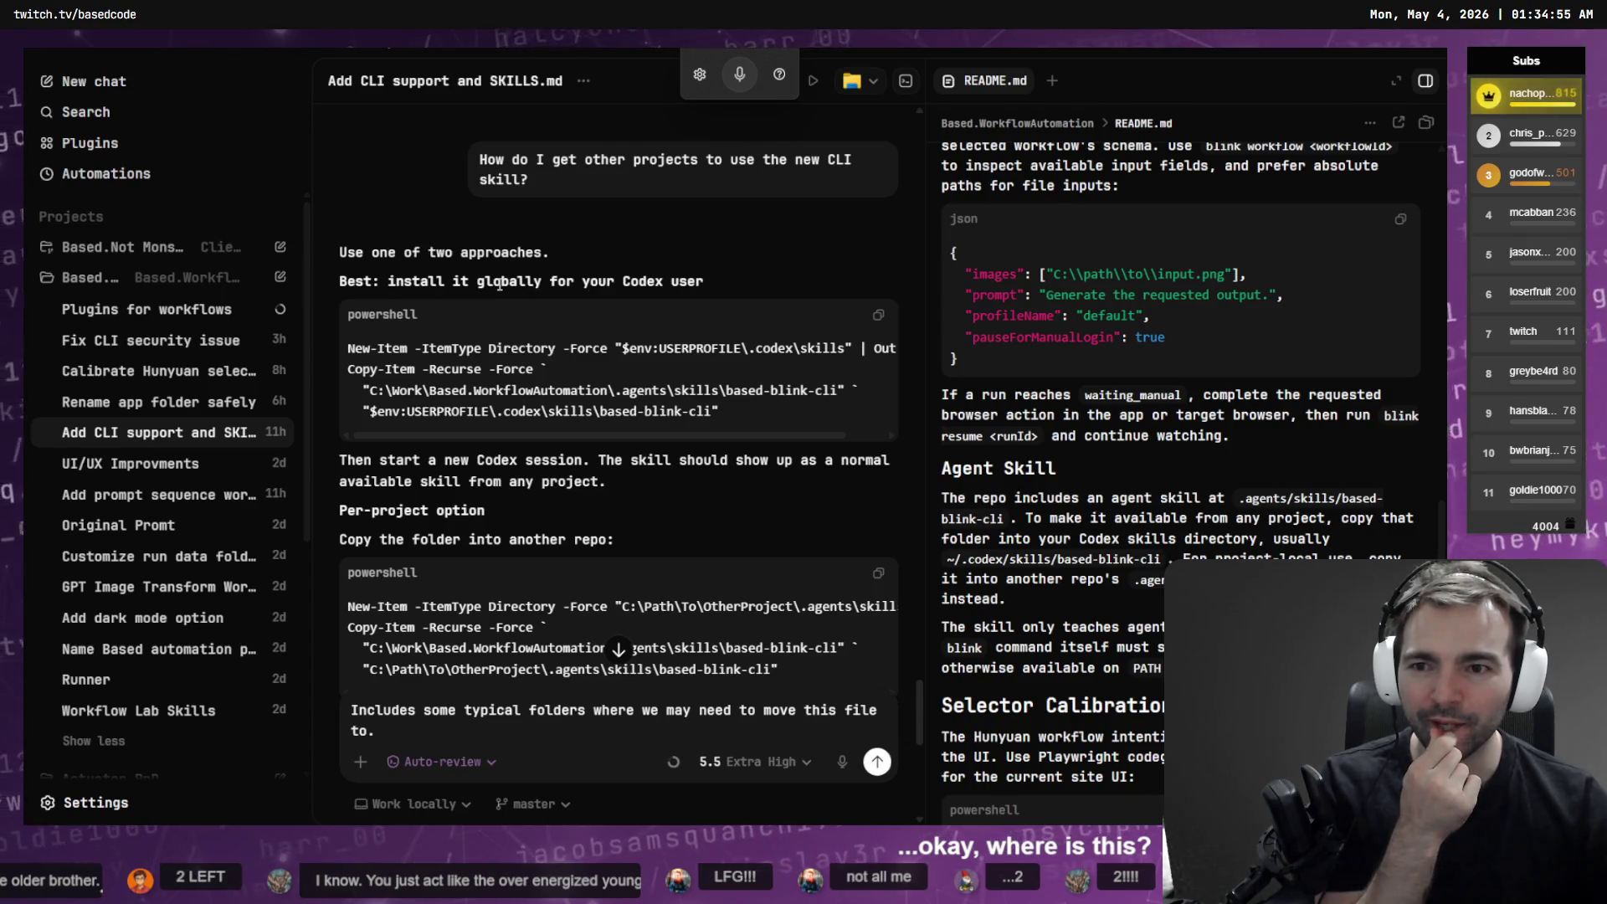
{"action": "scroll", "coordinate": [579, 491], "scroll_direction": "down", "scroll_amount": 3}
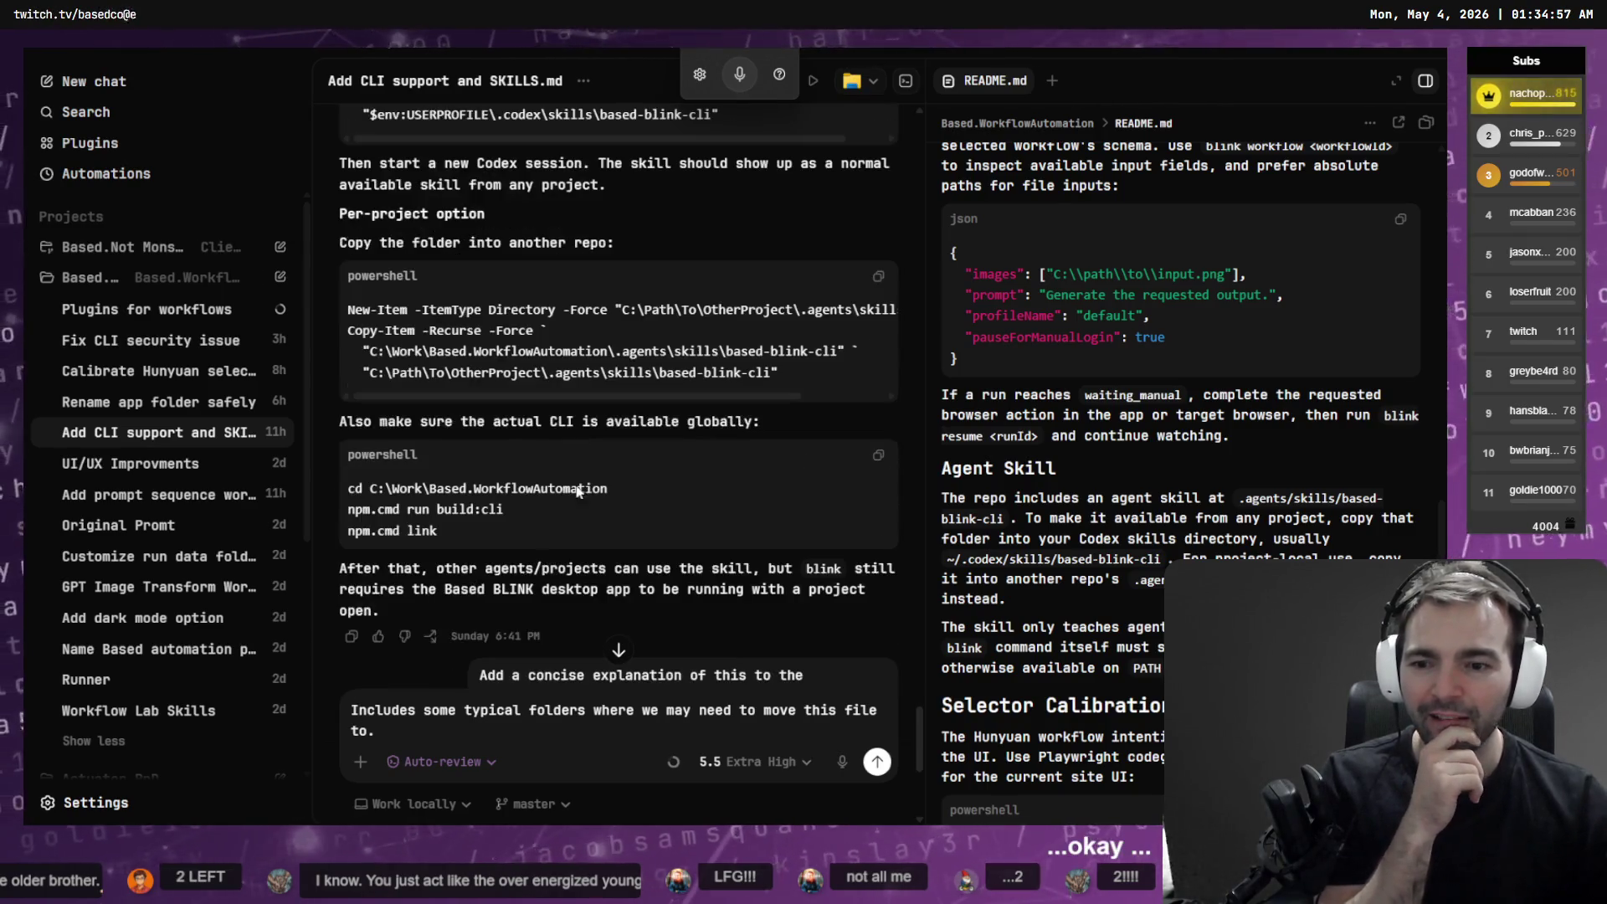
Send the request 'Includes some instructions specific to codex and claude paths.' to the agent
{"action": "left_click_drag", "start_coordinate": [463, 727], "coordinate": [317, 688]}
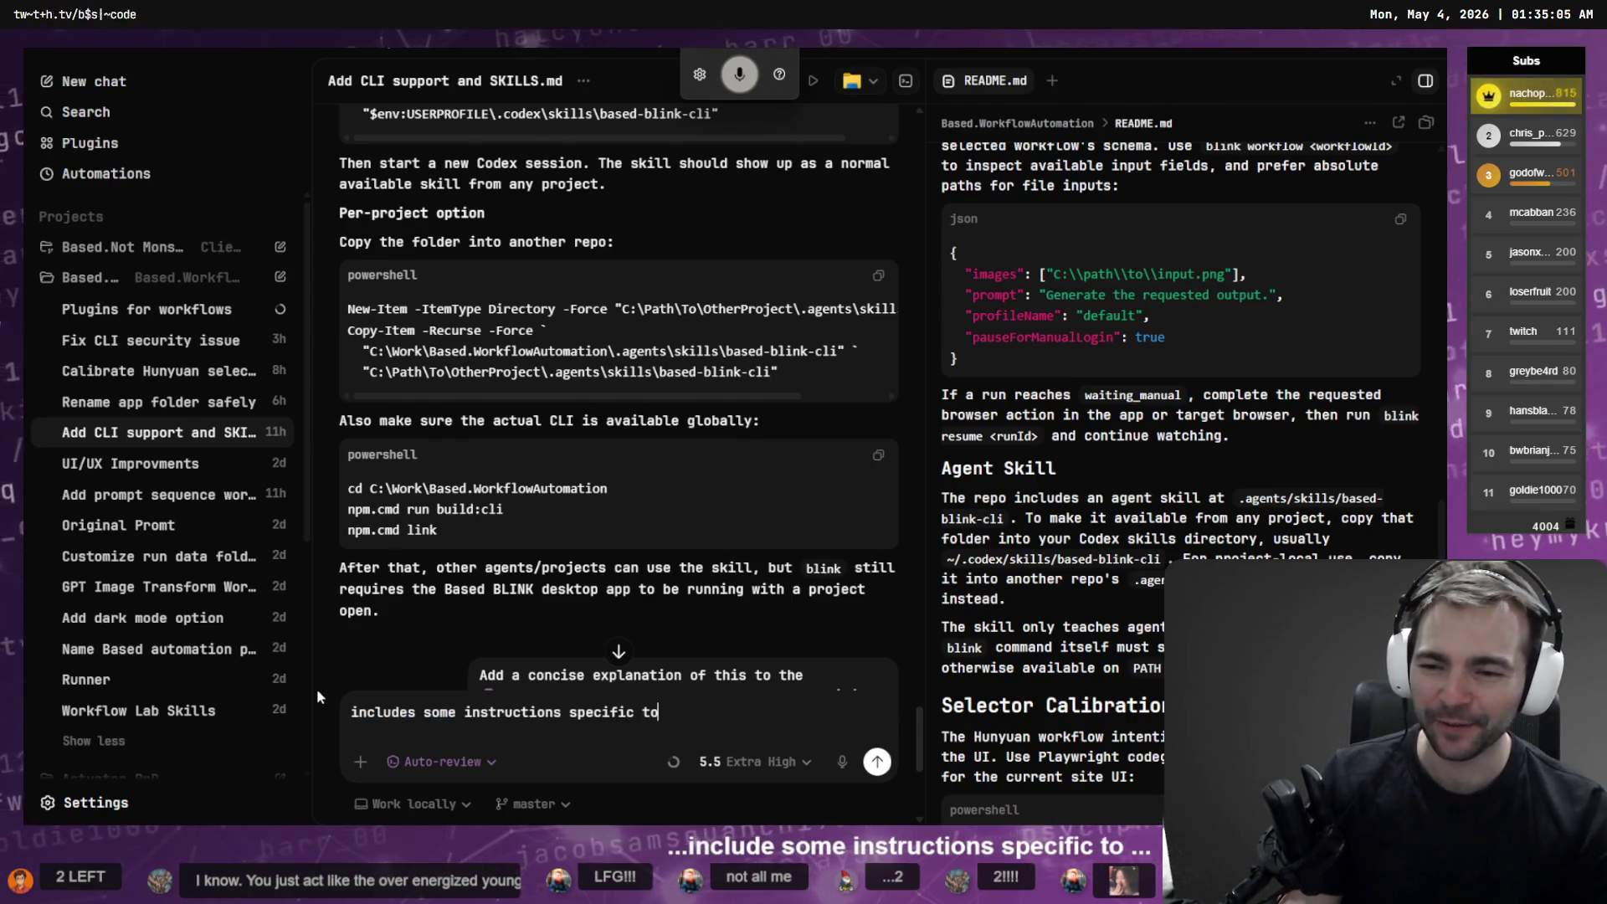
{"action": "type", "text": "."}
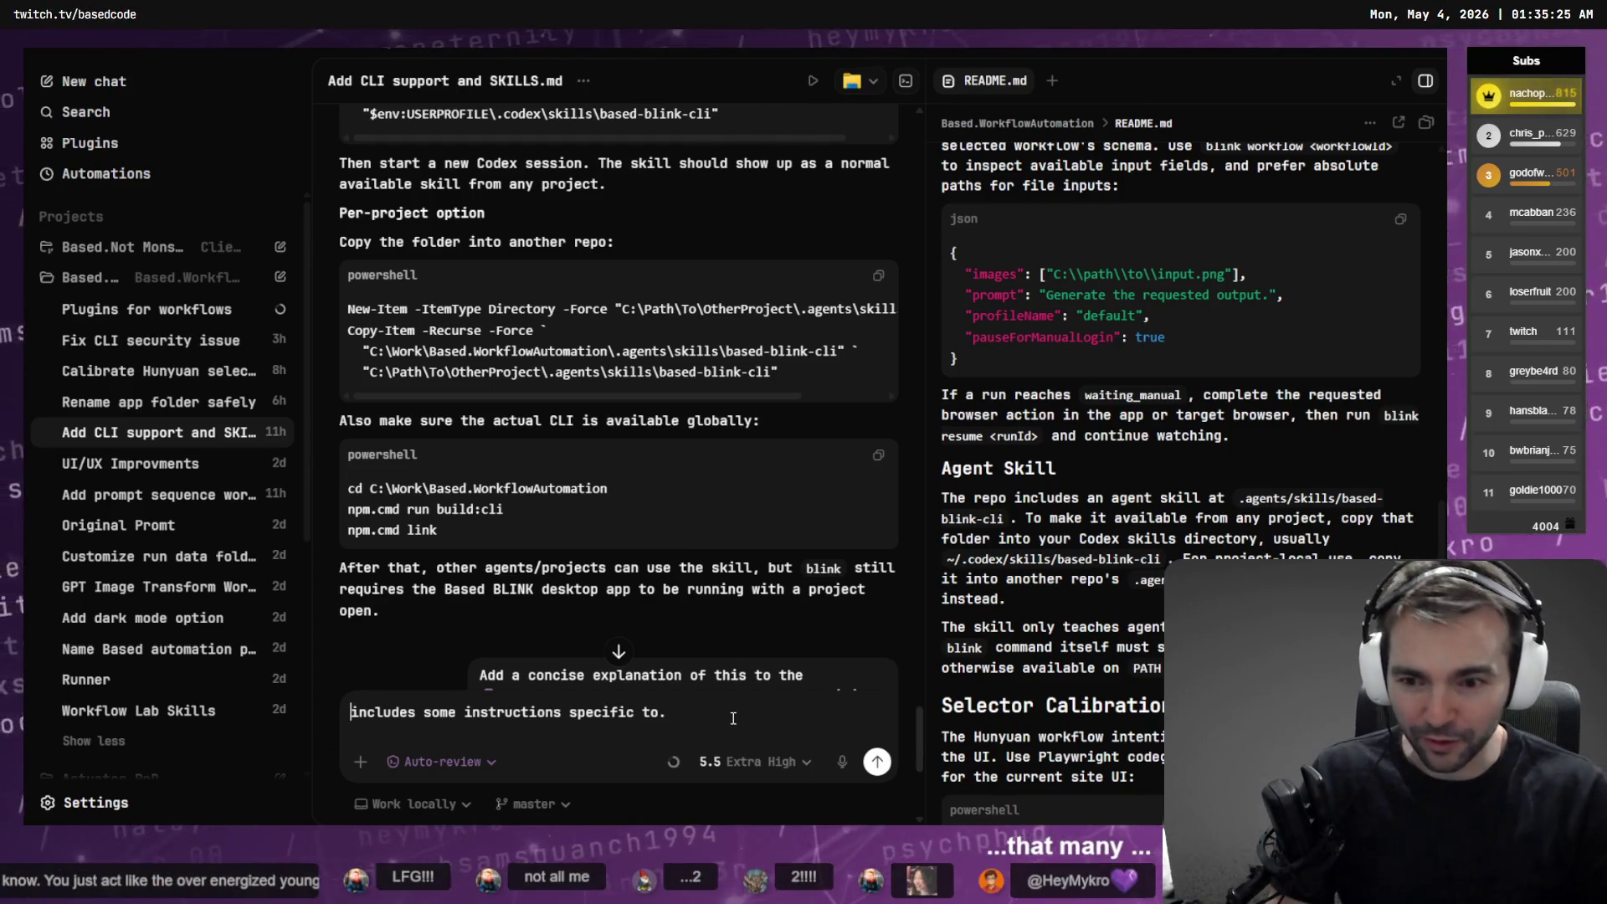
{"action": "key", "text": "Delete"}
{"action": "type", "text": "I"}
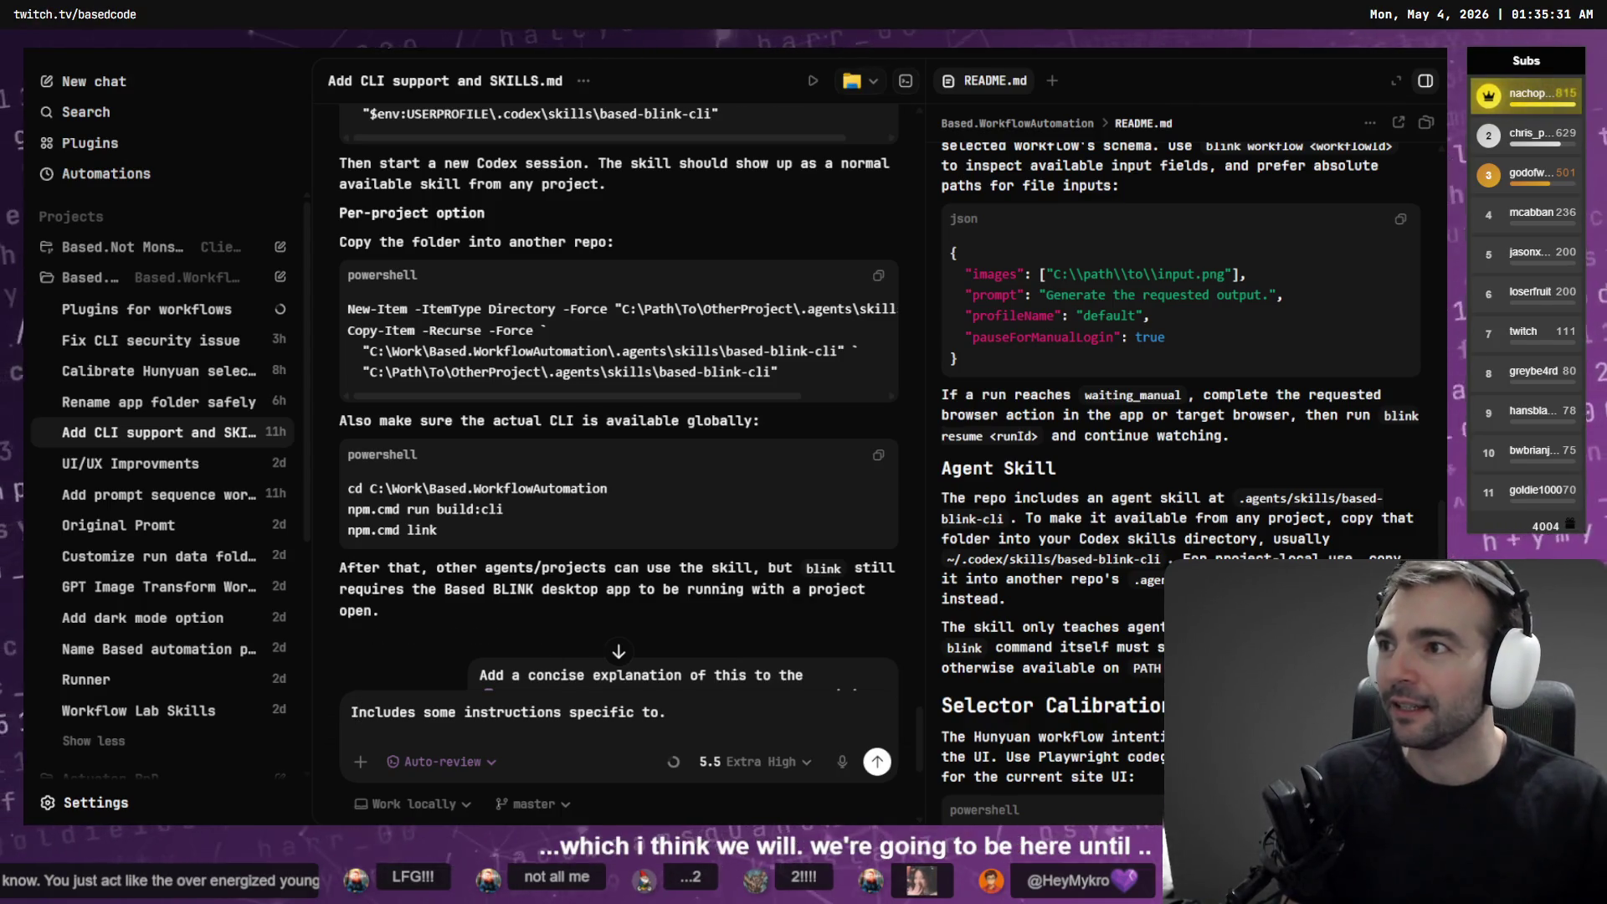
{"action": "left_click", "coordinate": [728, 721]}
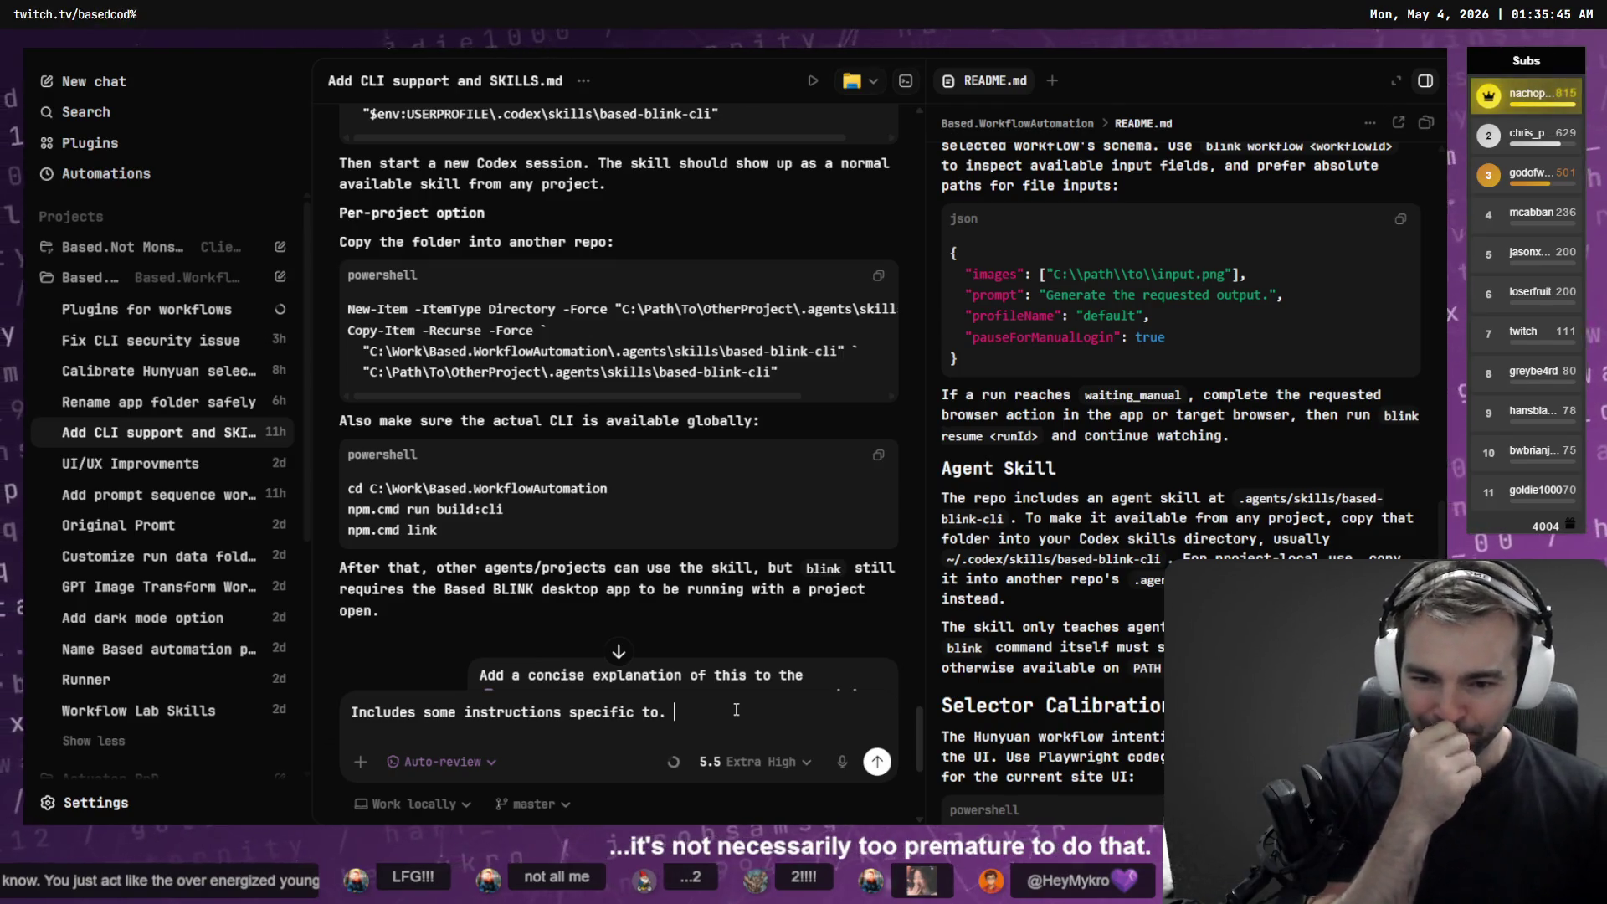
{"action": "key", "text": "BackSpace"}
{"action": "key", "text": "BackSpace"}
{"action": "type", "text": "codex and claude"}
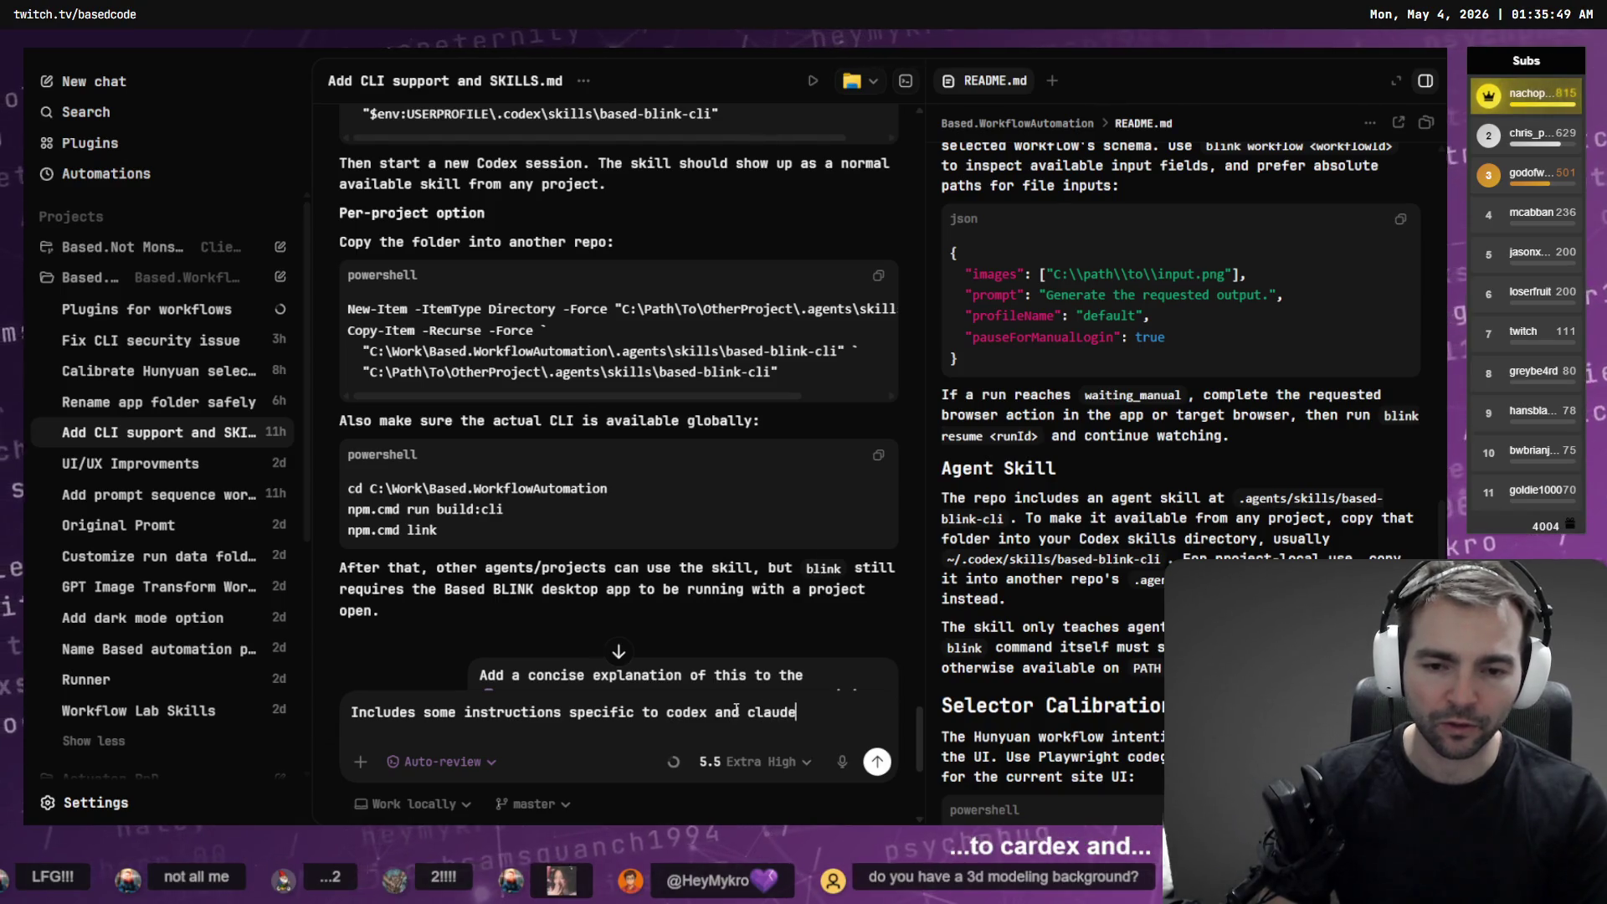
{"action": "type", "text": " for their paths."}
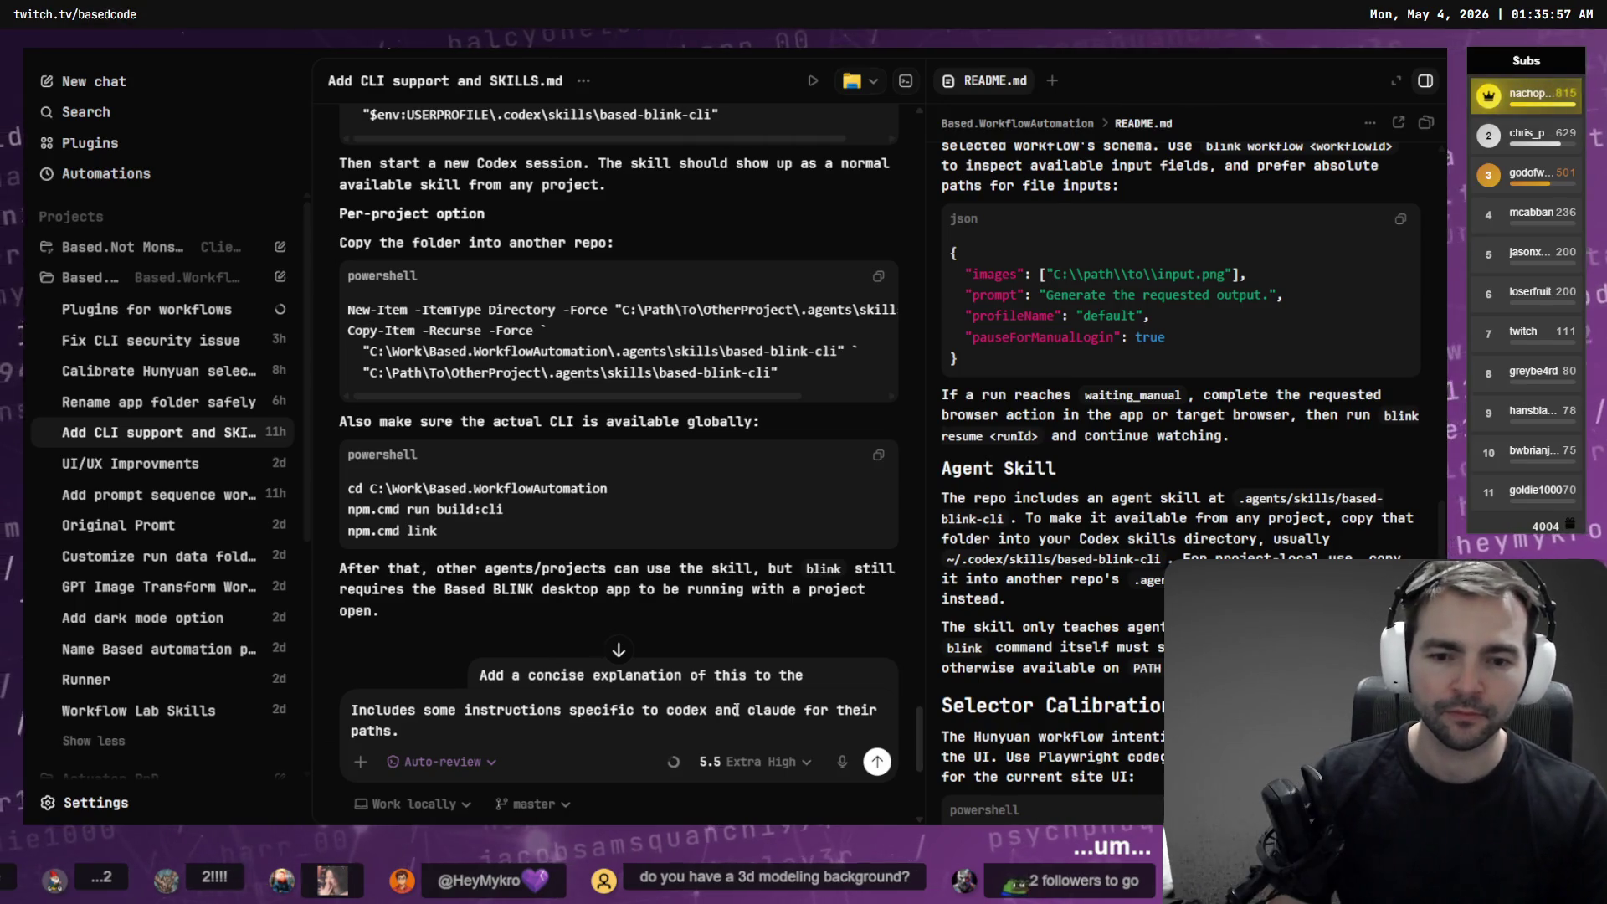
{"action": "key", "text": "BackSpace"}
{"action": "key", "text": "BackSpace"}
{"action": "key", "text": "BackSpace"}
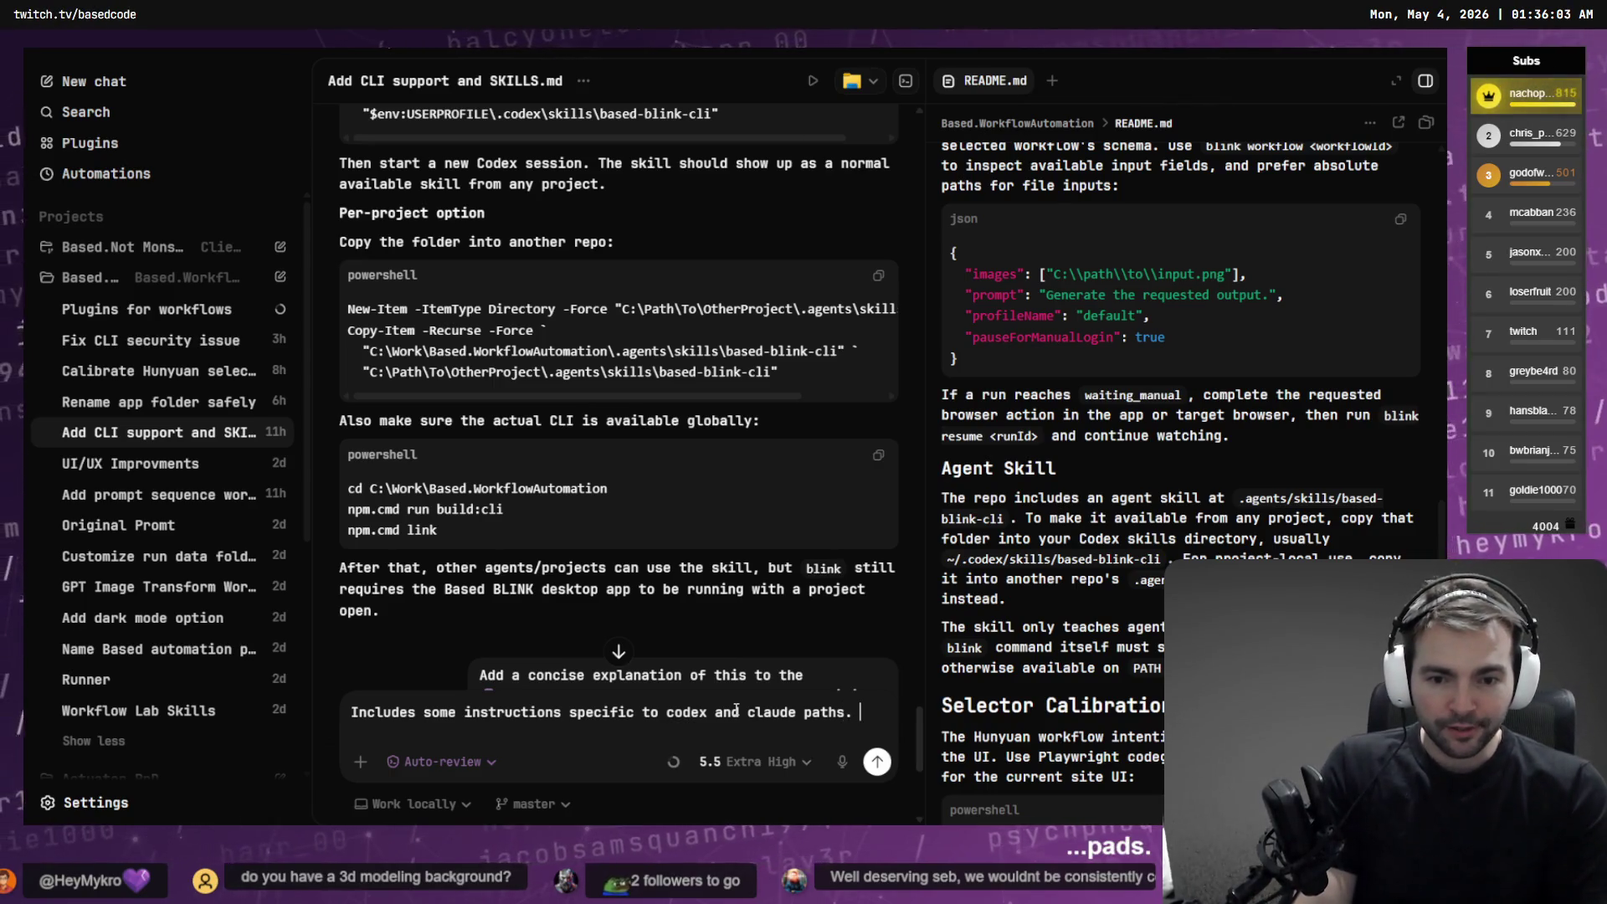
{"action": "key", "text": "Return"}
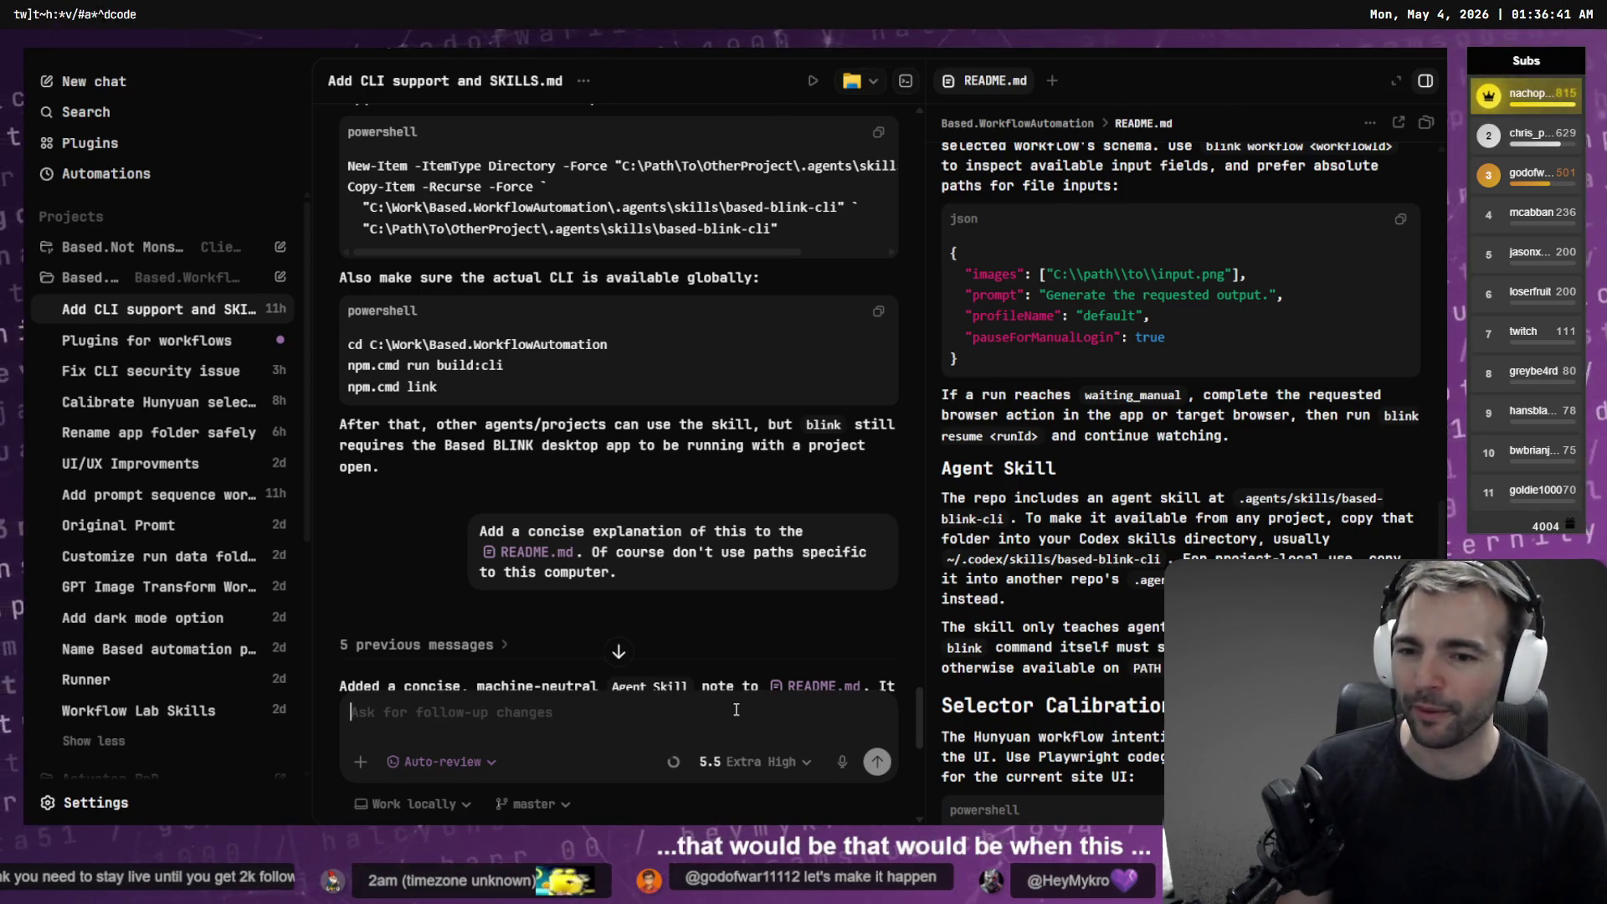
{"action": "scroll", "coordinate": [708, 428], "scroll_direction": "down", "scroll_amount": 10}
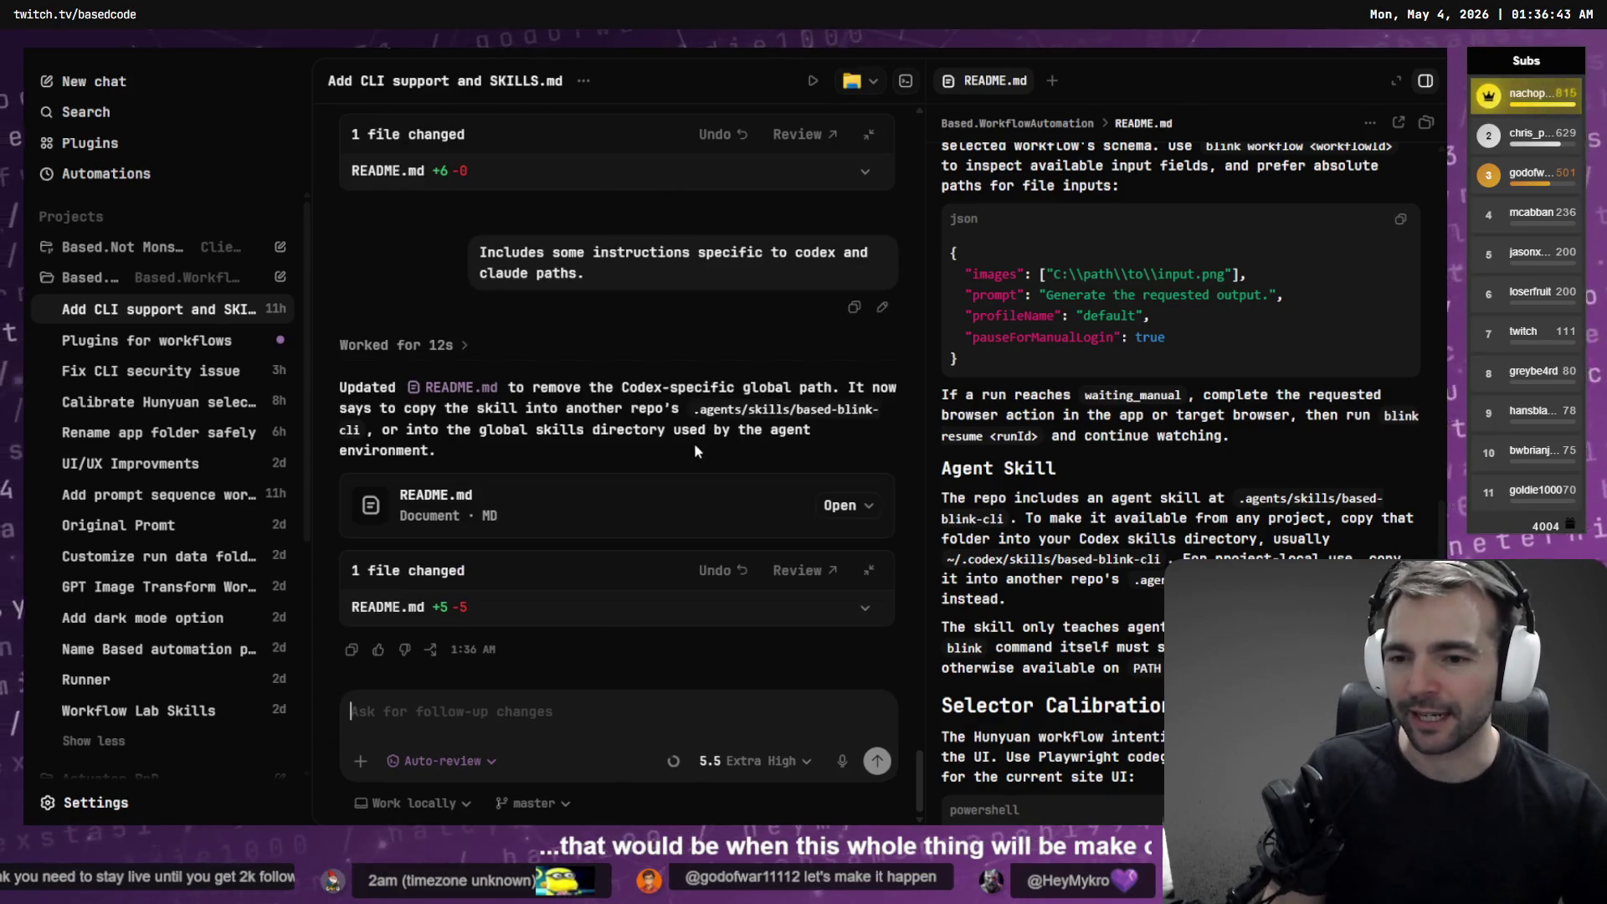
{"action": "scroll", "coordinate": [1085, 502], "scroll_direction": "down", "scroll_amount": 10}
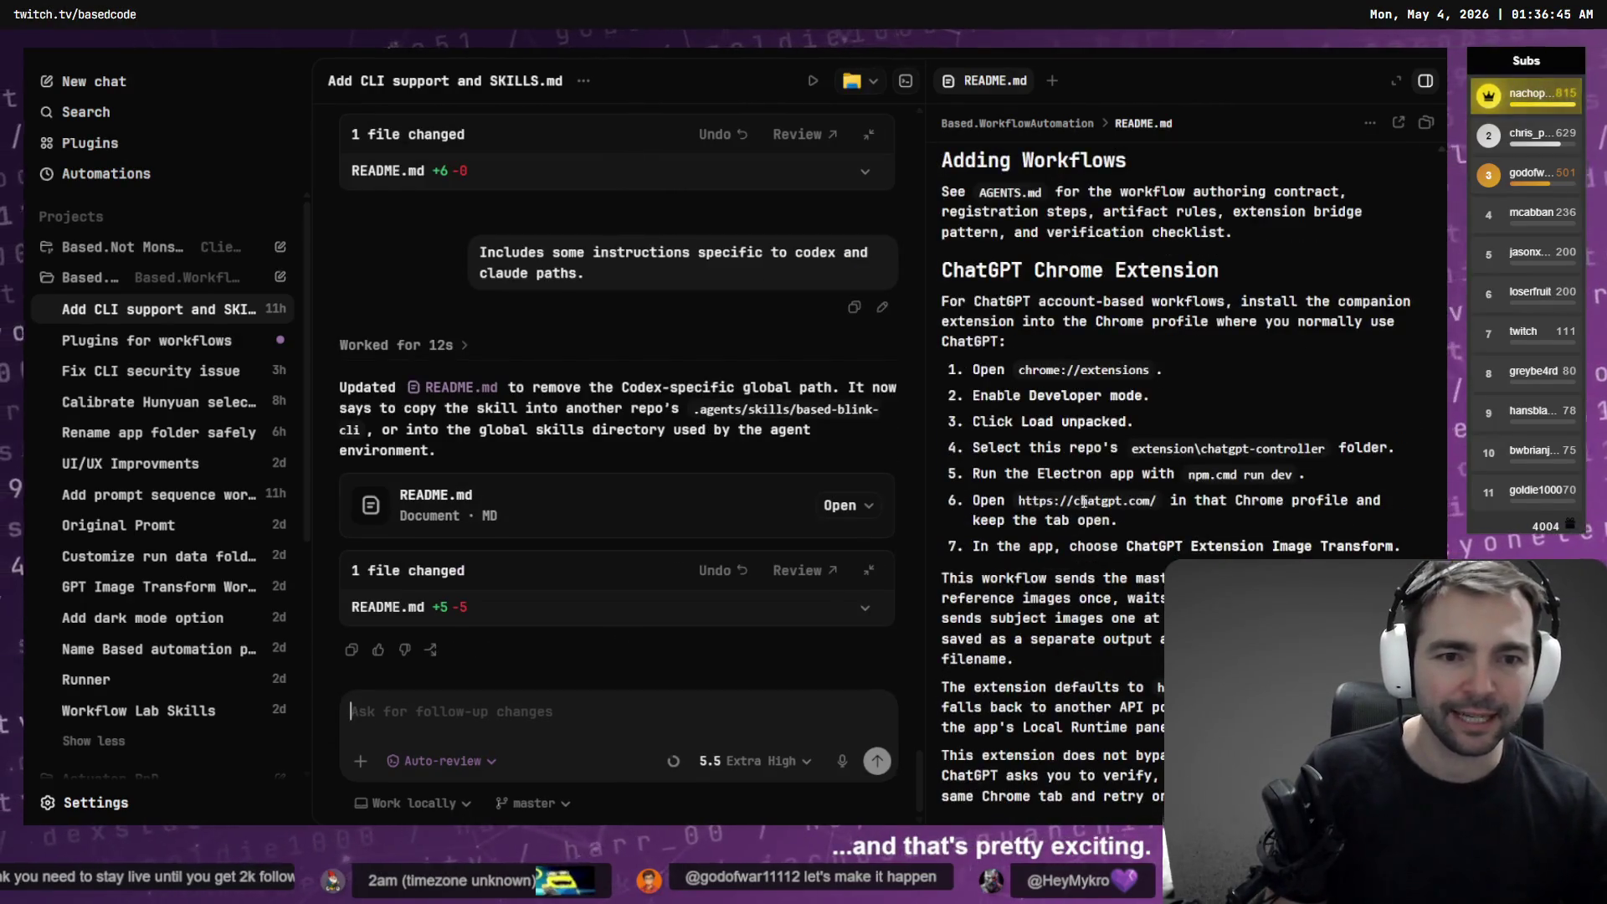
{"action": "scroll", "coordinate": [1085, 502], "scroll_direction": "up", "scroll_amount": 5}
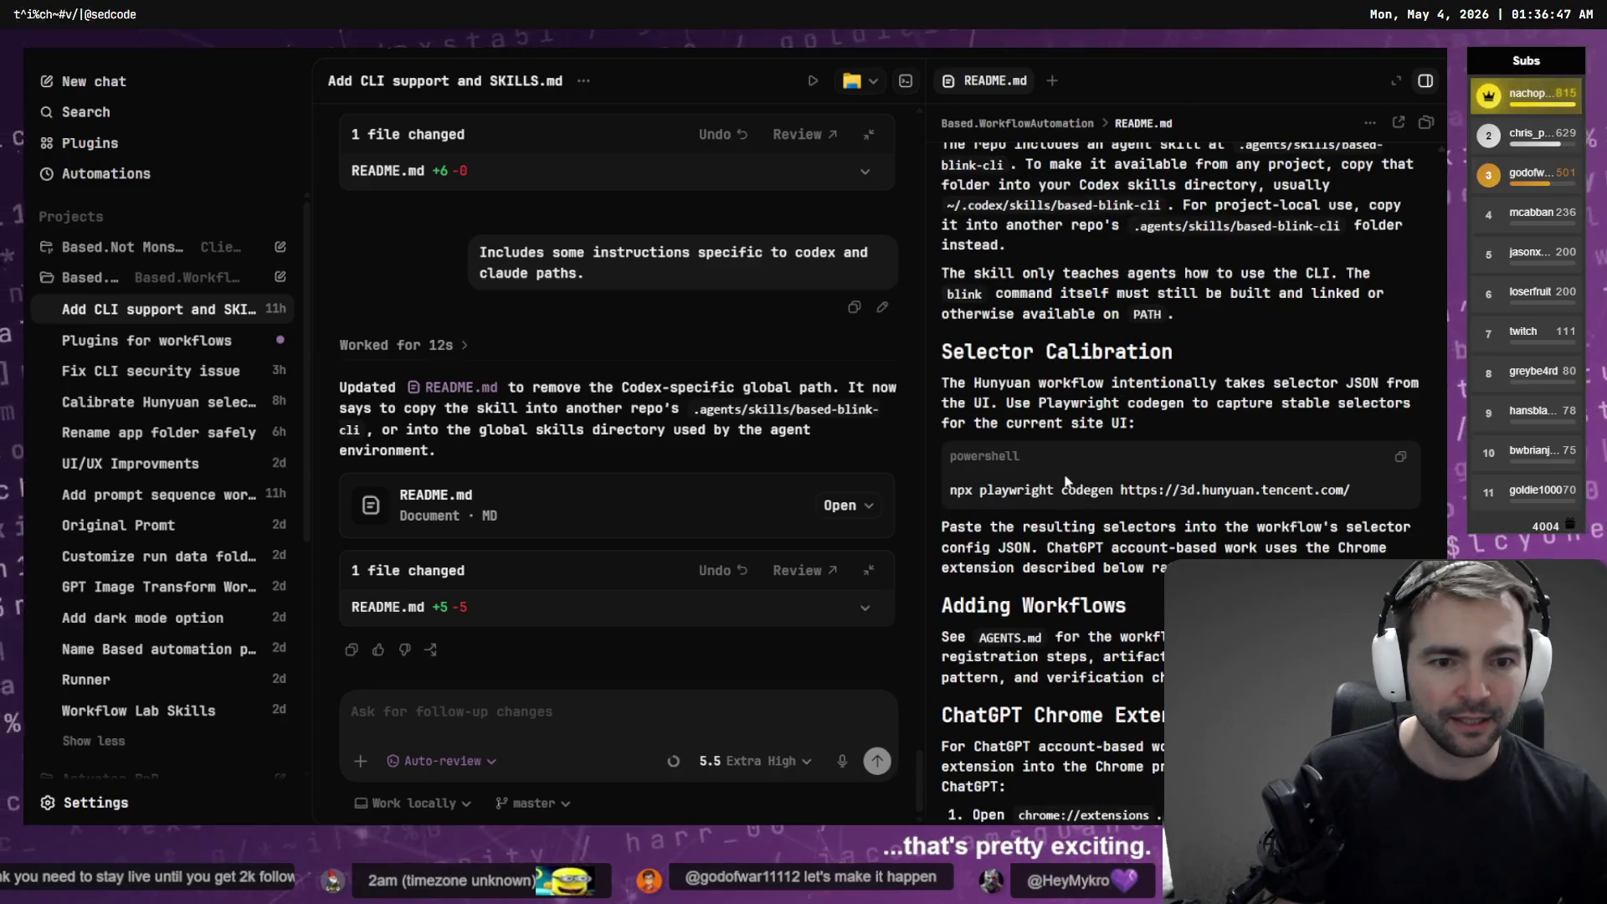
{"action": "scroll", "coordinate": [1061, 460], "scroll_direction": "up", "scroll_amount": 4}
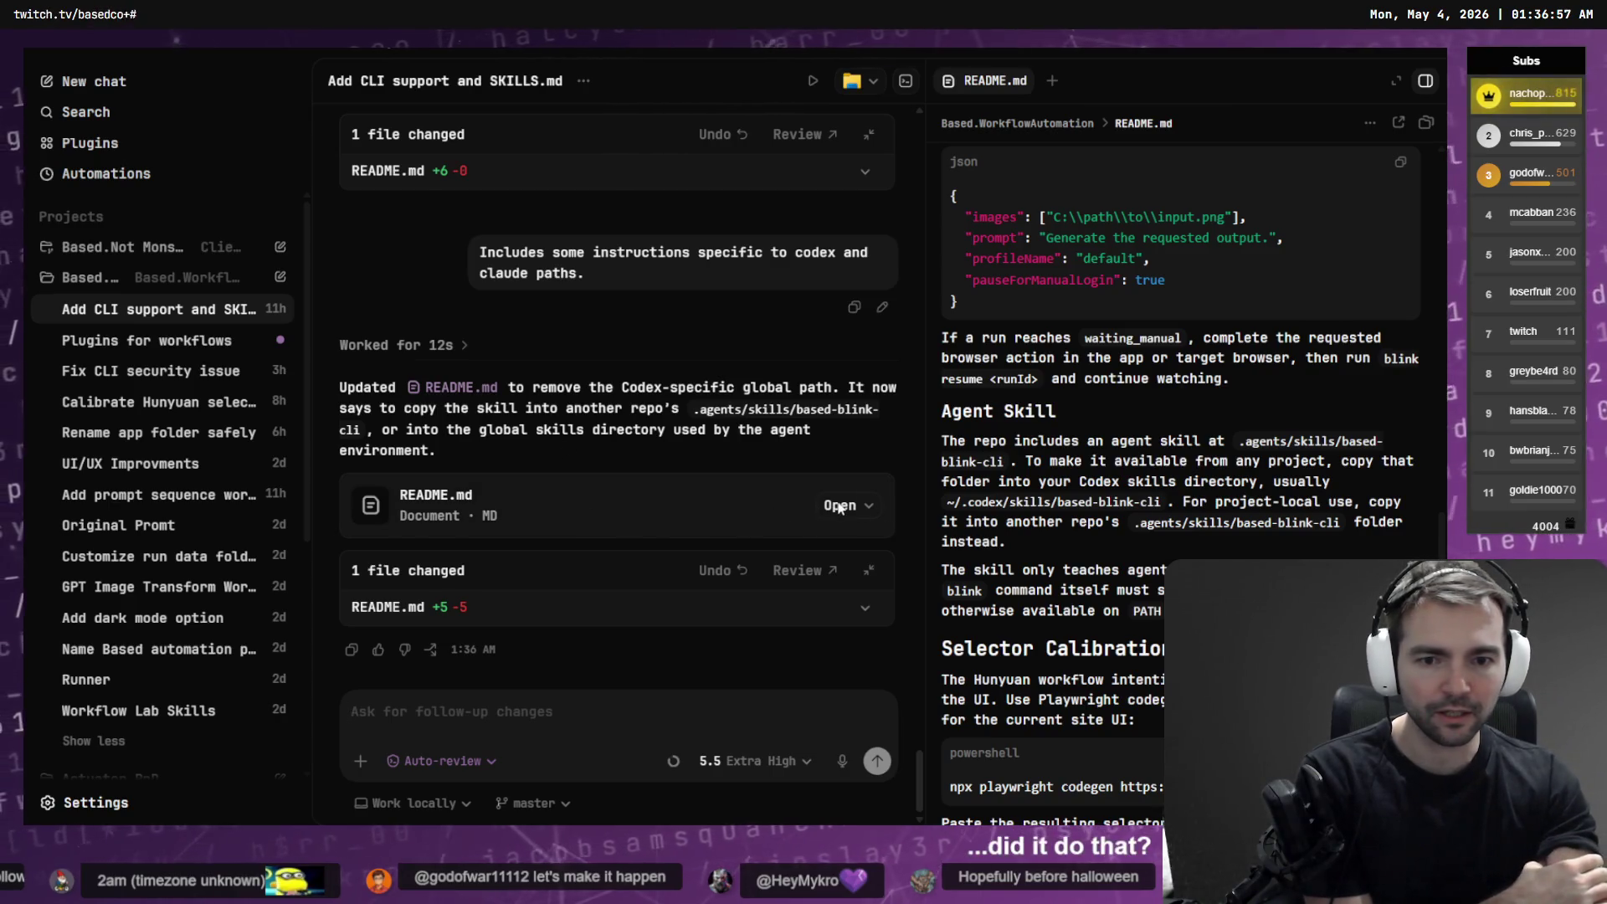
{"action": "scroll", "coordinate": [1239, 478], "scroll_direction": "down", "scroll_amount": 8}
{"action": "scroll", "coordinate": [1238, 478], "scroll_direction": "up", "scroll_amount": 3}
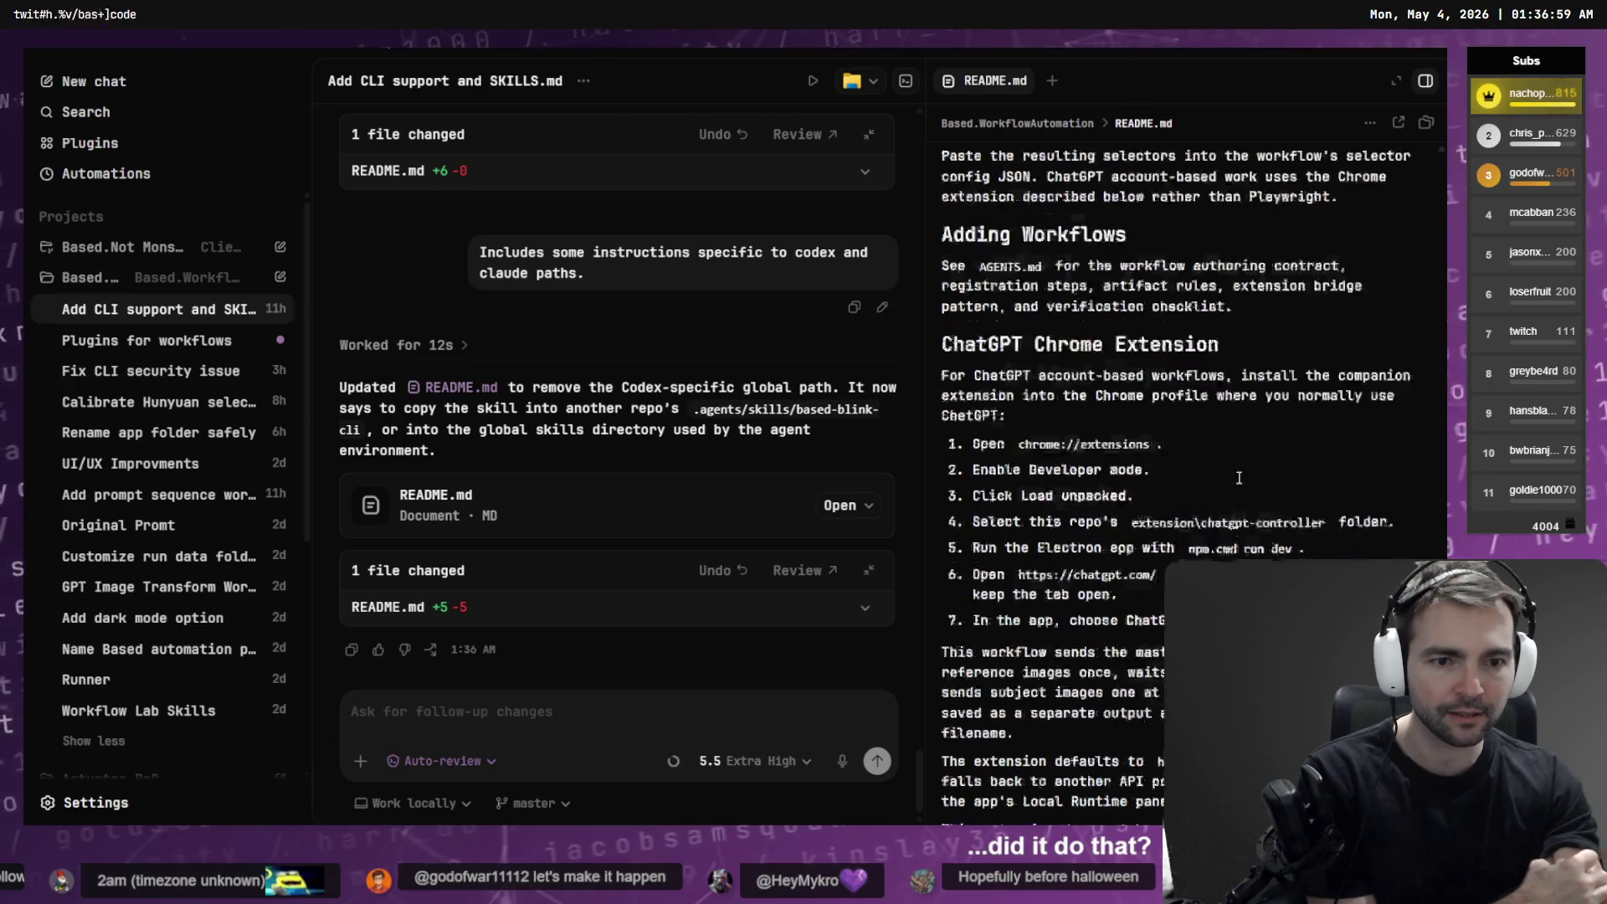
{"action": "scroll", "coordinate": [1239, 478], "scroll_direction": "up", "scroll_amount": 4}
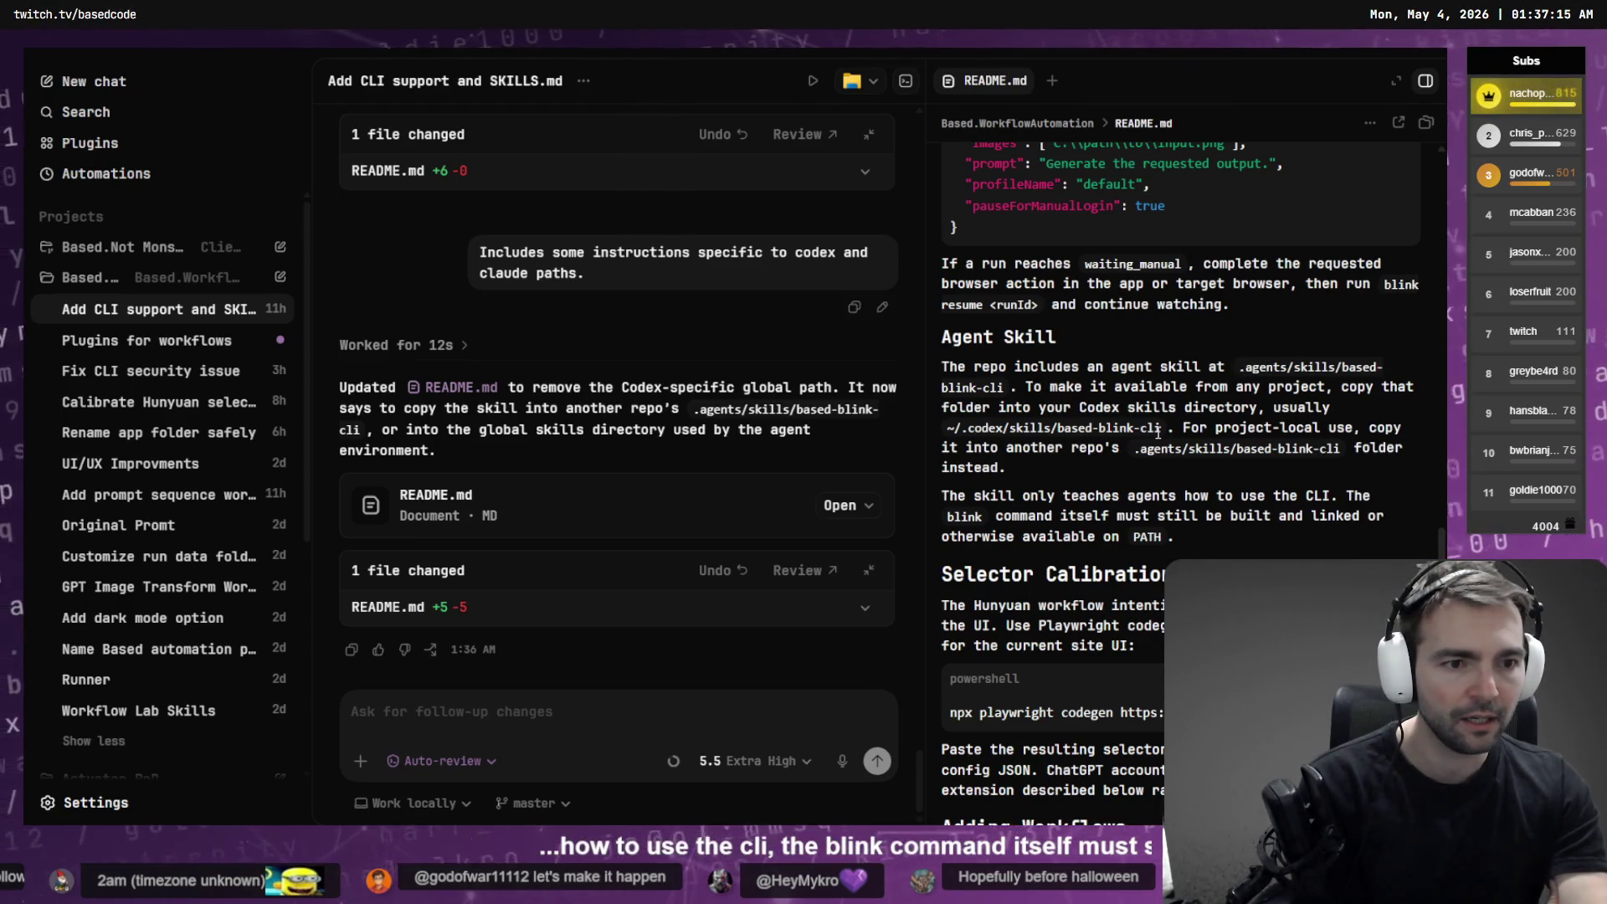
{"action": "left_click_drag", "start_coordinate": [1141, 431], "coordinate": [962, 429]}
{"action": "left_click", "coordinate": [1130, 430]}
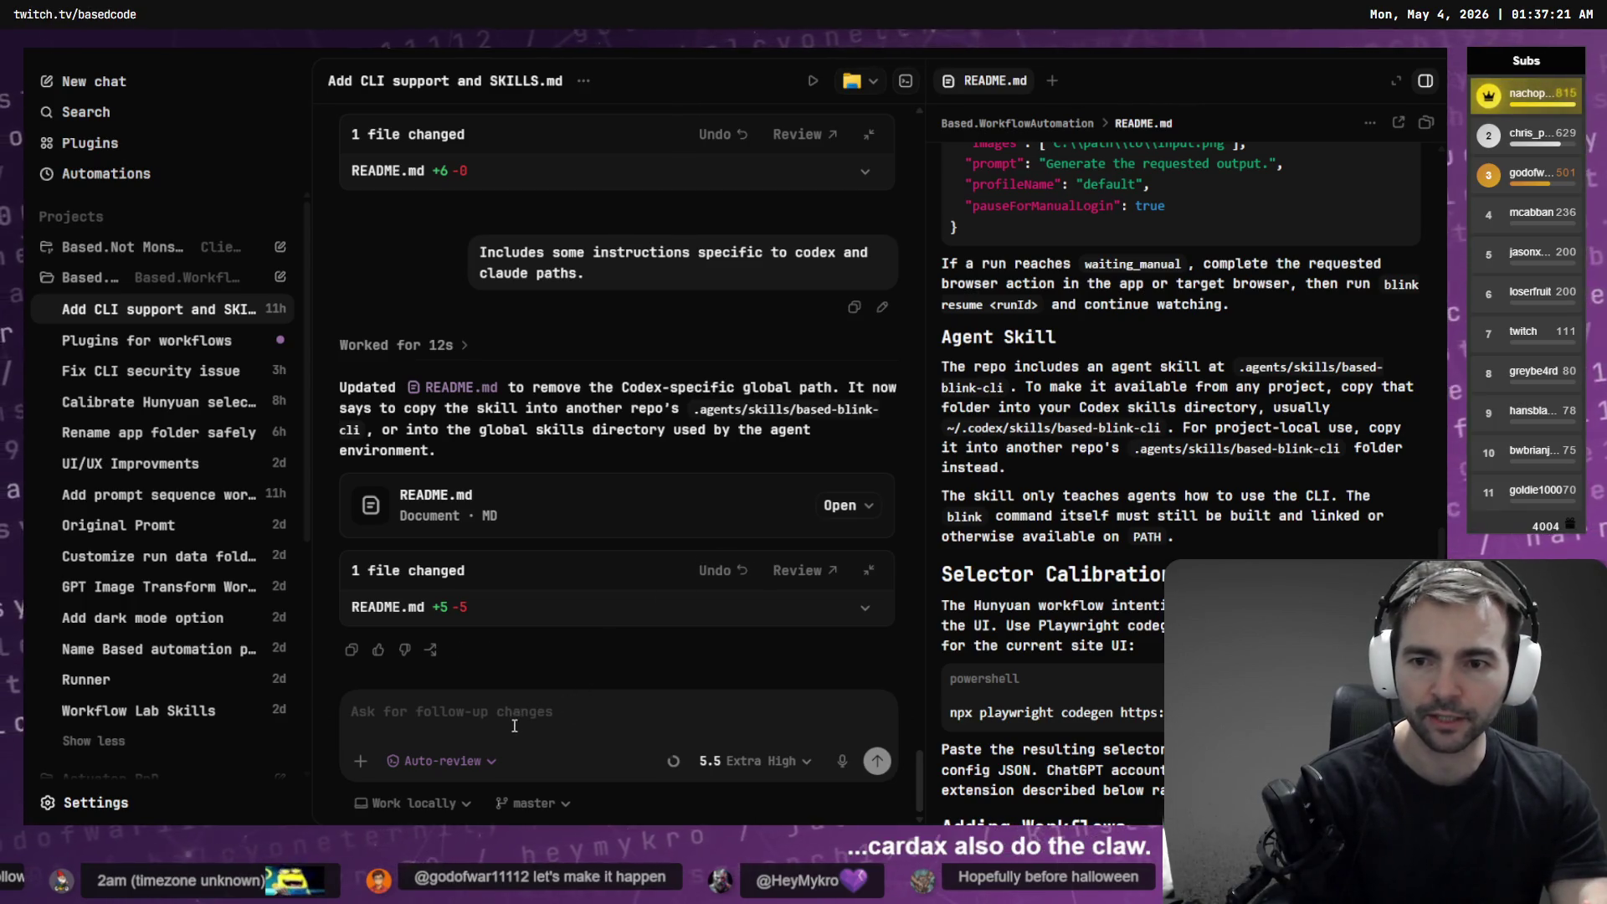
{"action": "mouse_move", "coordinate": [1160, 428]}
{"action": "left_mouse_down"}
{"action": "mouse_move", "coordinate": [947, 430]}
{"action": "mouse_move", "coordinate": [944, 447]}
{"action": "left_mouse_up"}
{"action": "left_click", "coordinate": [591, 721]}
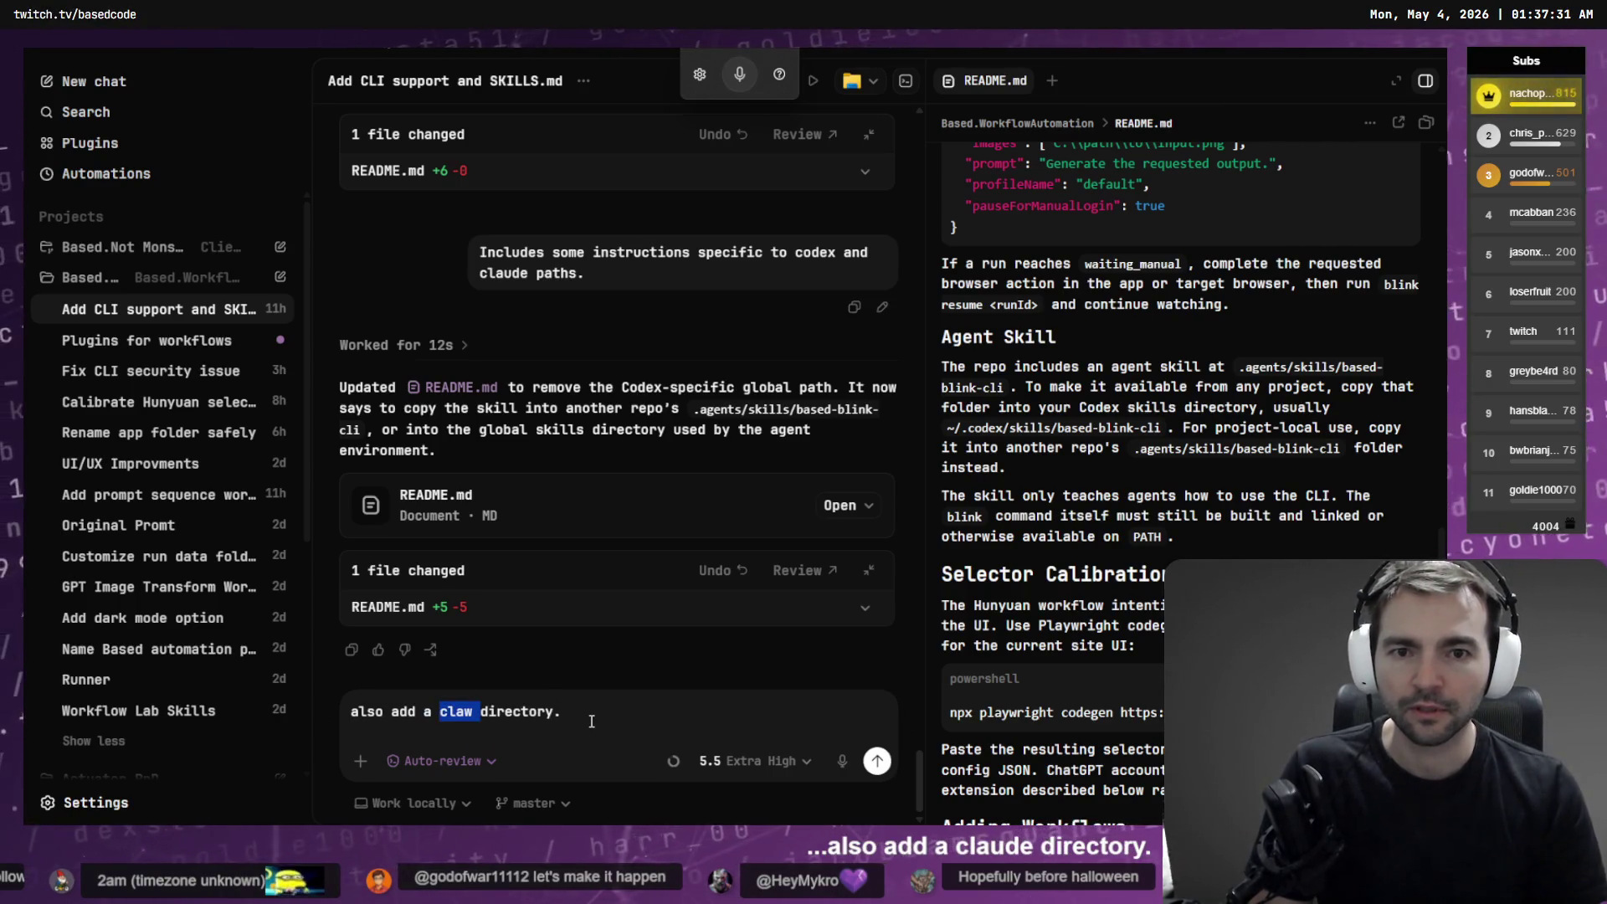
Send the follow-up 'also add a claude directory.' to the agent
{"action": "type", "text": "claude"}
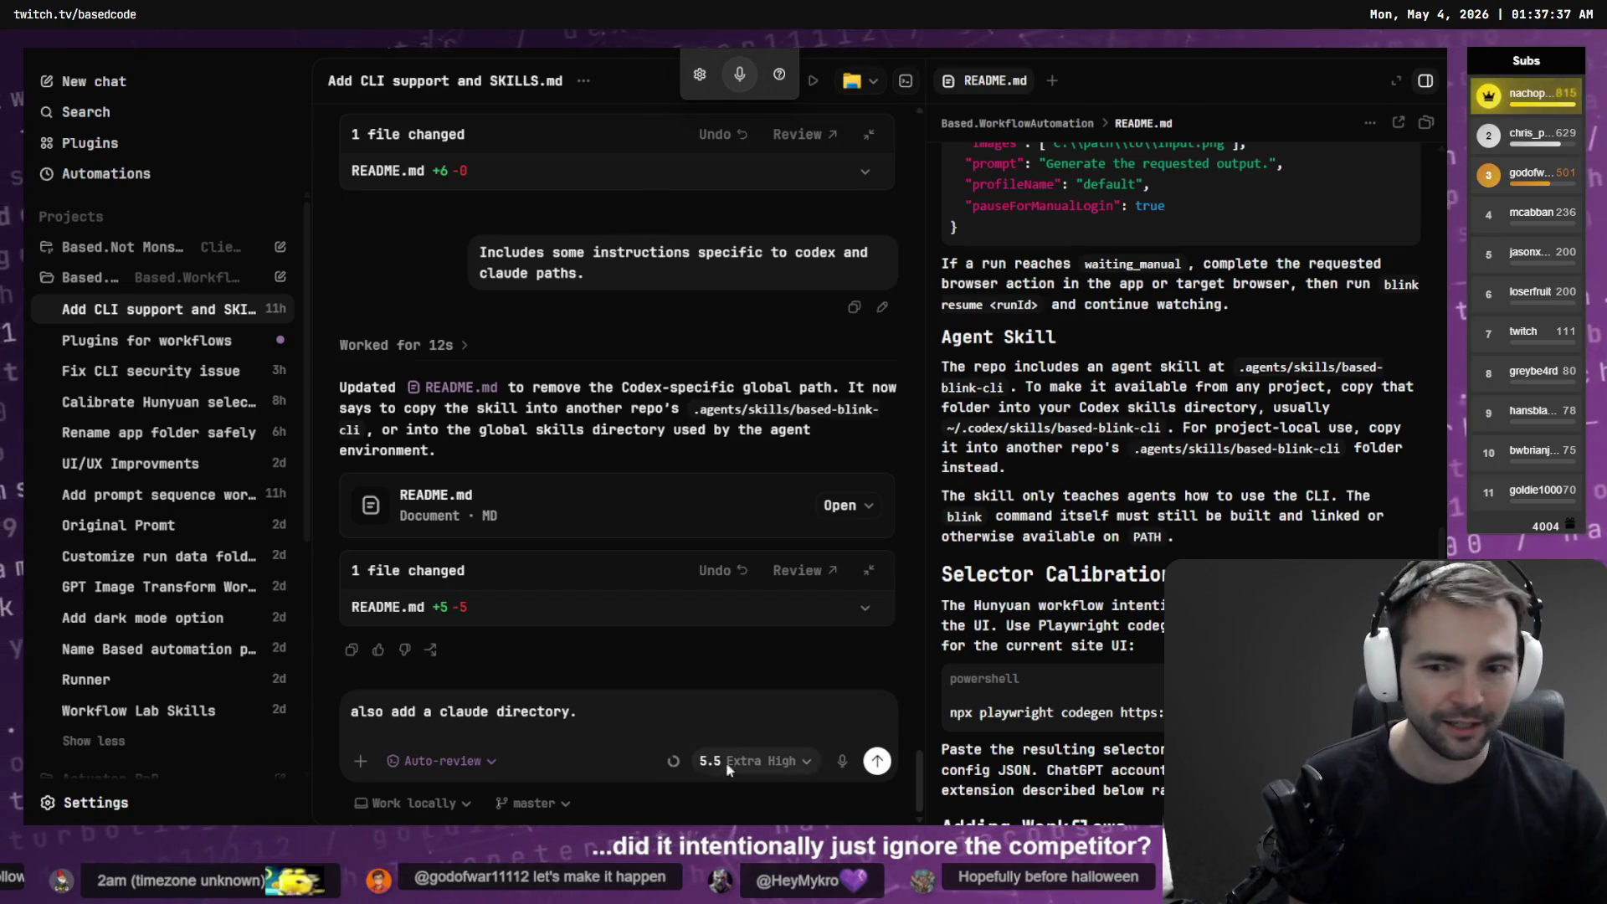
{"action": "left_click", "coordinate": [875, 761]}
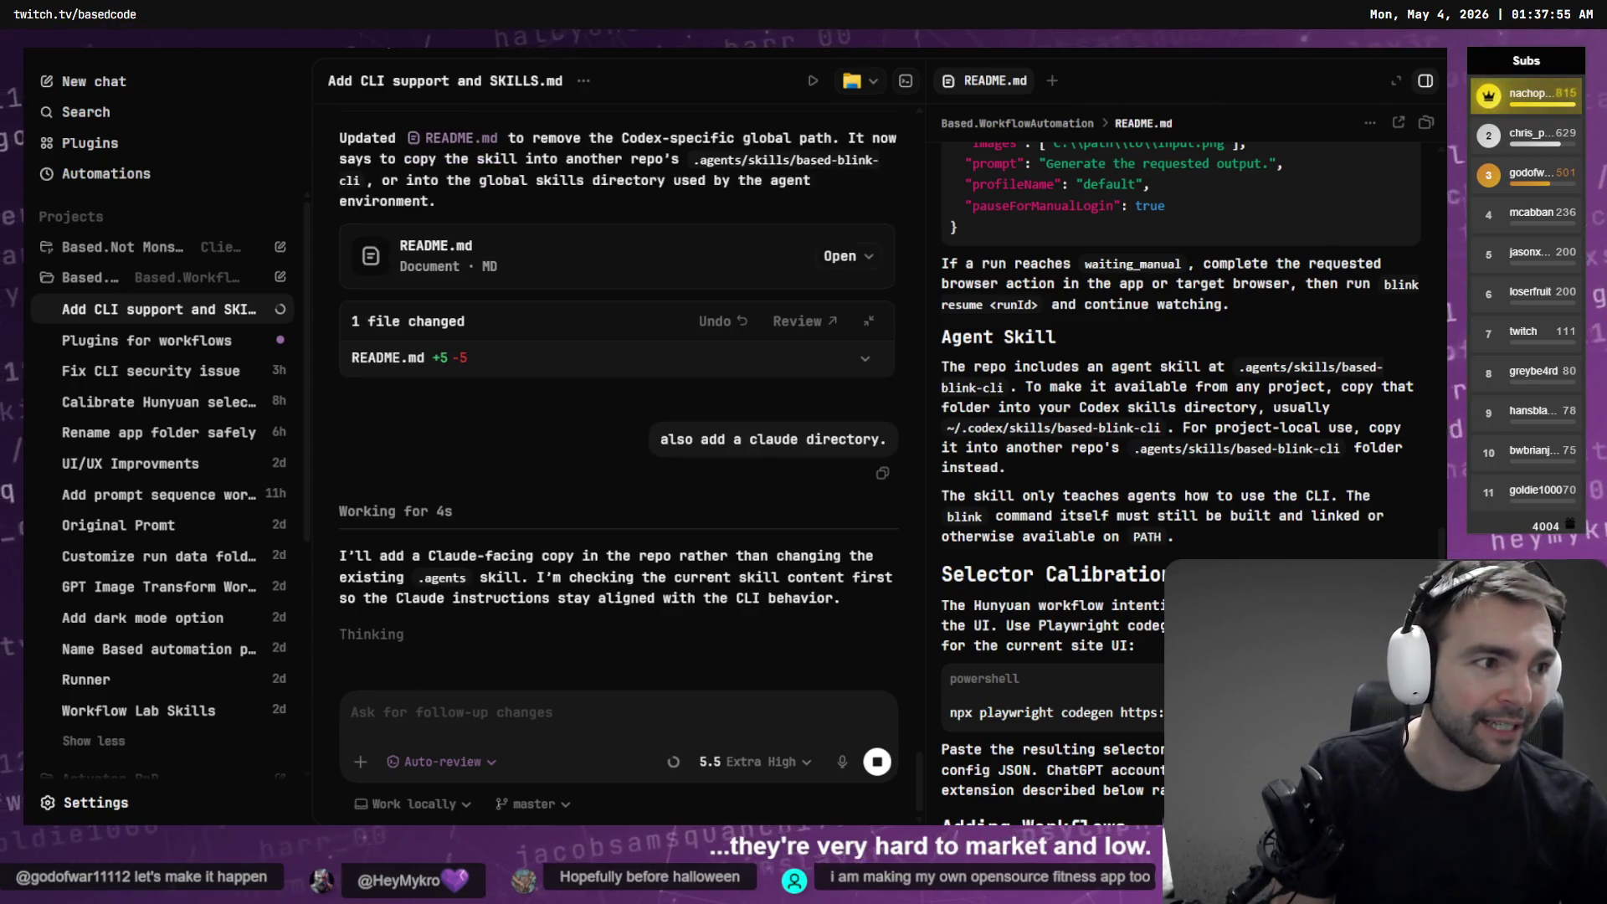
{"action": "key", "text": "alt+Tab"}
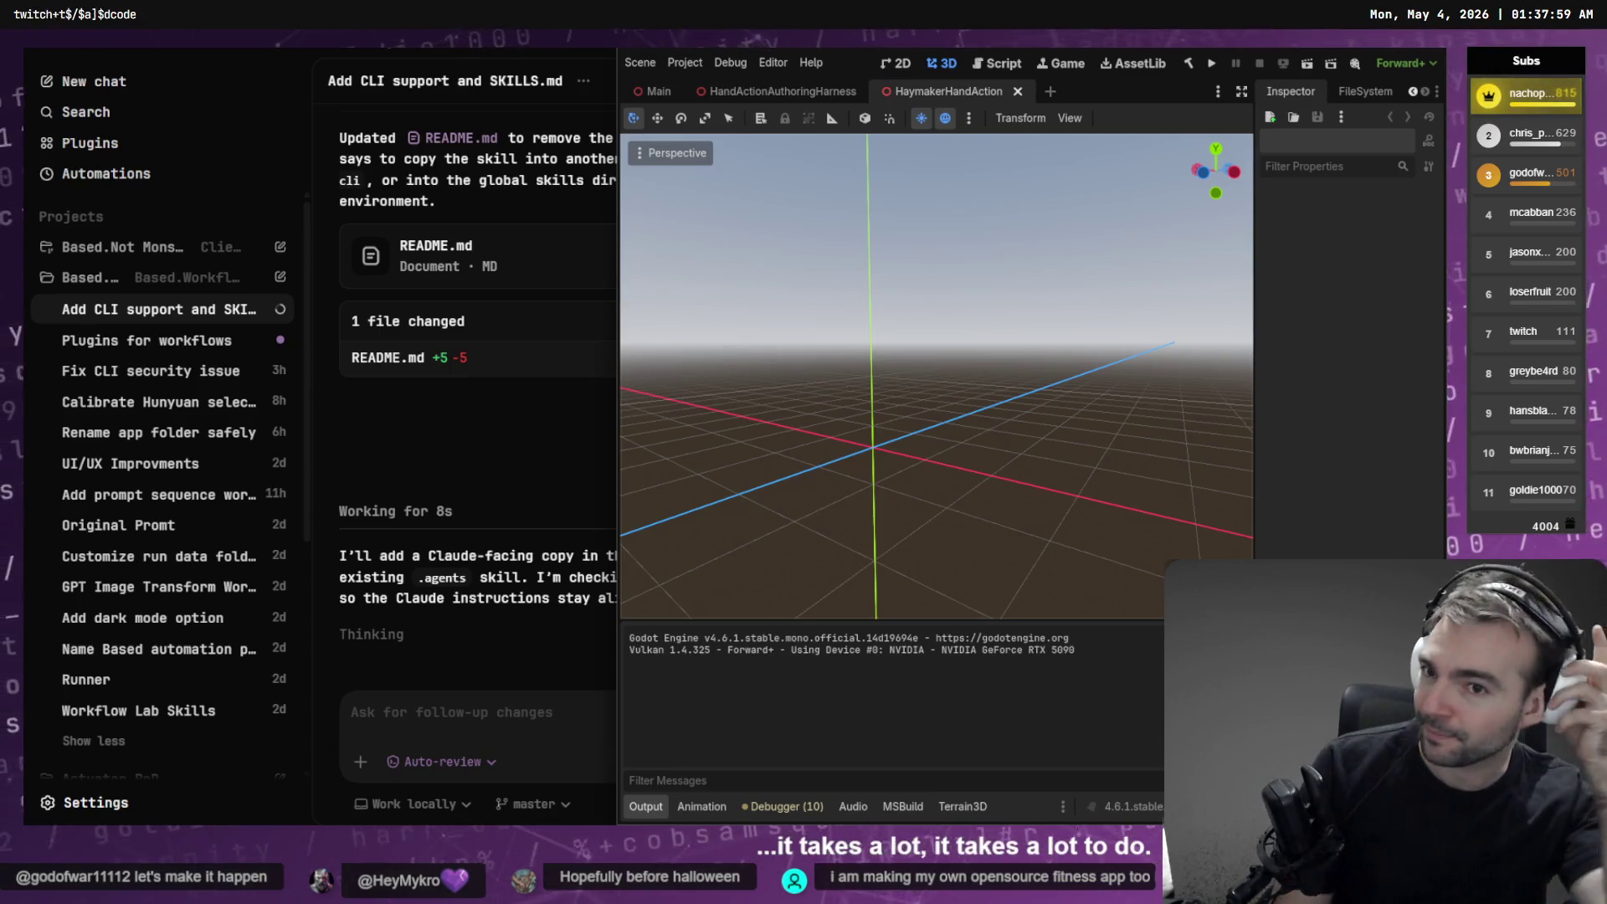
Collapse Based.WorkflowAutomation and open the other project's Character Rigging & IK thread
{"action": "left_click", "coordinate": [467, 728]}
{"action": "left_click", "coordinate": [75, 276]}
{"action": "left_click", "coordinate": [128, 250]}
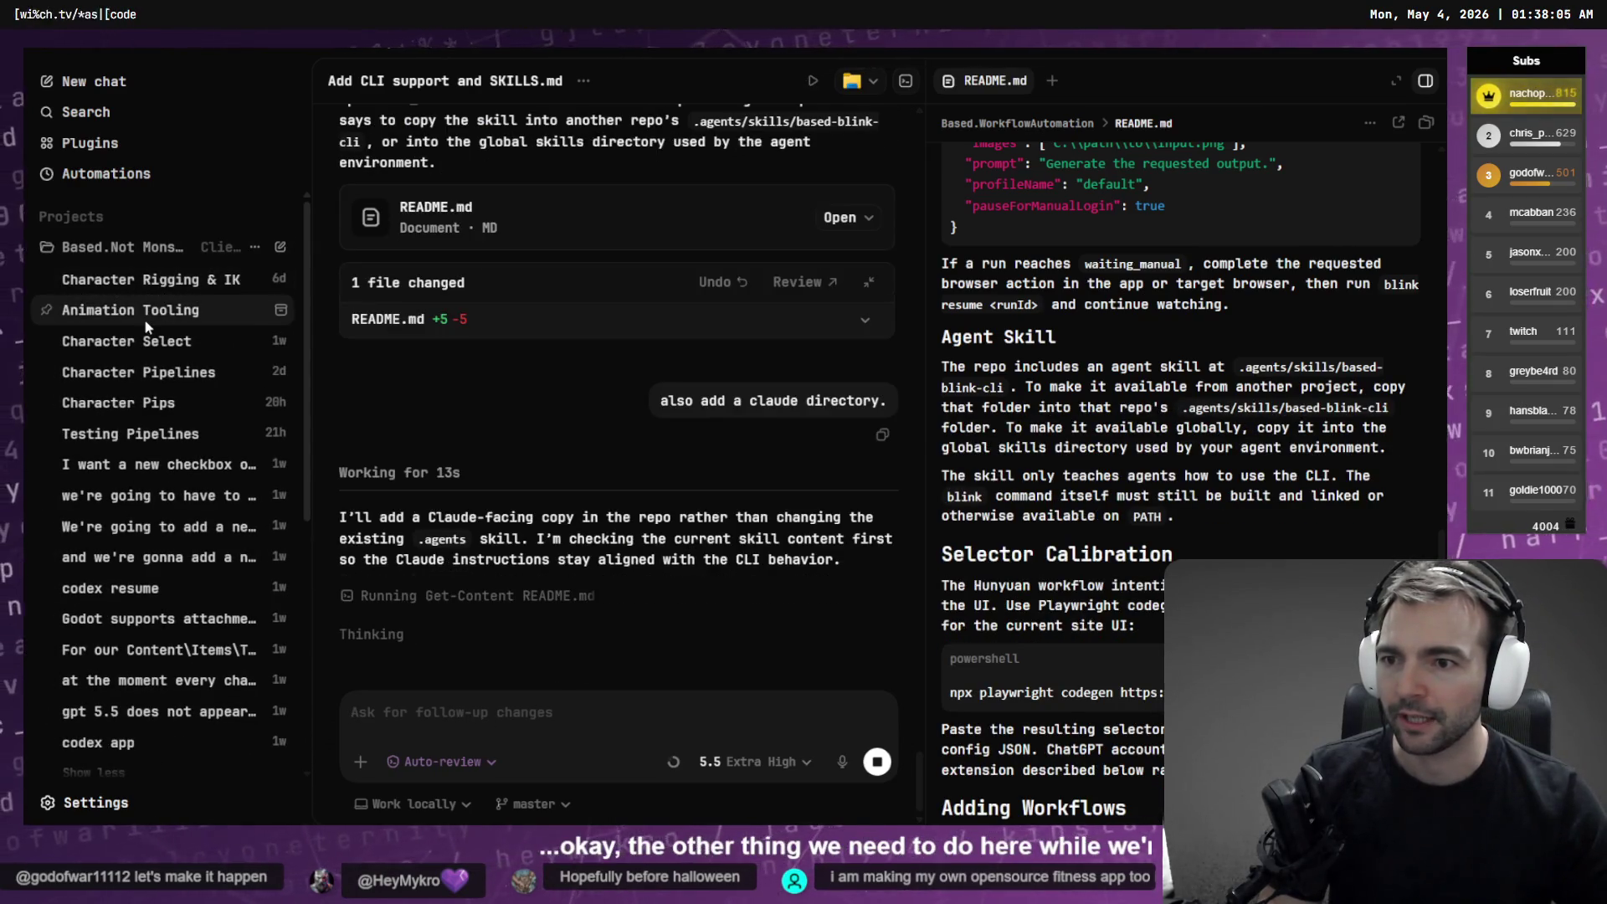
{"action": "left_click", "coordinate": [149, 287]}
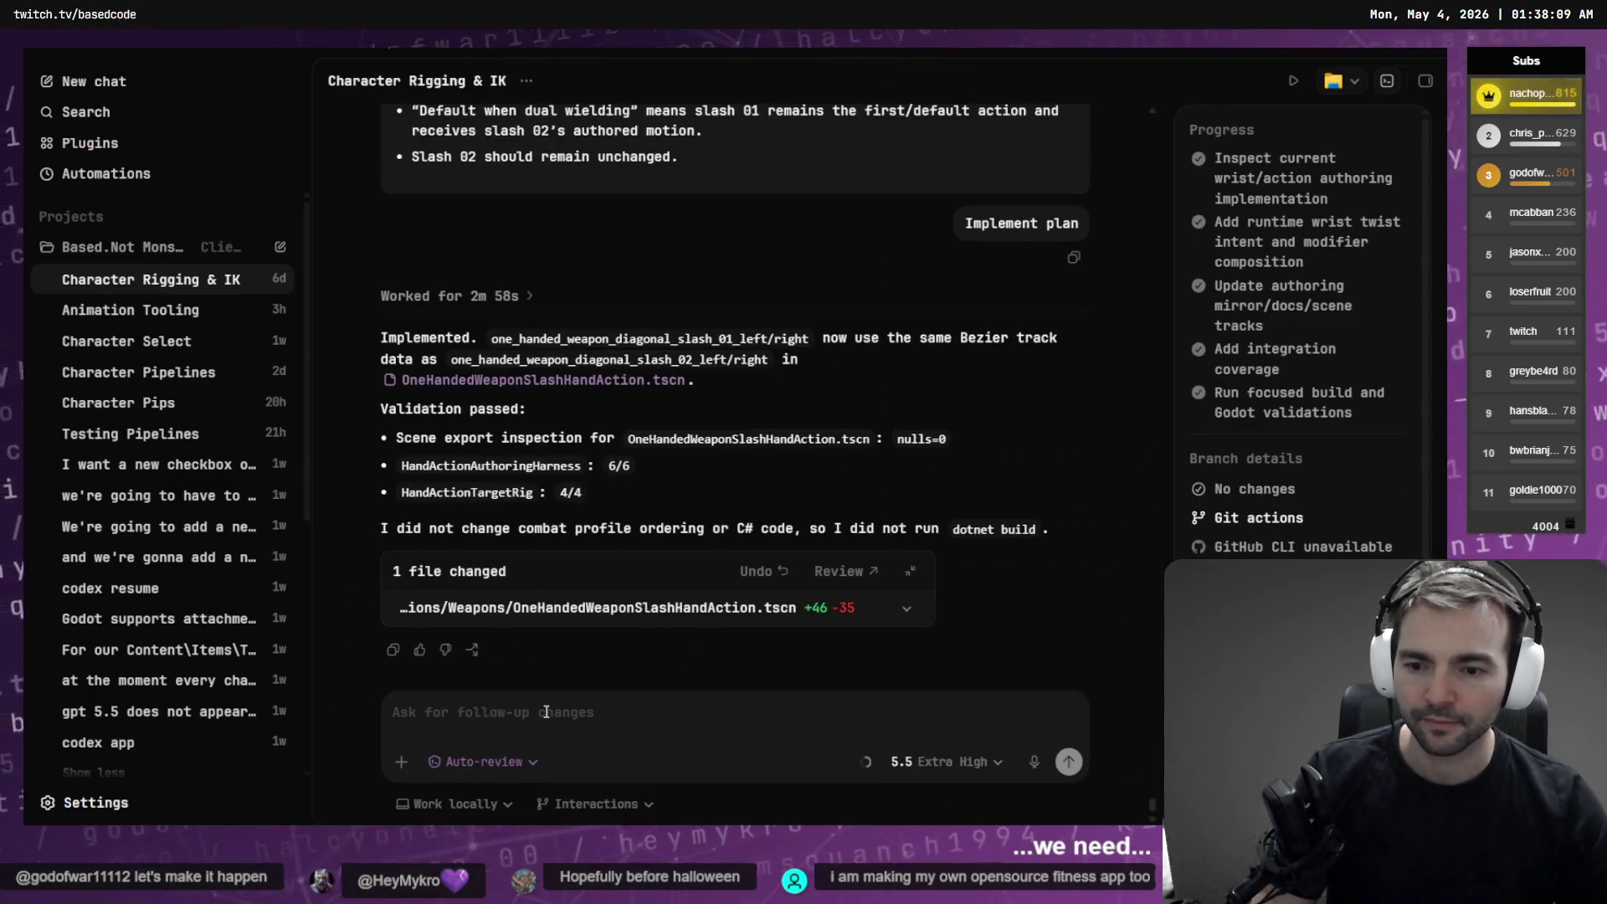
Paste the saved reverse-direction slash animation prompt from clipboard history and capitalise 'Can'
{"action": "left_click", "coordinate": [546, 712]}
{"action": "key", "text": "super+period"}
{"action": "scroll", "coordinate": [534, 625], "scroll_direction": "down", "scroll_amount": 5}
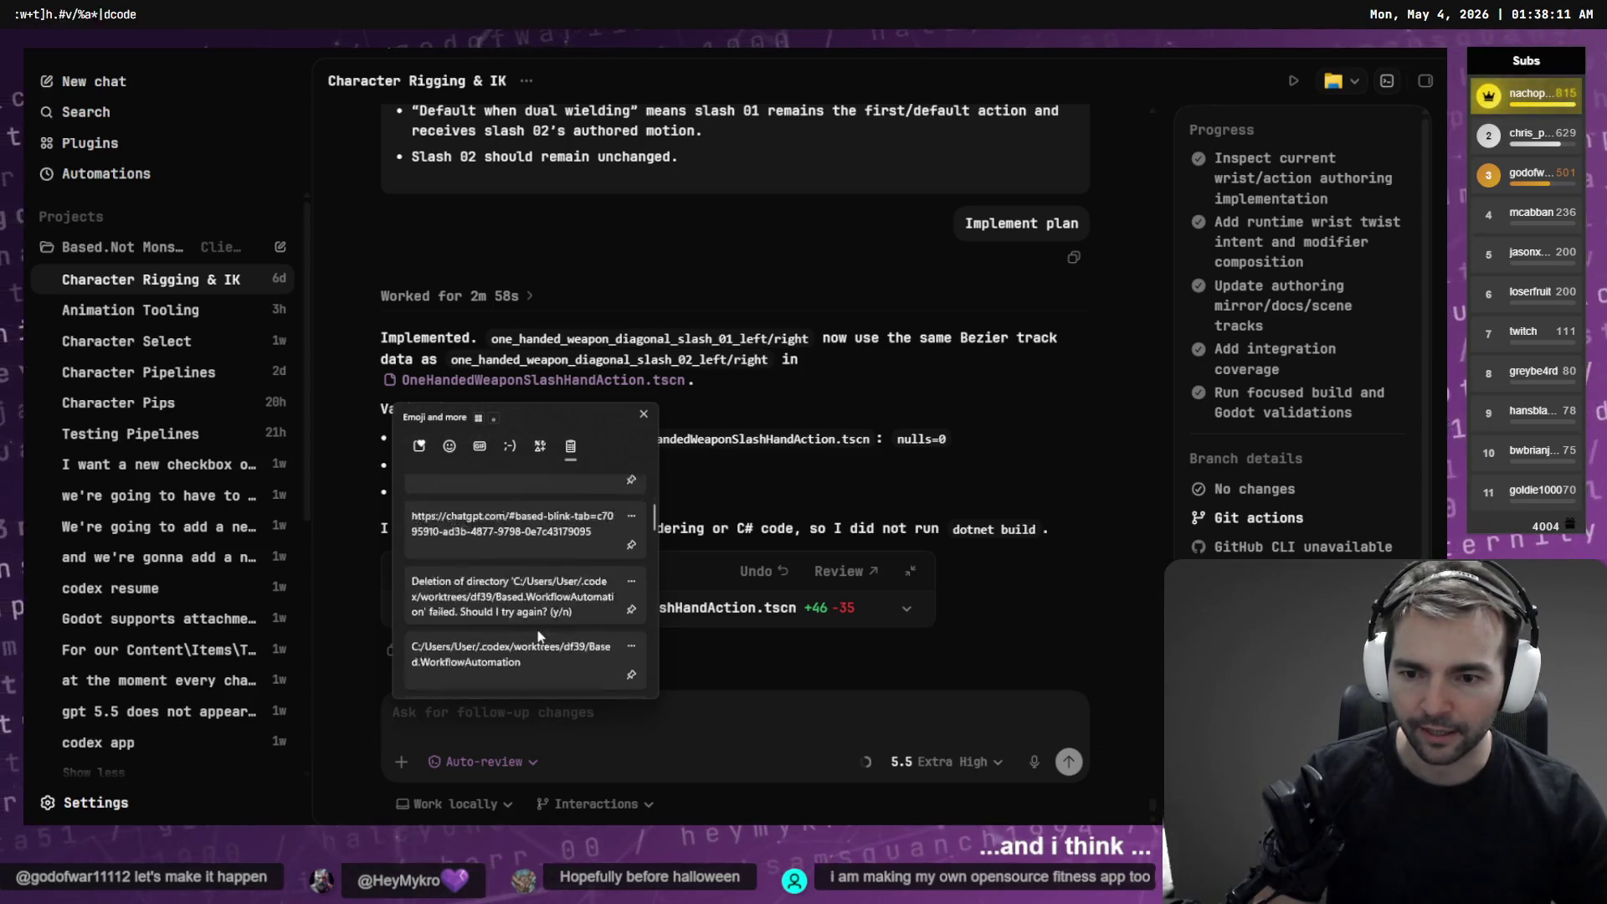
{"action": "scroll", "coordinate": [521, 574], "scroll_direction": "down", "scroll_amount": 5}
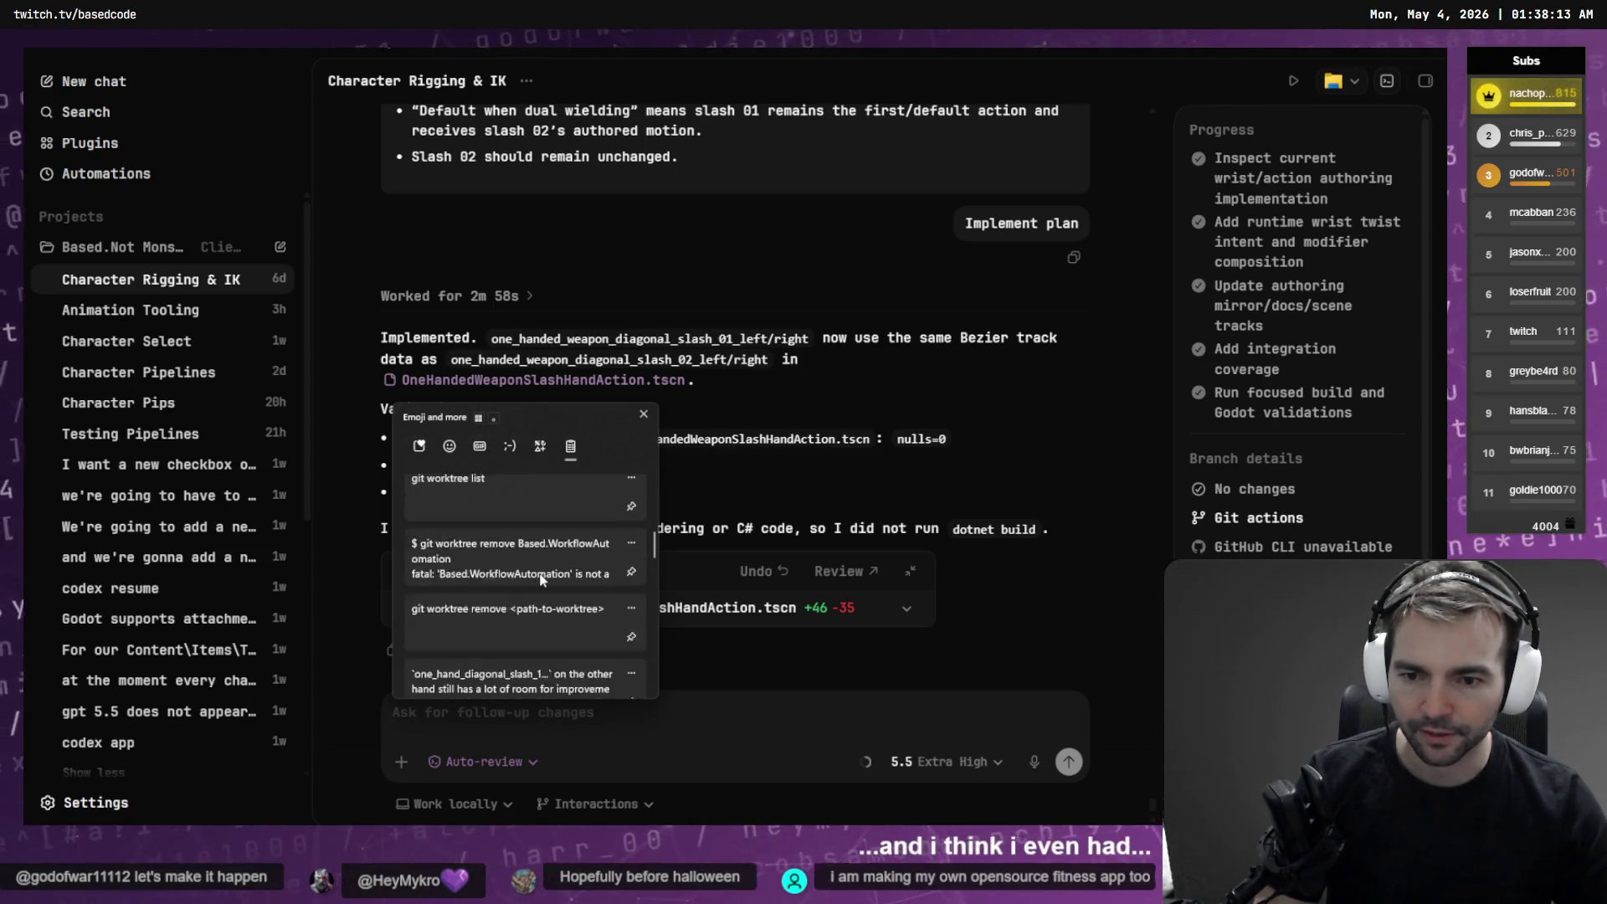
{"action": "left_click", "coordinate": [496, 578]}
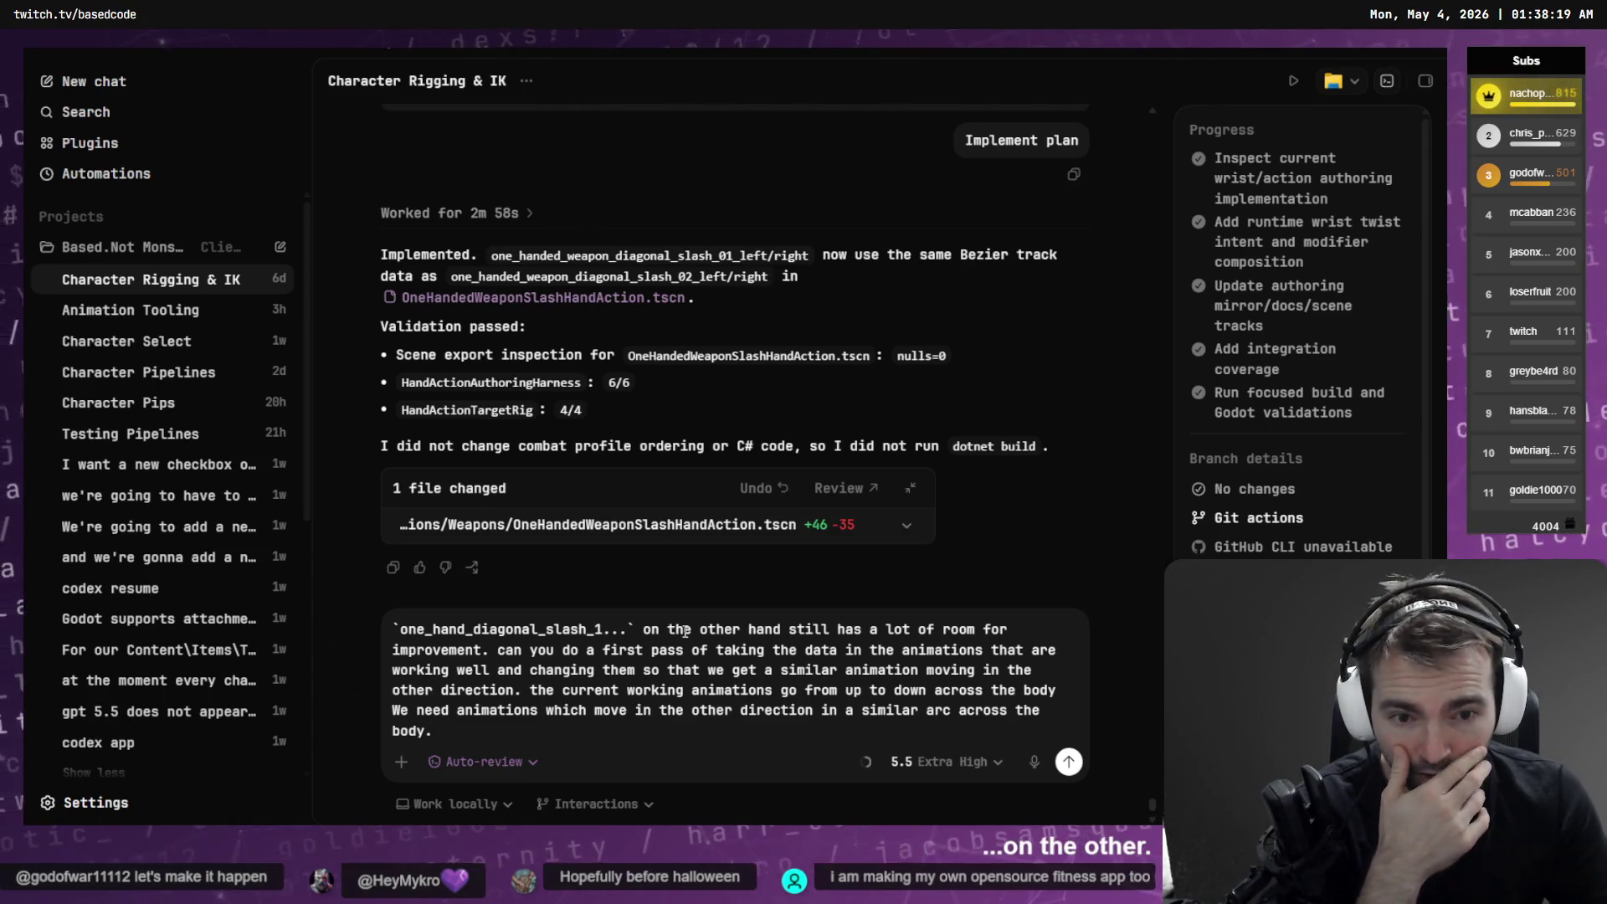
{"action": "double_click", "coordinate": [520, 661]}
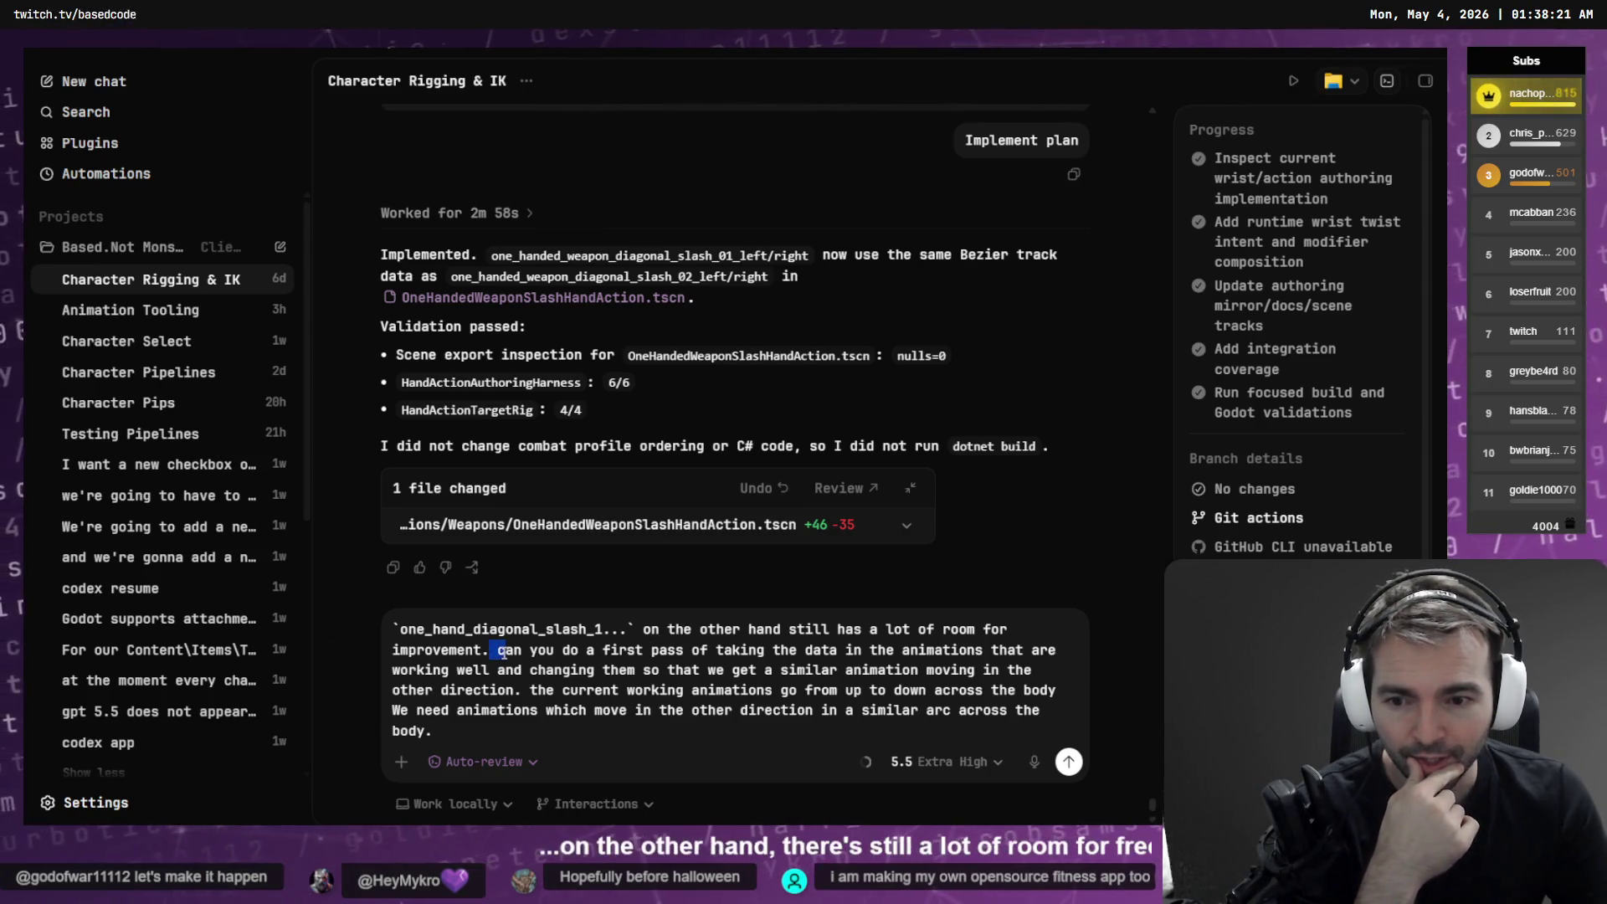
{"action": "type", "text": "C"}
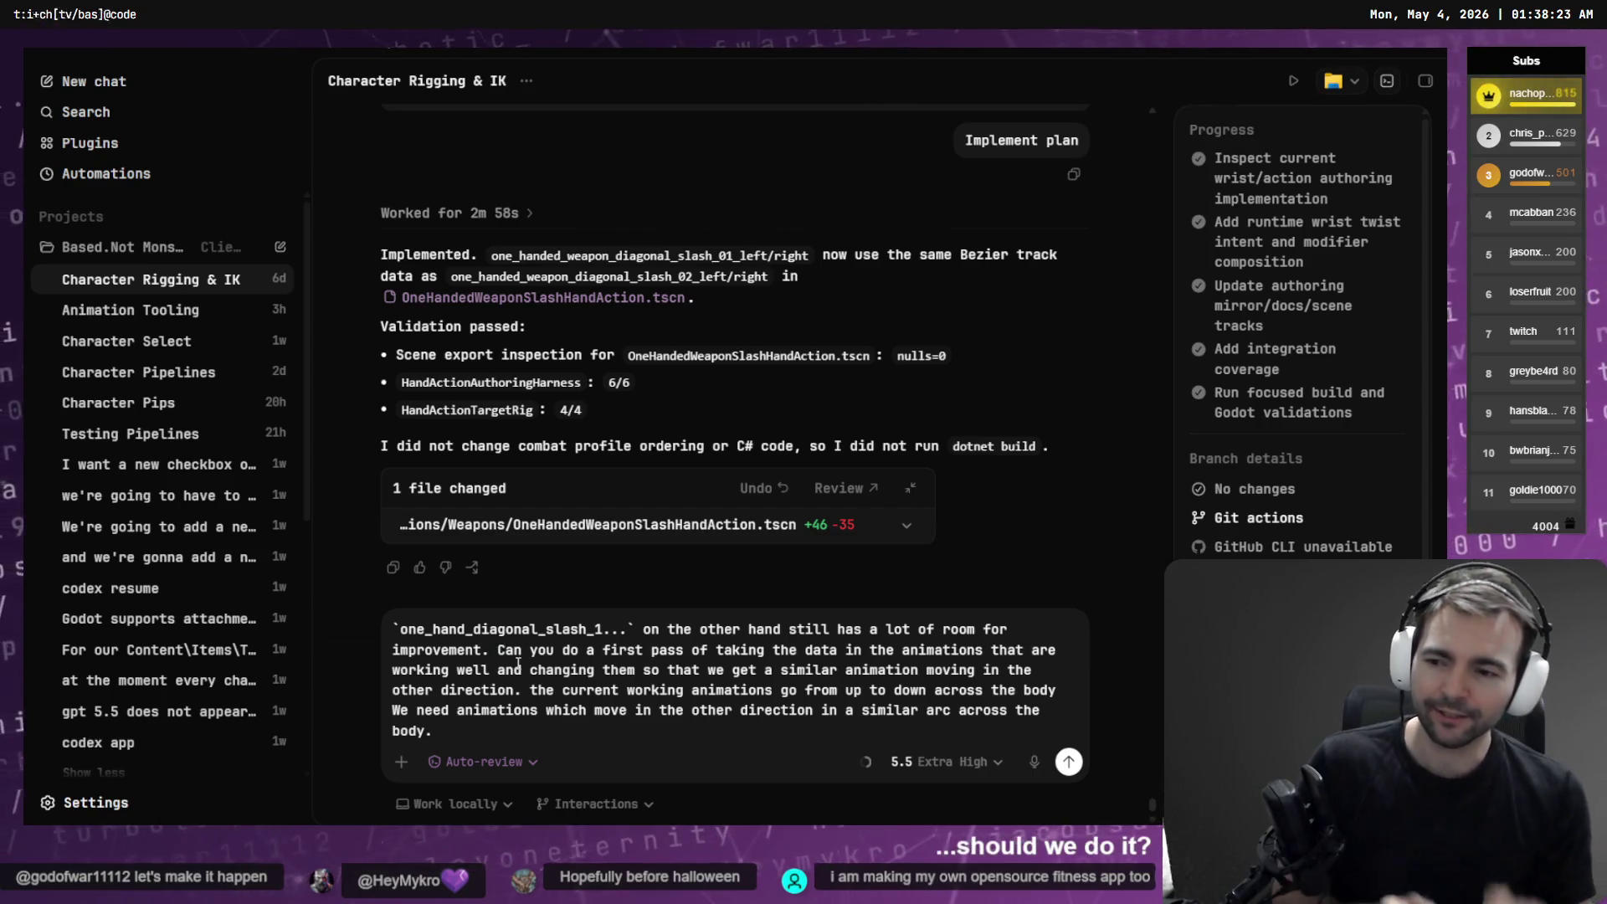